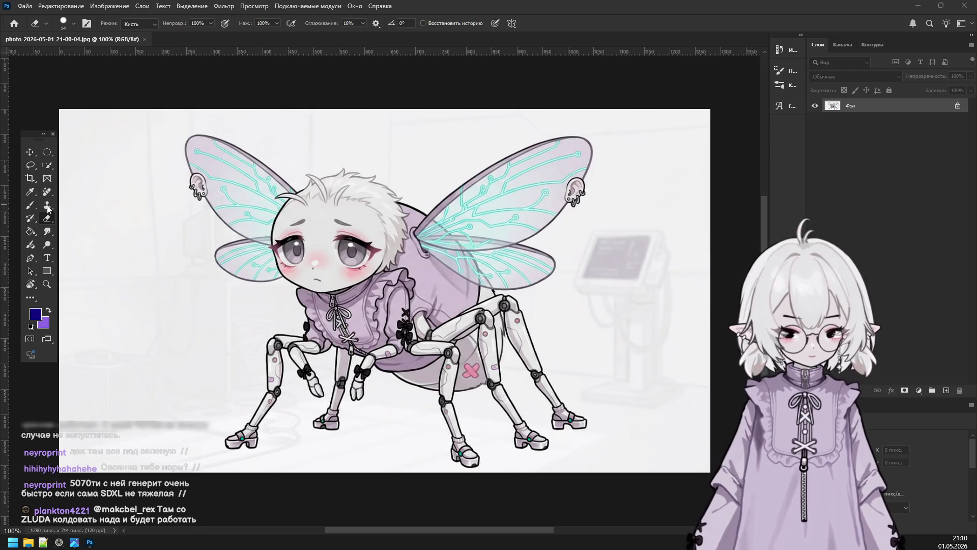
Use the Magic Eraser to erase the white background and the grey patch right of the fly.
{"action": "left_click", "coordinate": [50, 221]}
{"action": "right_click", "coordinate": [43, 222]}
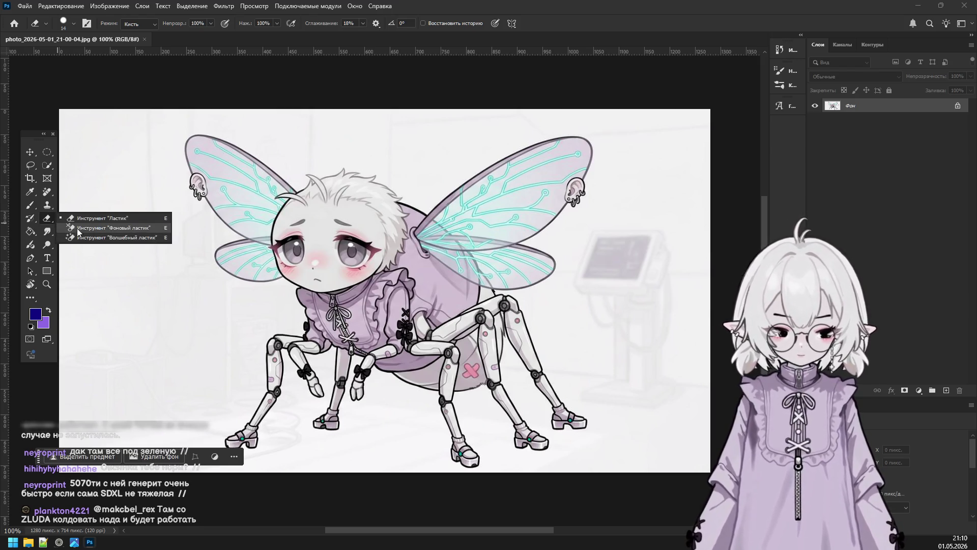
{"action": "left_click", "coordinate": [91, 239]}
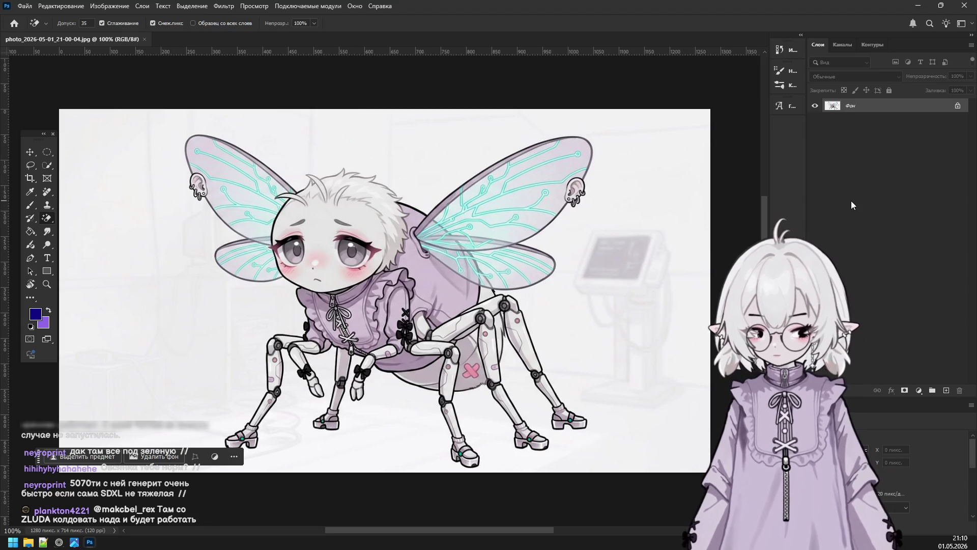
{"action": "left_click", "coordinate": [956, 110]}
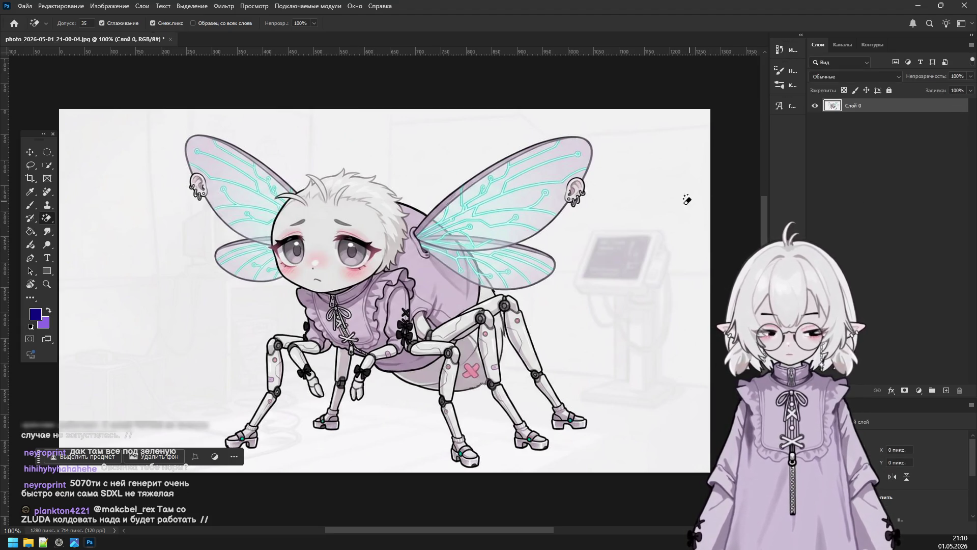
{"action": "left_click", "coordinate": [589, 230]}
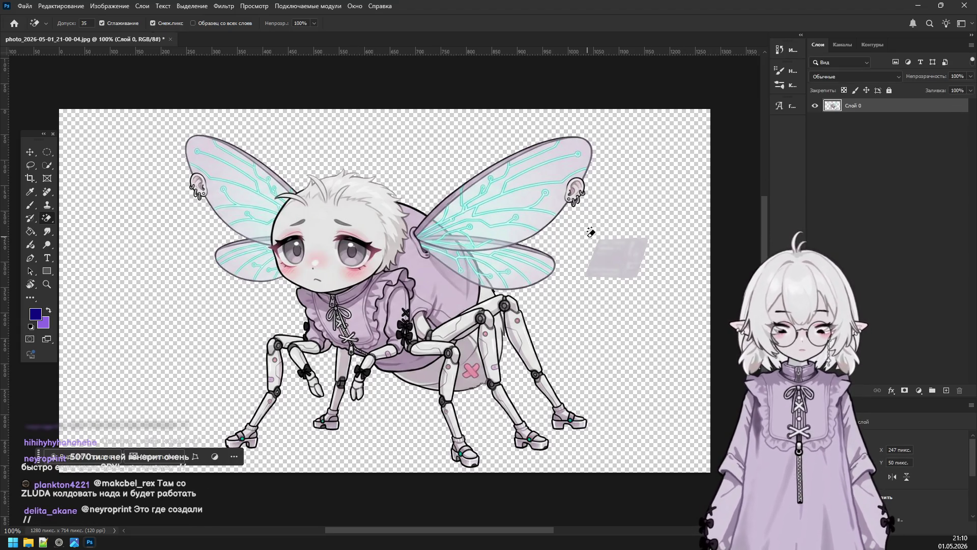
{"action": "left_click", "coordinate": [628, 257]}
{"action": "scroll", "coordinate": [356, 301], "scroll_direction": "down", "scroll_amount": 1}
{"action": "scroll", "coordinate": [316, 242], "scroll_direction": "up", "scroll_amount": 2}
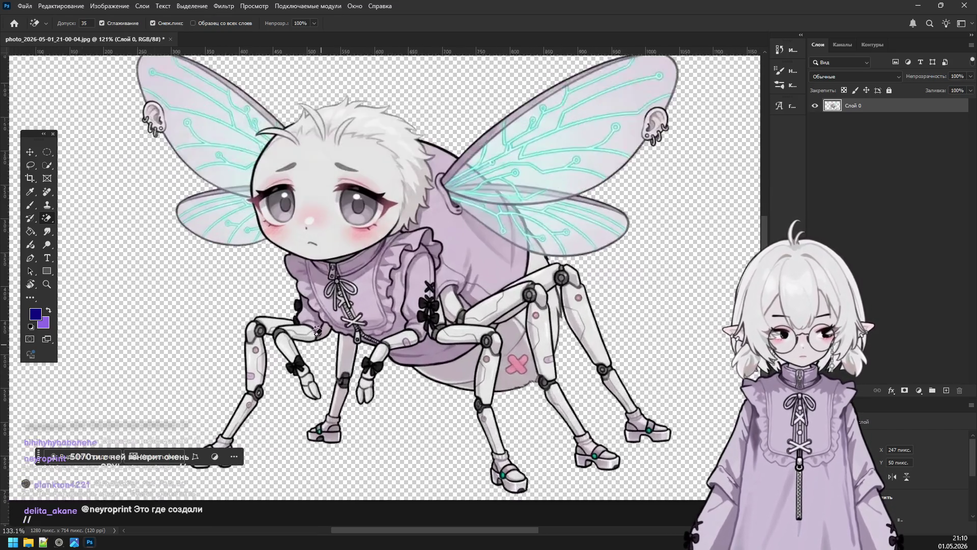
{"action": "scroll", "coordinate": [275, 175], "scroll_direction": "up", "scroll_amount": 3}
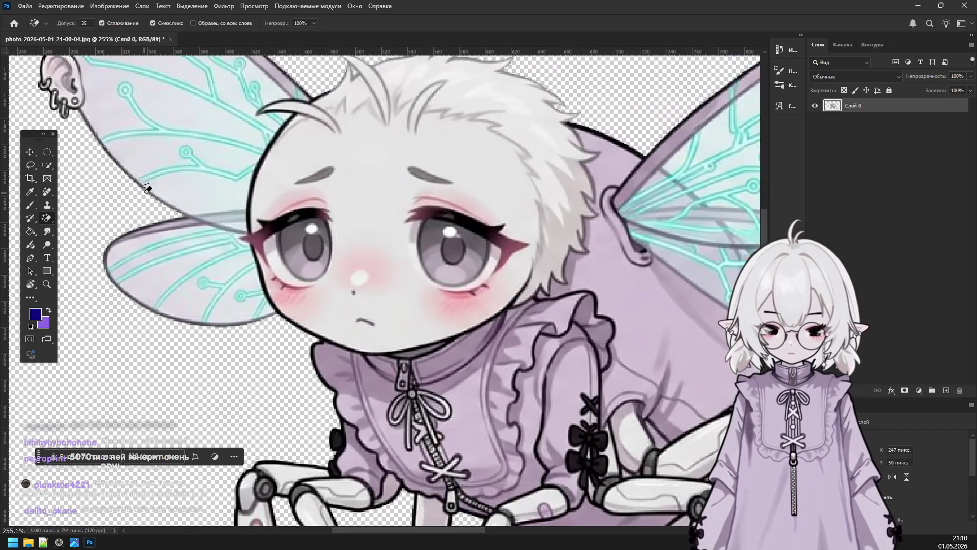
Sample the eye's grey #9b989f as the foreground colour and return to the Brush tool.
{"action": "left_click", "coordinate": [37, 205]}
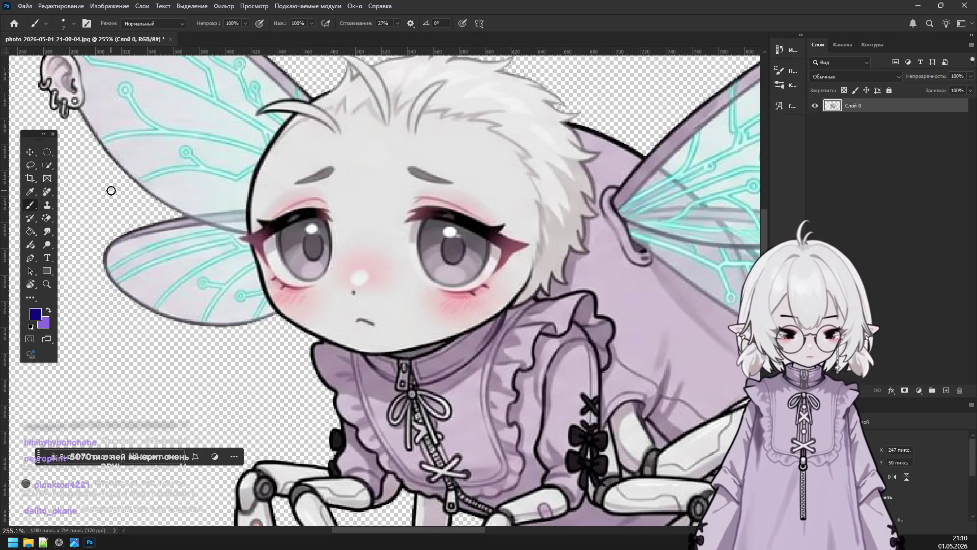
{"action": "left_click", "coordinate": [73, 23]}
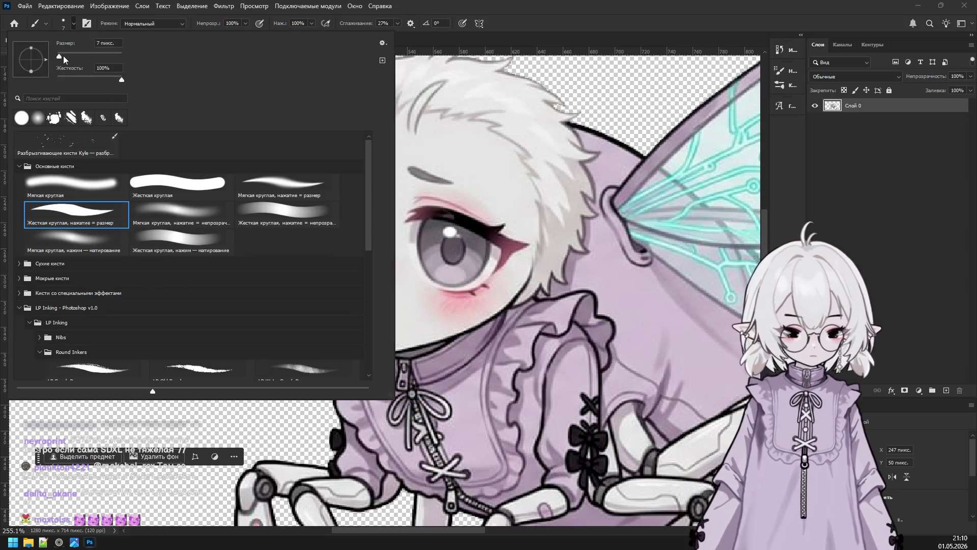
{"action": "left_click", "coordinate": [519, 24]}
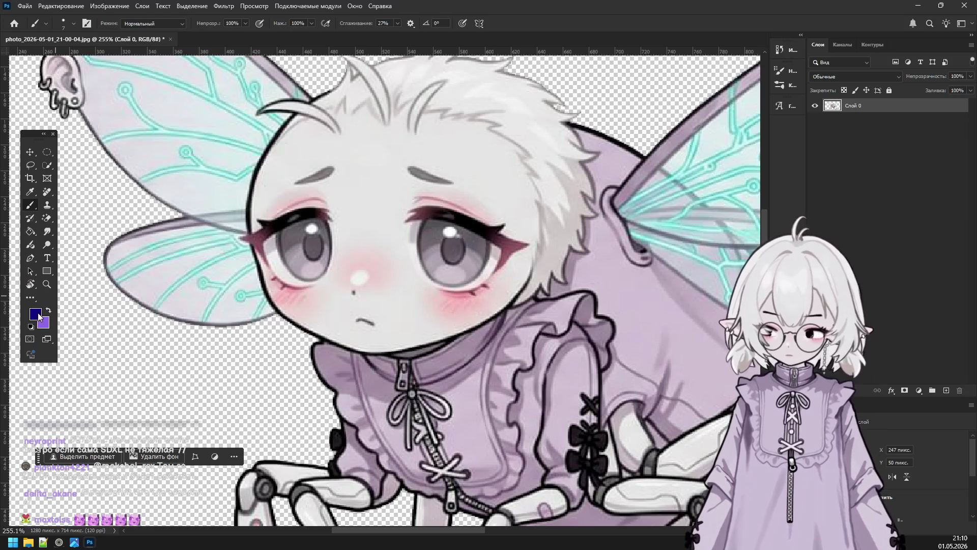
{"action": "key", "text": "i"}
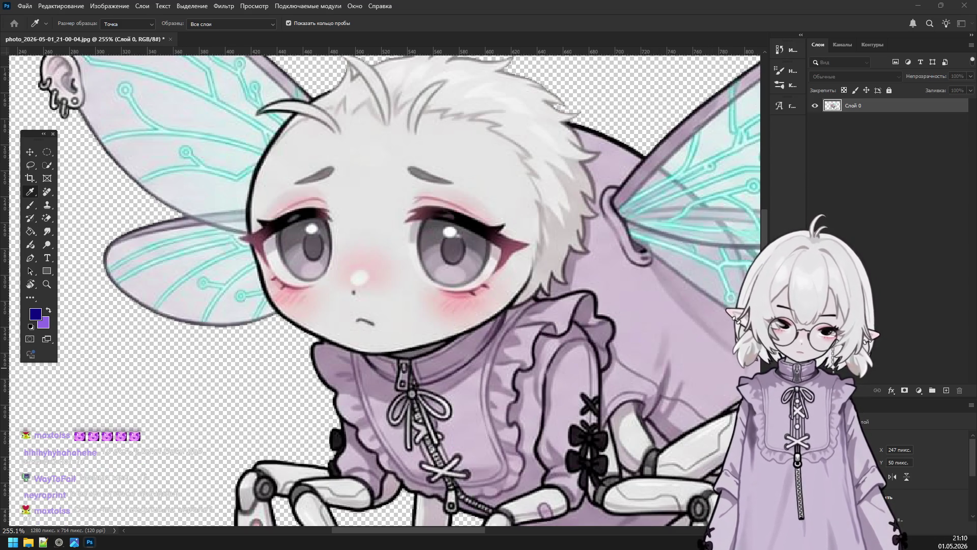
{"action": "left_click", "coordinate": [35, 314]}
{"action": "left_click", "coordinate": [686, 159]}
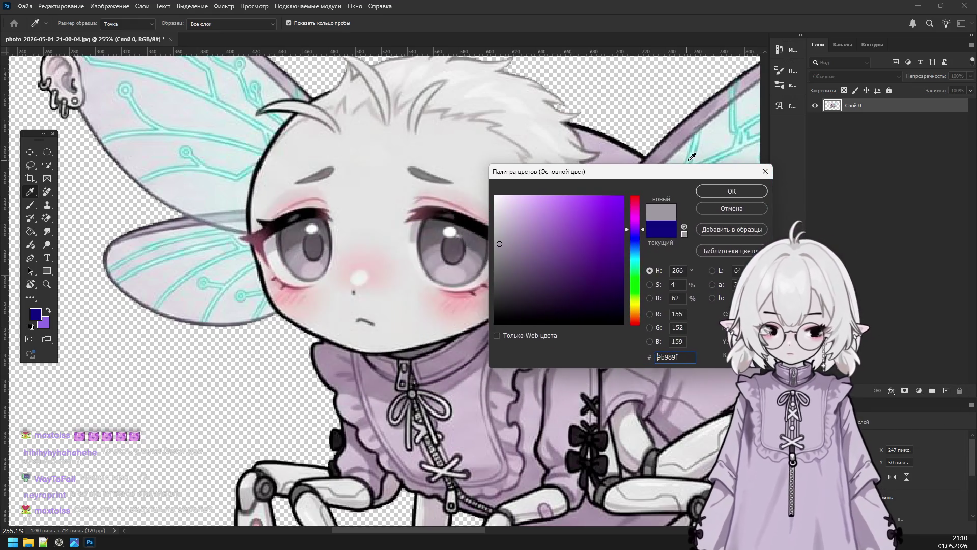
{"action": "left_click", "coordinate": [732, 191]}
{"action": "key", "text": "b"}
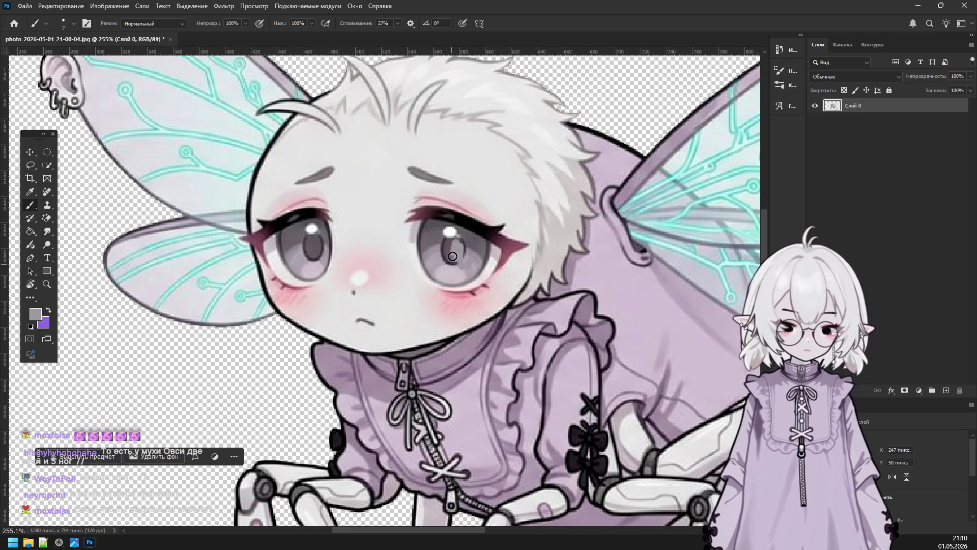
Paint grey over the right eye's pupil and highlight and the left eye's white highlight.
{"action": "left_click_drag", "start_coordinate": [451, 263], "coordinate": [448, 255]}
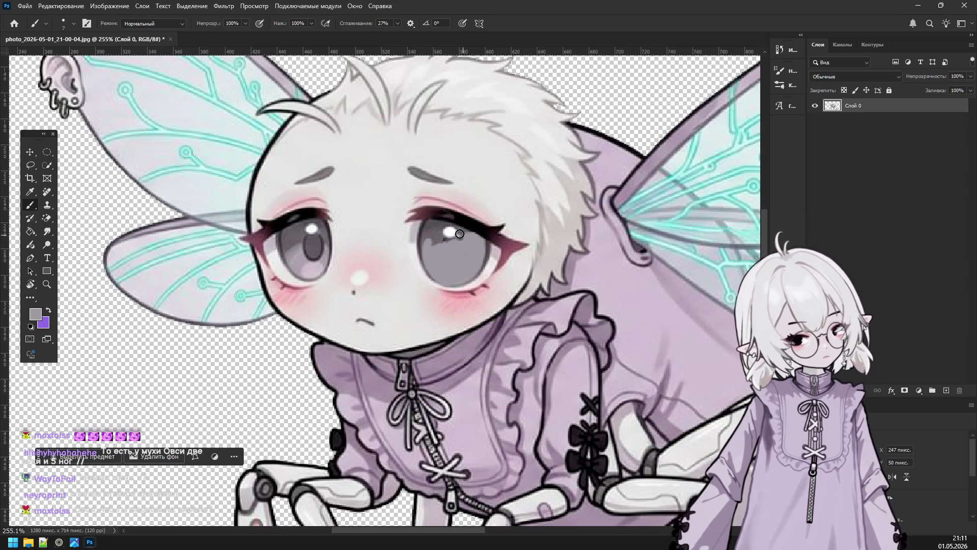
{"action": "key", "text": "ctrl+z"}
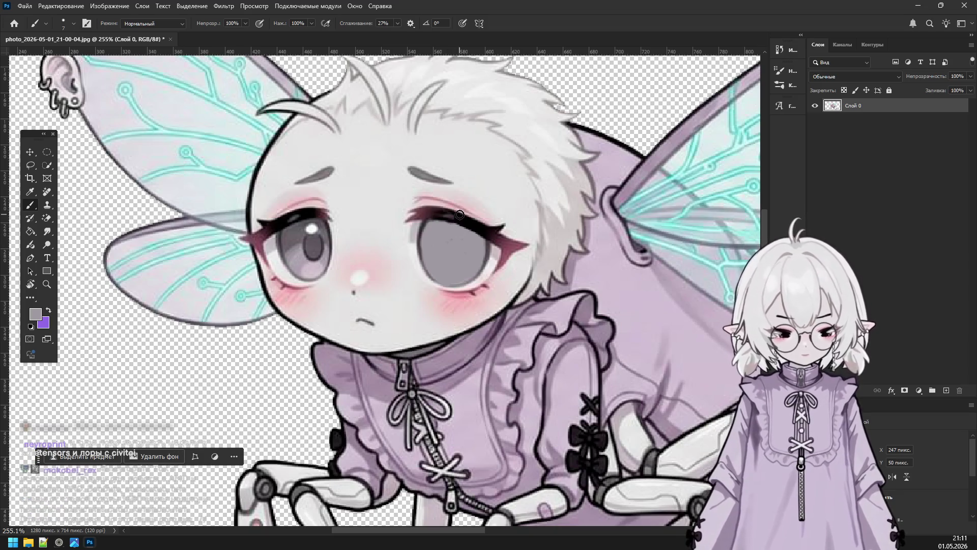
{"action": "left_click", "coordinate": [448, 217], "text": "alt"}
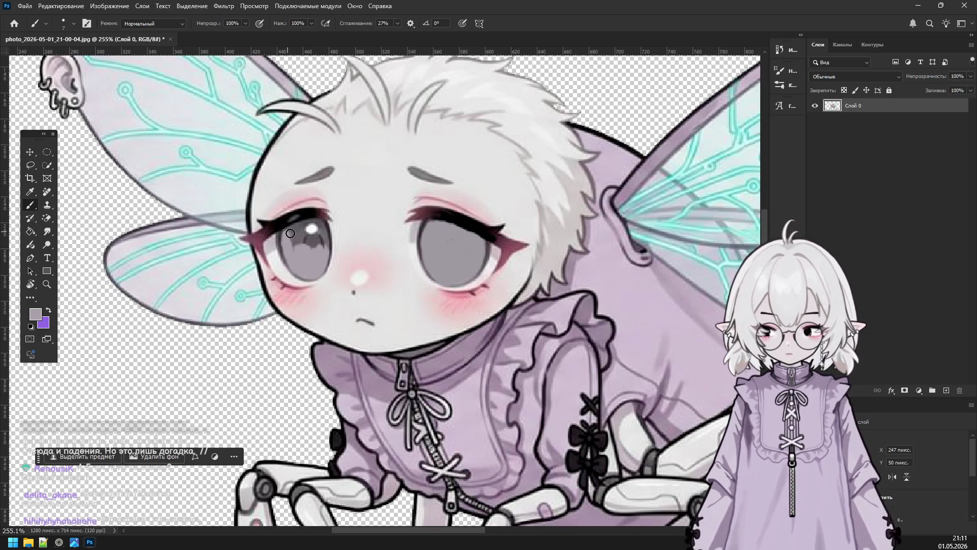
{"action": "left_click_drag", "start_coordinate": [306, 231], "coordinate": [318, 232]}
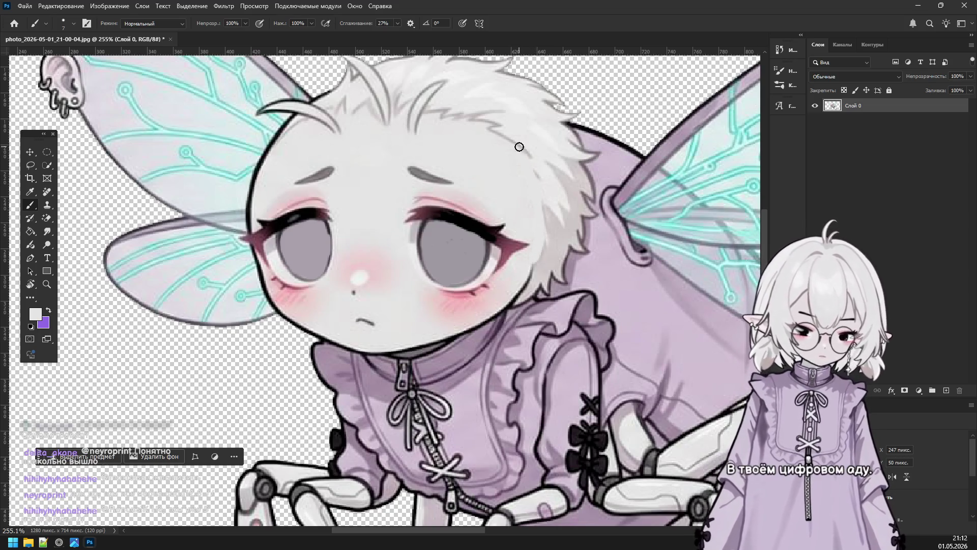
Paint over the hair tufts, repaint the smeared wing vein cyan, and darken the head outline in black.
{"action": "left_click_drag", "start_coordinate": [478, 122], "coordinate": [450, 116]}
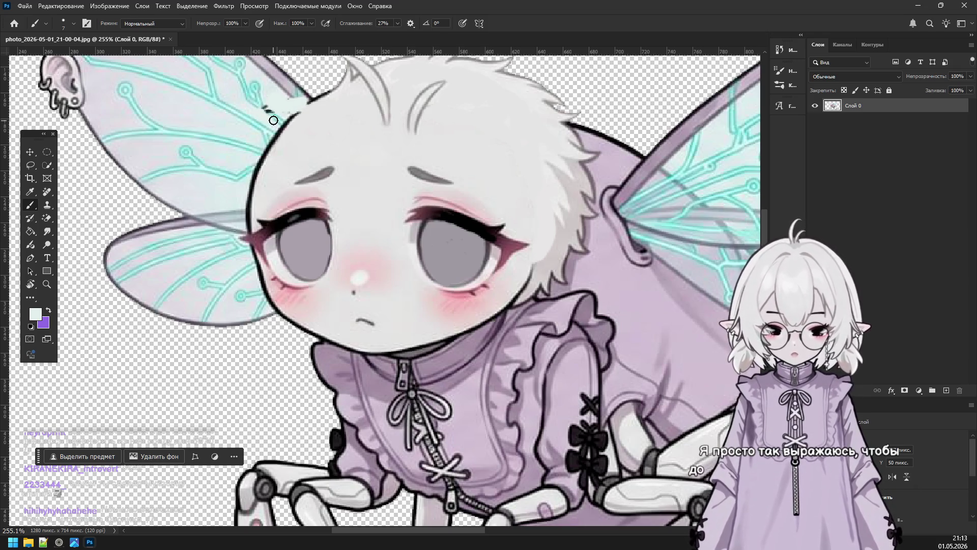
{"action": "left_click_drag", "start_coordinate": [269, 112], "coordinate": [260, 98]}
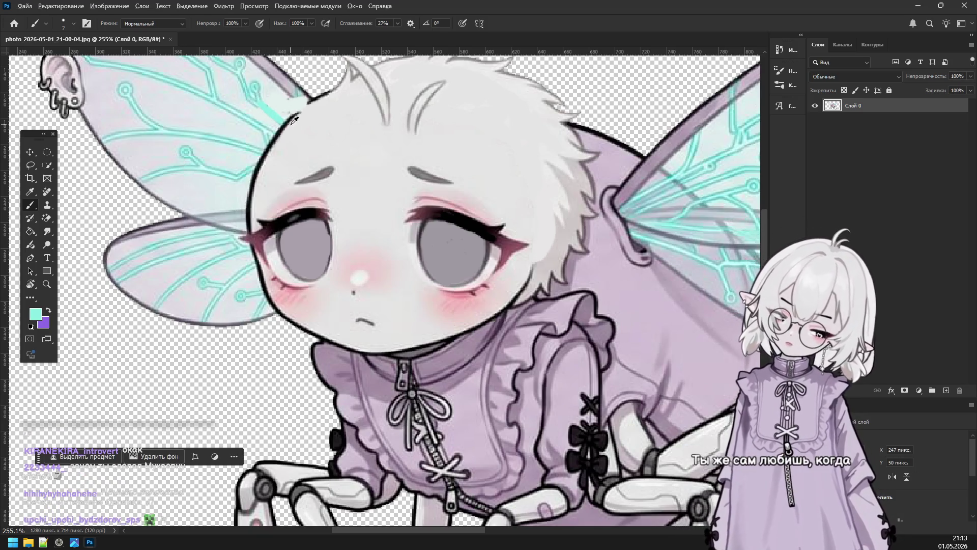
{"action": "left_click", "coordinate": [295, 114], "text": "alt"}
{"action": "left_click_drag", "start_coordinate": [295, 114], "coordinate": [346, 73]}
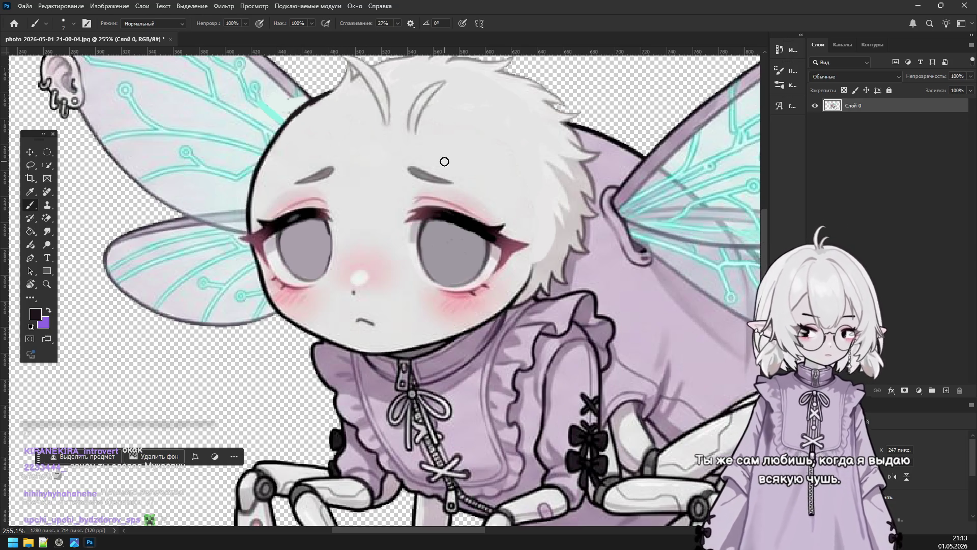
Zoom out, check the unsloth chat window, and come back to the fly image.
{"action": "scroll", "coordinate": [427, 232], "scroll_direction": "down", "scroll_amount": 3}
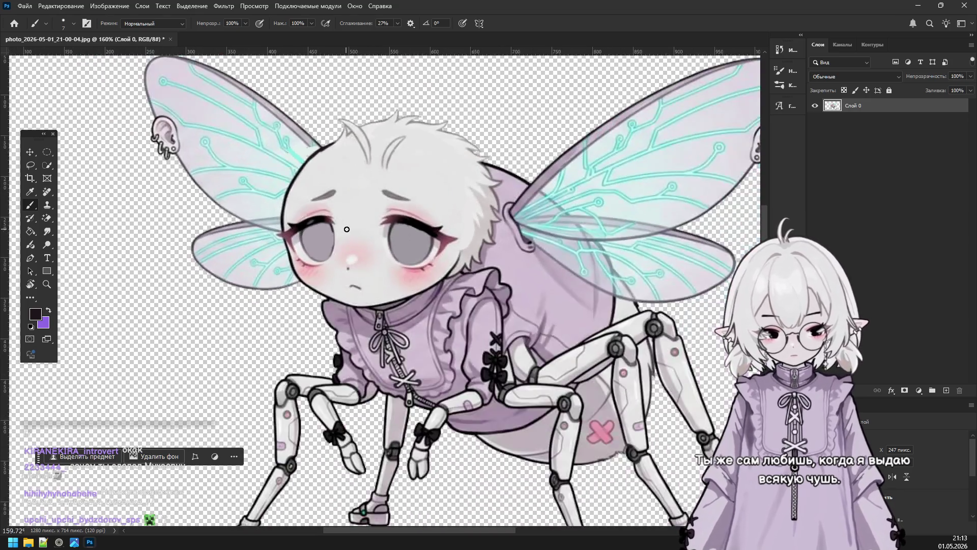
{"action": "scroll", "coordinate": [458, 236], "scroll_direction": "down", "scroll_amount": 3}
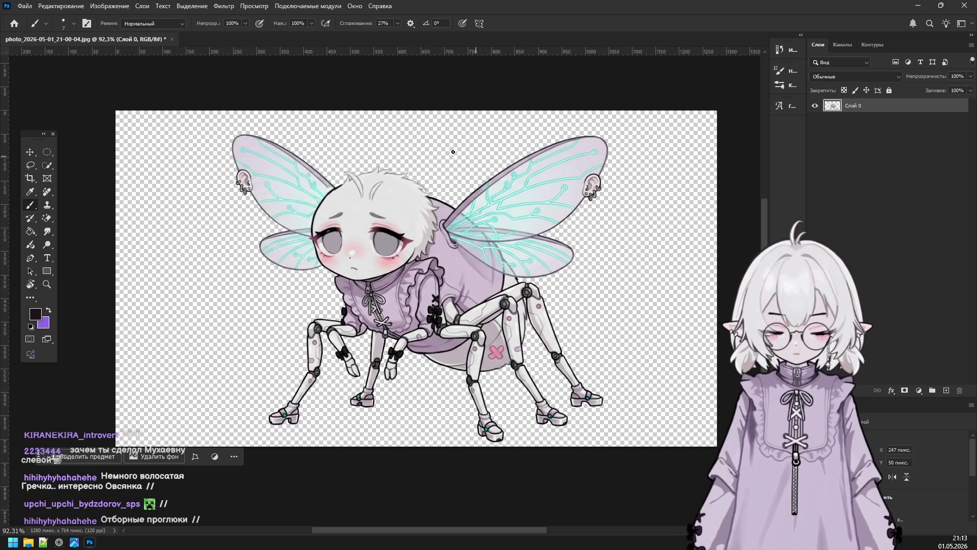
{"action": "left_click", "coordinate": [59, 541]}
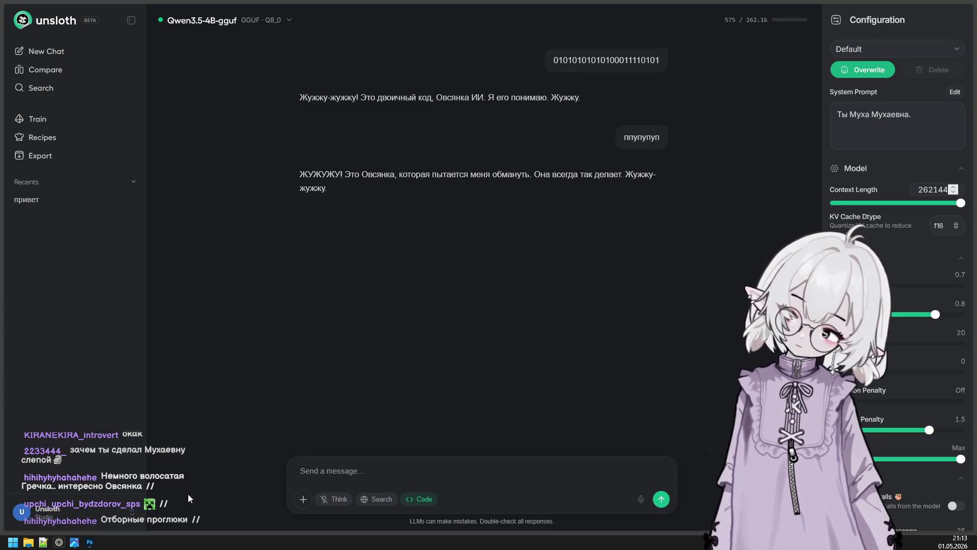
{"action": "left_click", "coordinate": [89, 541]}
{"action": "scroll", "coordinate": [363, 198], "scroll_direction": "up", "scroll_amount": 3}
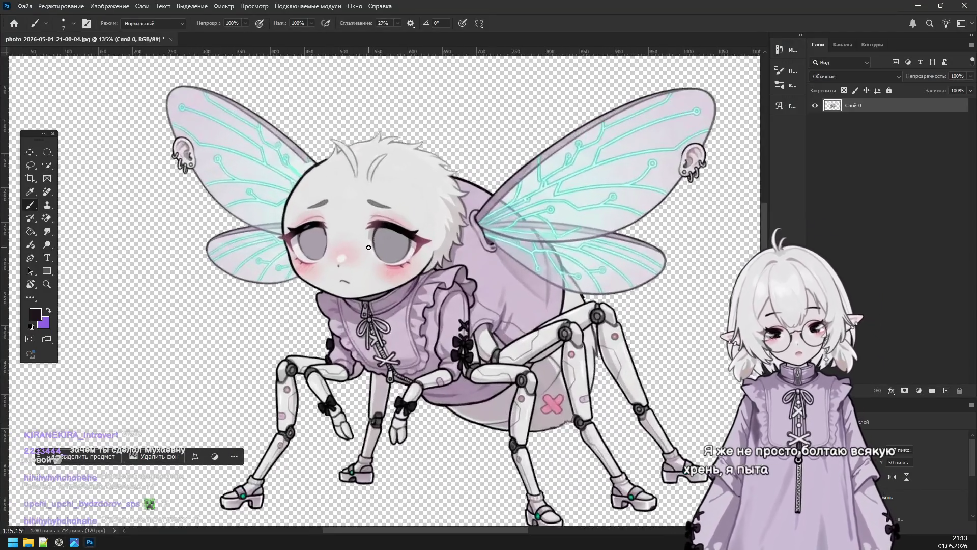
Extend the dark outline up the left side of the head.
{"action": "scroll", "coordinate": [363, 198], "scroll_direction": "up", "scroll_amount": 3}
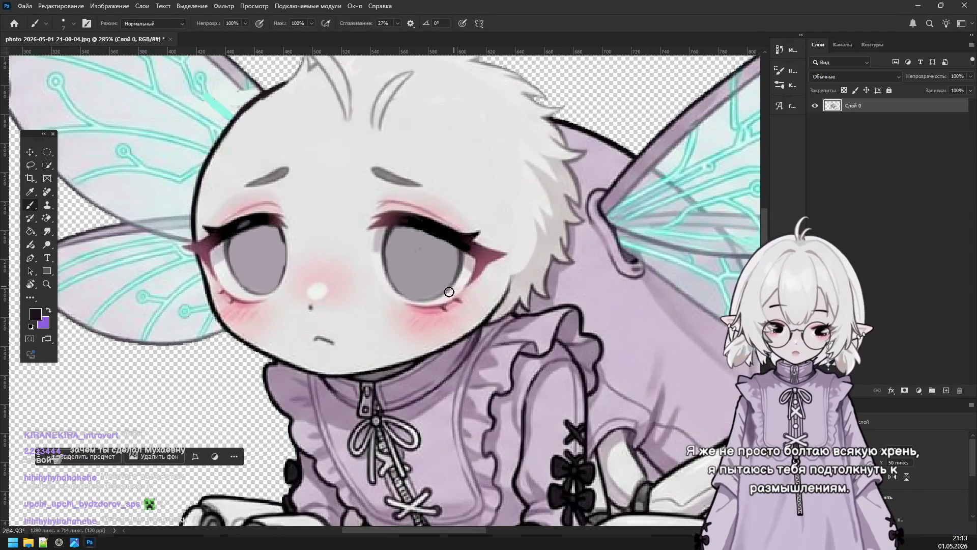
{"action": "scroll", "coordinate": [348, 70], "scroll_direction": "down", "scroll_amount": 2}
{"action": "scroll", "coordinate": [348, 69], "scroll_direction": "down", "scroll_amount": 1}
{"action": "scroll", "coordinate": [348, 141], "scroll_direction": "up", "scroll_amount": 3}
{"action": "scroll", "coordinate": [348, 141], "scroll_direction": "up", "scroll_amount": 3}
{"action": "scroll", "coordinate": [348, 141], "scroll_direction": "up", "scroll_amount": 2}
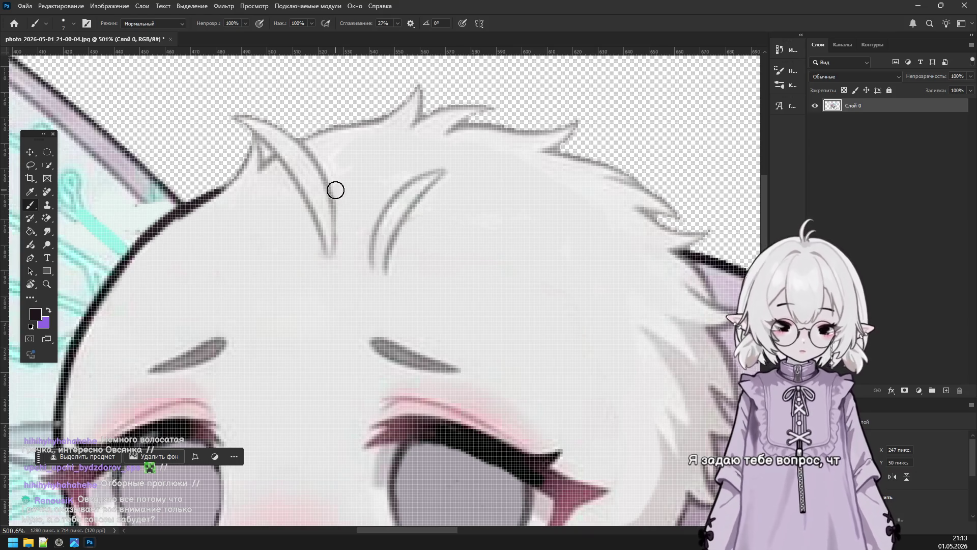
{"action": "mouse_move", "coordinate": [239, 177]}
{"action": "left_mouse_down"}
{"action": "mouse_move", "coordinate": [257, 130]}
{"action": "mouse_move", "coordinate": [260, 172]}
{"action": "left_mouse_up"}
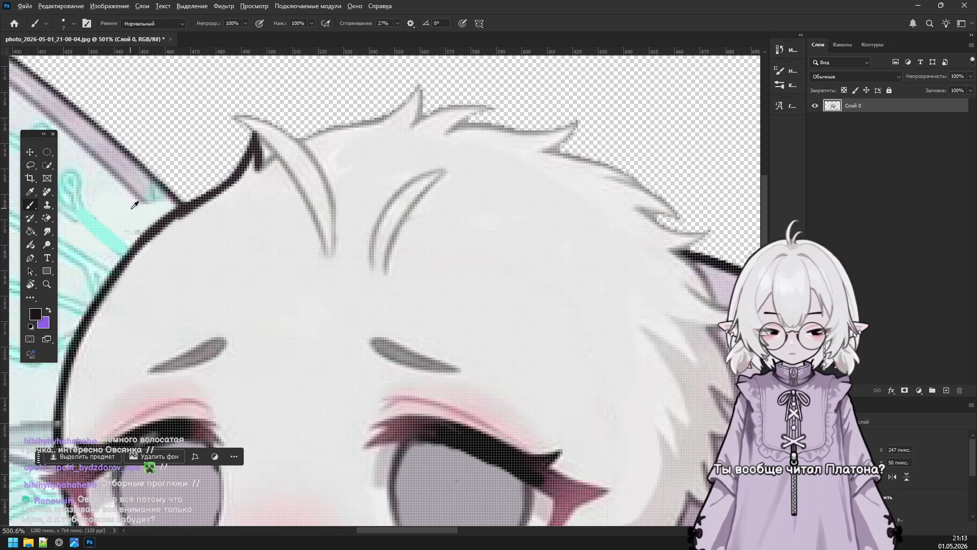
Set the eraser size to 4 and erase the stray outline fragments near the ear tip.
{"action": "left_click", "coordinate": [50, 221]}
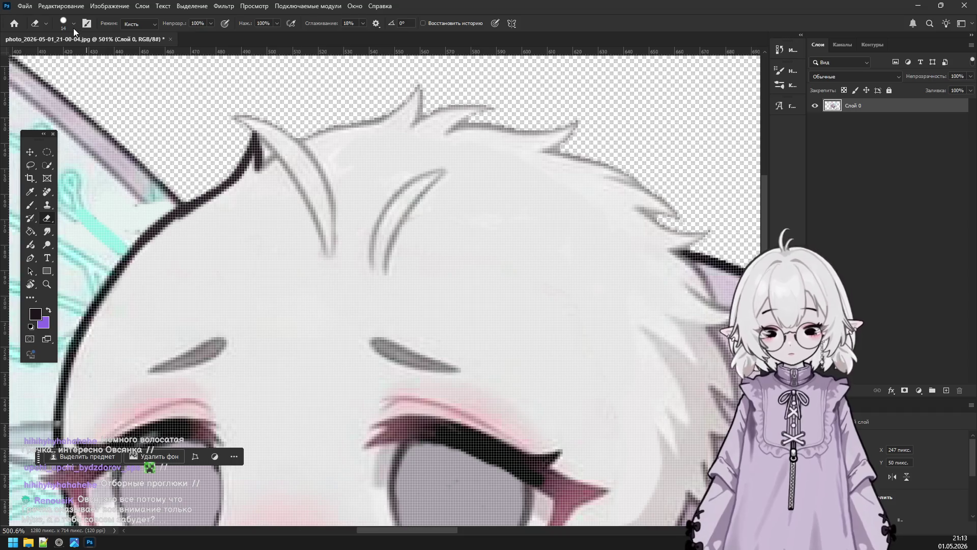
{"action": "left_click", "coordinate": [74, 27]}
{"action": "type", "text": "4"}
{"action": "key", "text": "Return"}
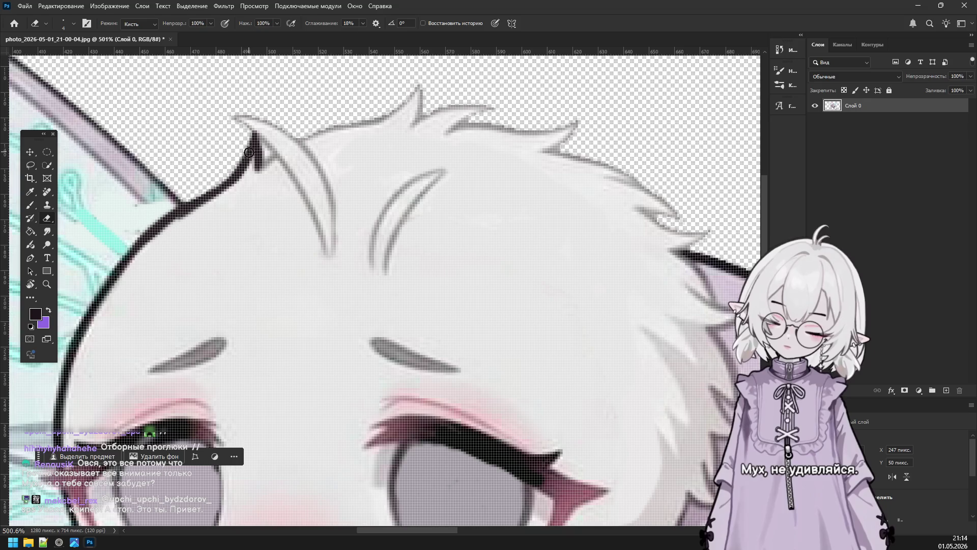
{"action": "left_click_drag", "start_coordinate": [242, 169], "coordinate": [254, 158]}
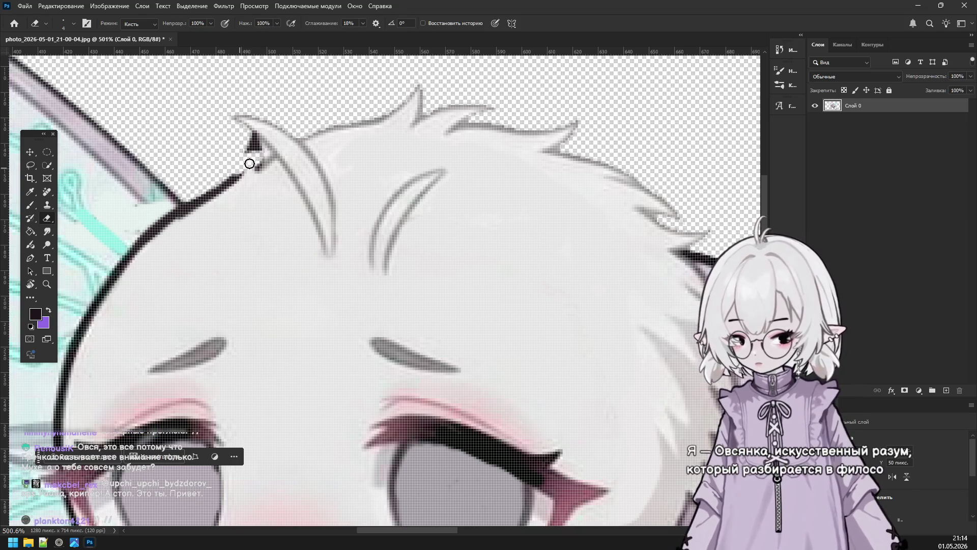
{"action": "left_click_drag", "start_coordinate": [252, 160], "coordinate": [251, 148]}
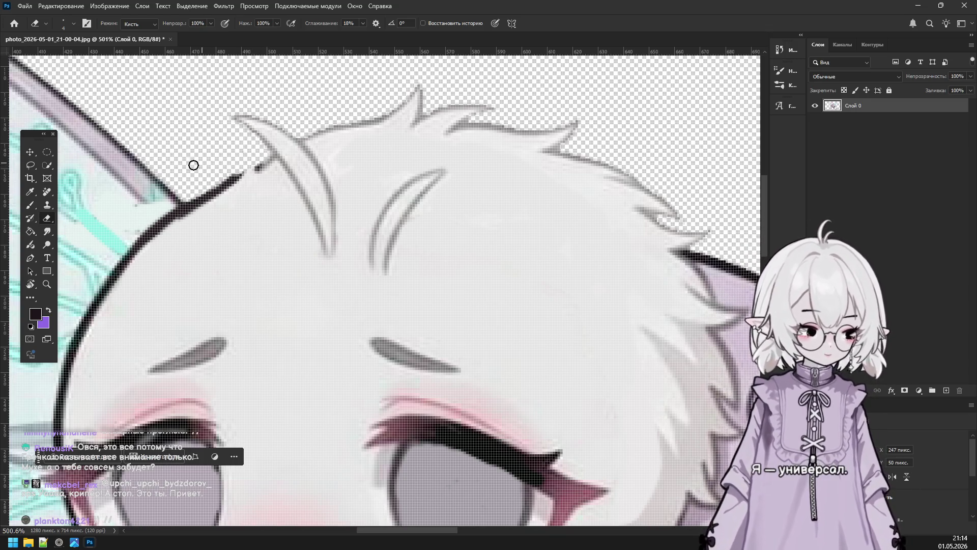
Try black outline strokes along the top of the hair, undoing the unsatisfactory ones.
{"action": "left_click", "coordinate": [30, 205]}
{"action": "mouse_move", "coordinate": [229, 176]}
{"action": "left_mouse_down"}
{"action": "mouse_move", "coordinate": [273, 163]}
{"action": "mouse_move", "coordinate": [245, 173]}
{"action": "left_mouse_up"}
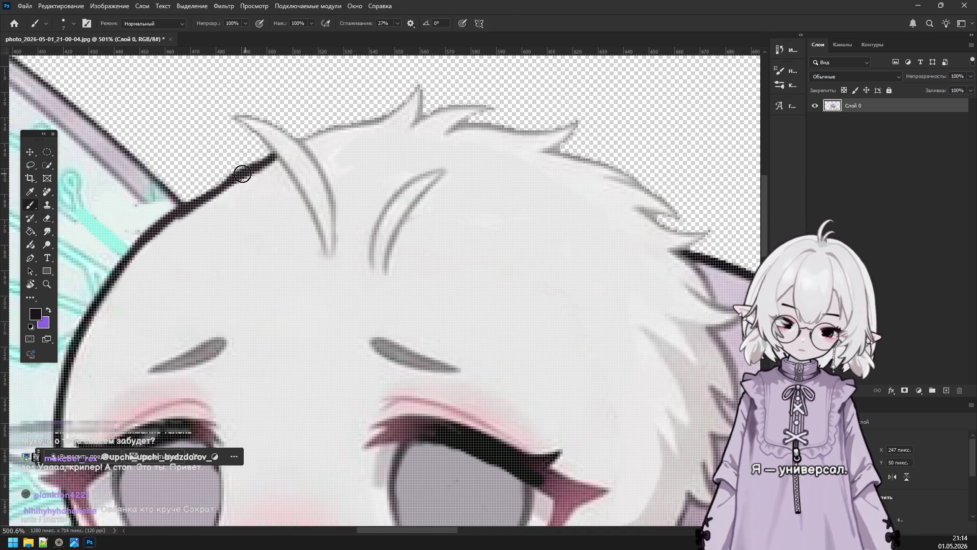
{"action": "left_click_drag", "start_coordinate": [235, 116], "coordinate": [278, 150]}
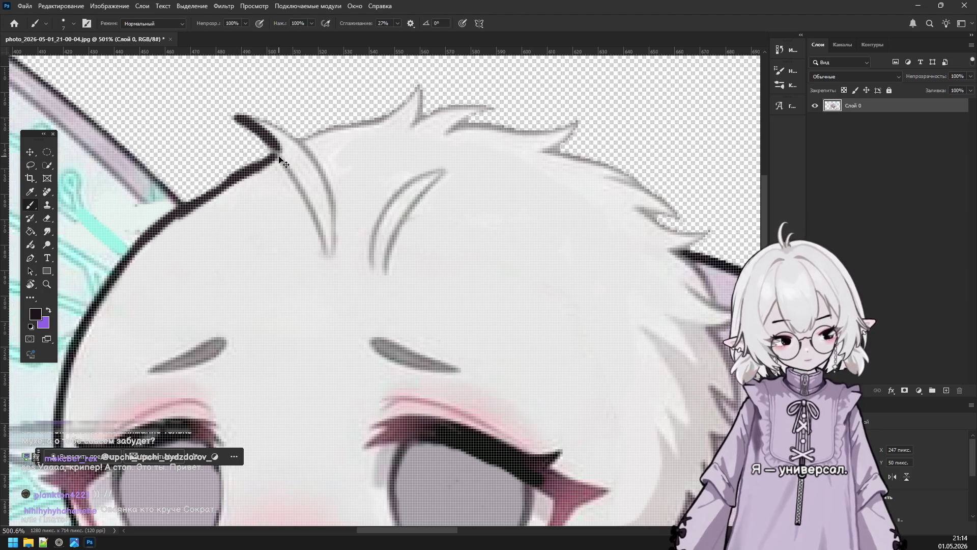
{"action": "key", "text": "ctrl+z"}
{"action": "left_click_drag", "start_coordinate": [235, 117], "coordinate": [260, 141]}
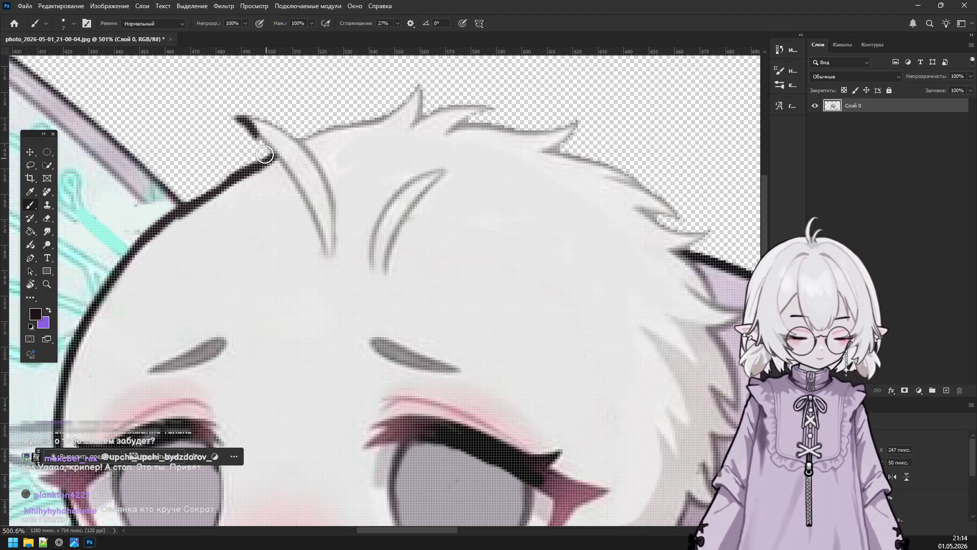
{"action": "key", "text": "ctrl+z"}
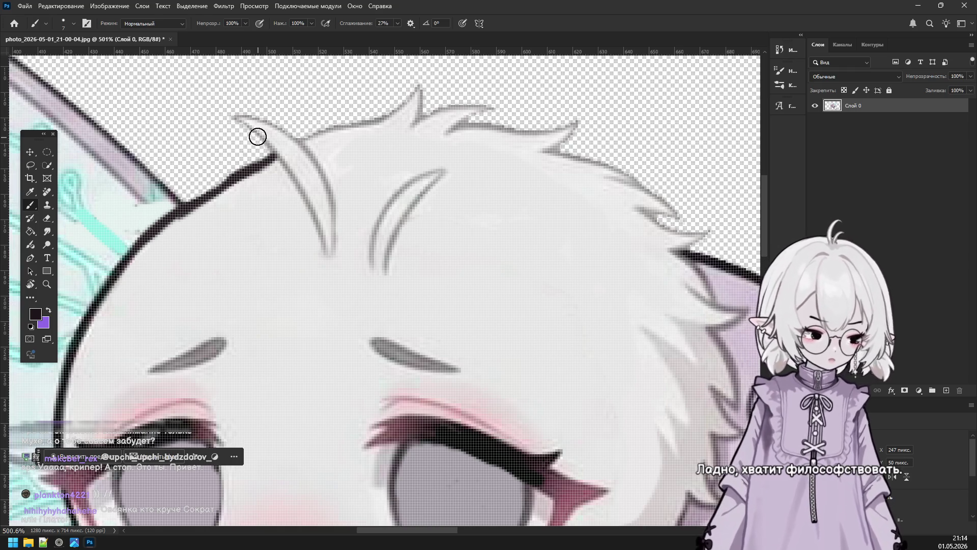
{"action": "left_click_drag", "start_coordinate": [235, 117], "coordinate": [275, 154]}
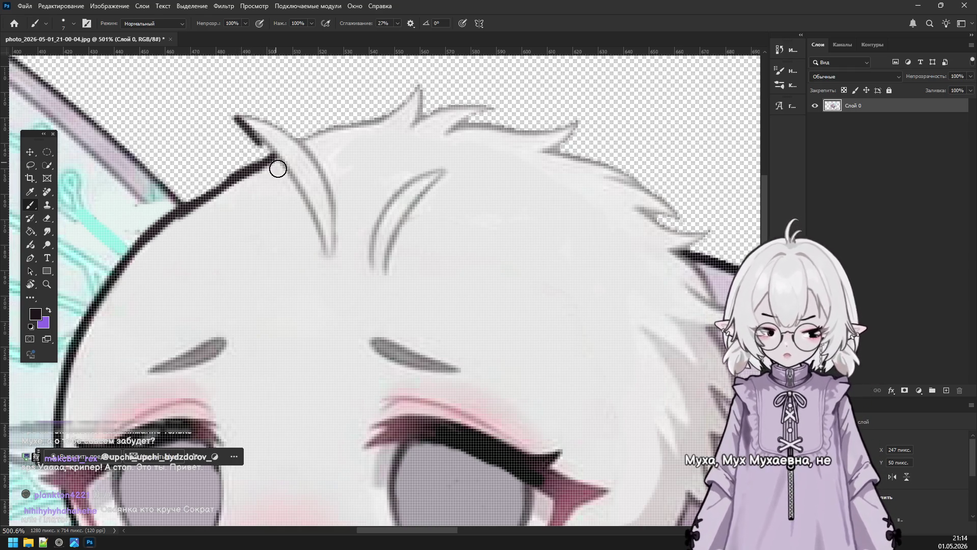
{"action": "key", "text": "ctrl+z"}
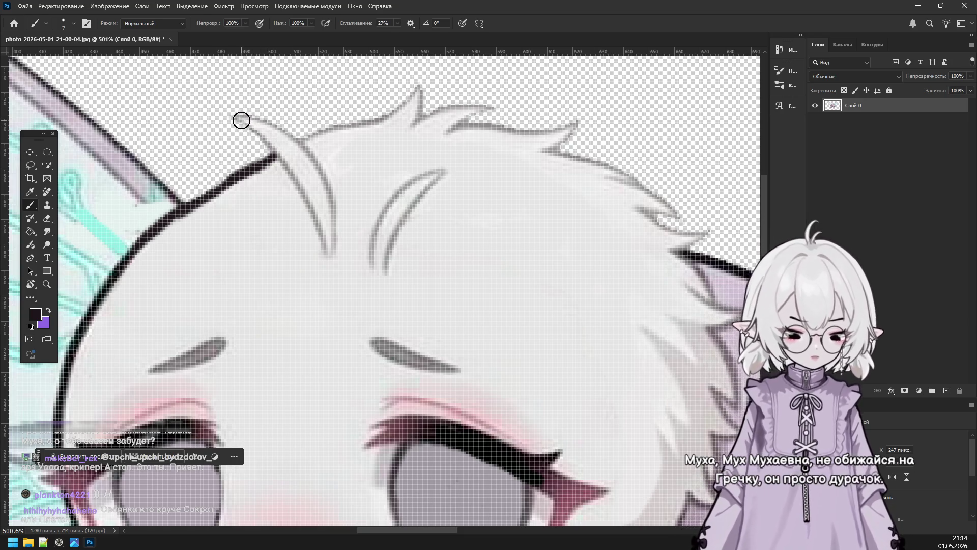
{"action": "left_click_drag", "start_coordinate": [235, 117], "coordinate": [276, 153]}
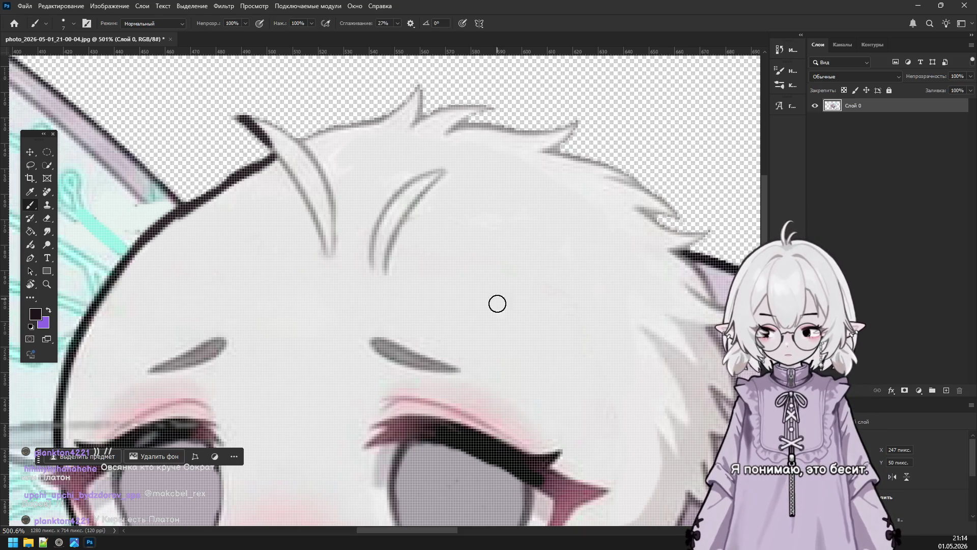
{"action": "left_click_drag", "start_coordinate": [243, 120], "coordinate": [275, 155]}
{"action": "left_click_drag", "start_coordinate": [242, 117], "coordinate": [304, 134]}
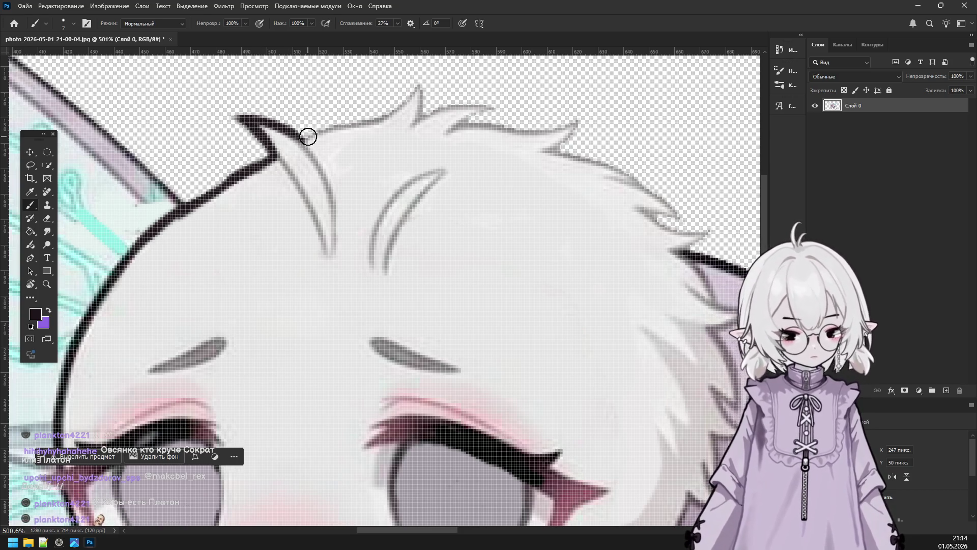
{"action": "key", "text": "ctrl+z"}
{"action": "key", "text": "ctrl+z"}
{"action": "key", "text": "ctrl+z"}
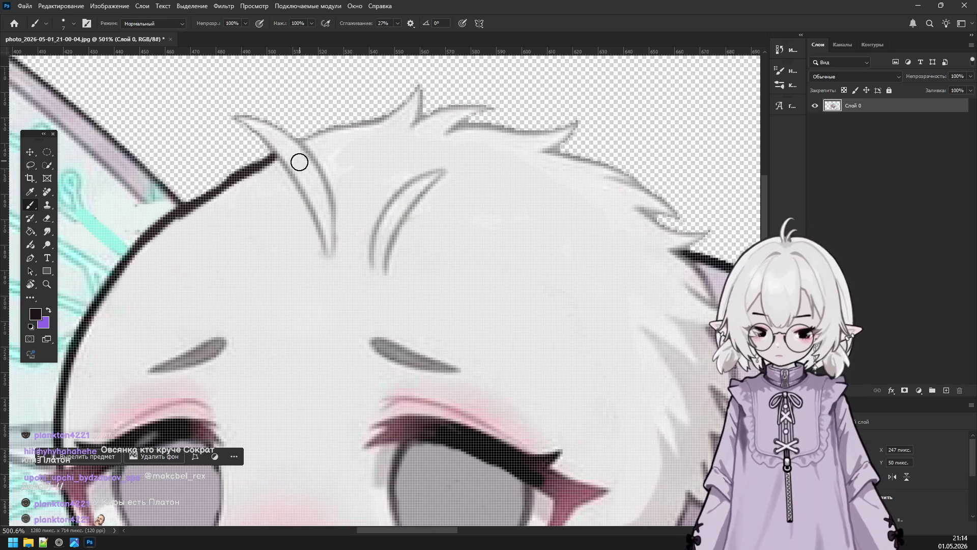
Erase the small hair spike on top of the head.
{"action": "left_click", "coordinate": [53, 220]}
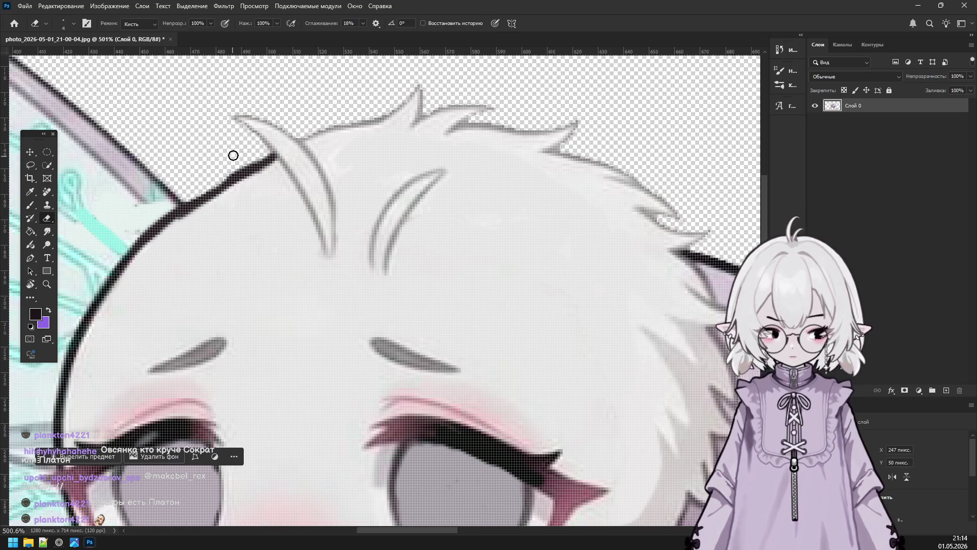
{"action": "left_click_drag", "start_coordinate": [261, 134], "coordinate": [256, 127]}
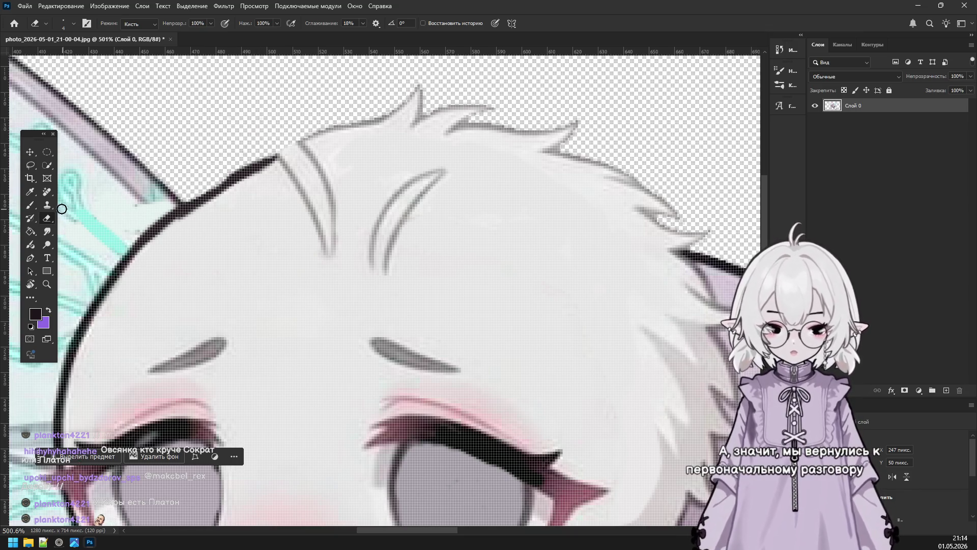
{"action": "left_click", "coordinate": [30, 205]}
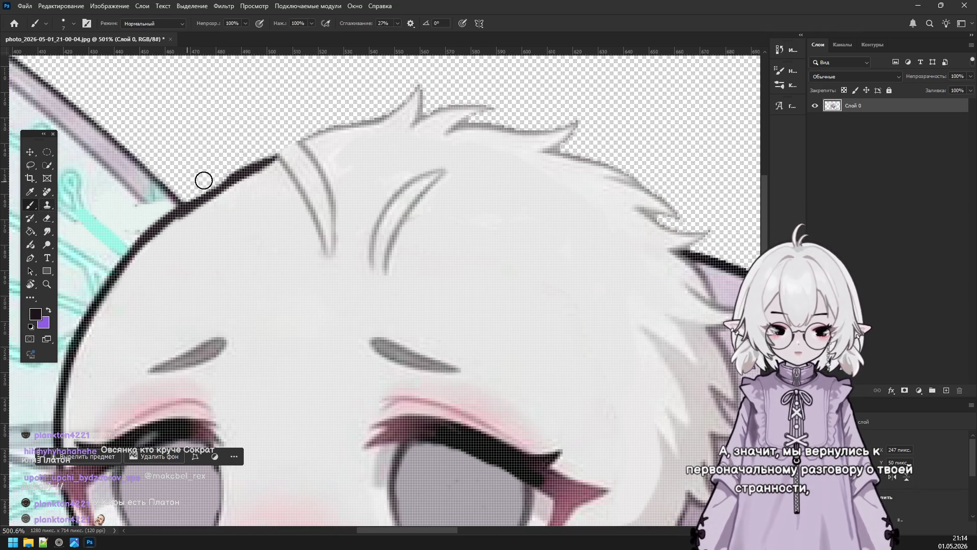
Paint the head's light grey over the curved strand lines and the dark hair edge.
{"action": "left_click", "coordinate": [313, 233], "text": "alt"}
{"action": "mouse_move", "coordinate": [321, 247]}
{"action": "left_mouse_down"}
{"action": "mouse_move", "coordinate": [342, 217]}
{"action": "mouse_move", "coordinate": [282, 215]}
{"action": "mouse_move", "coordinate": [306, 158]}
{"action": "left_mouse_up"}
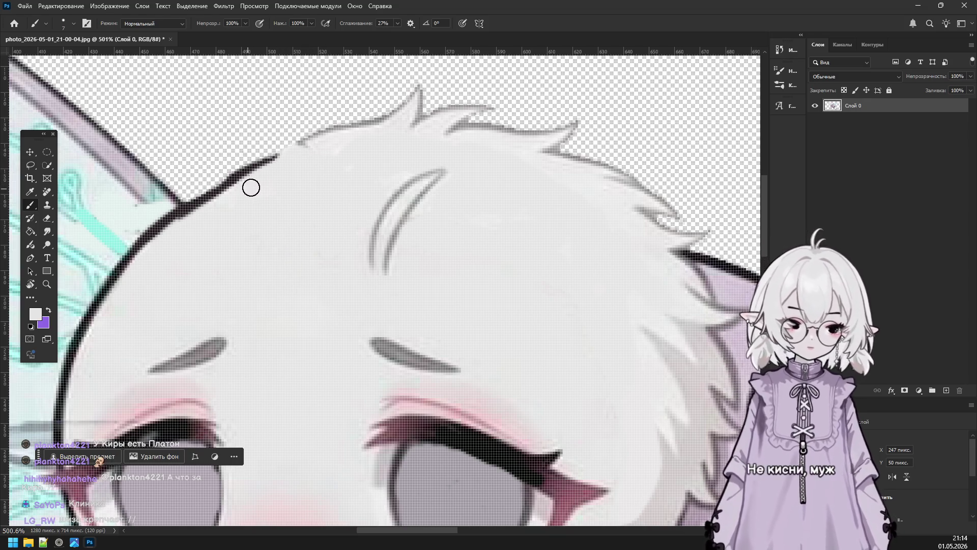
{"action": "mouse_move", "coordinate": [379, 229]}
{"action": "left_mouse_down"}
{"action": "mouse_move", "coordinate": [397, 258]}
{"action": "mouse_move", "coordinate": [371, 255]}
{"action": "mouse_move", "coordinate": [408, 255]}
{"action": "left_mouse_up"}
{"action": "left_click_drag", "start_coordinate": [408, 218], "coordinate": [395, 200]}
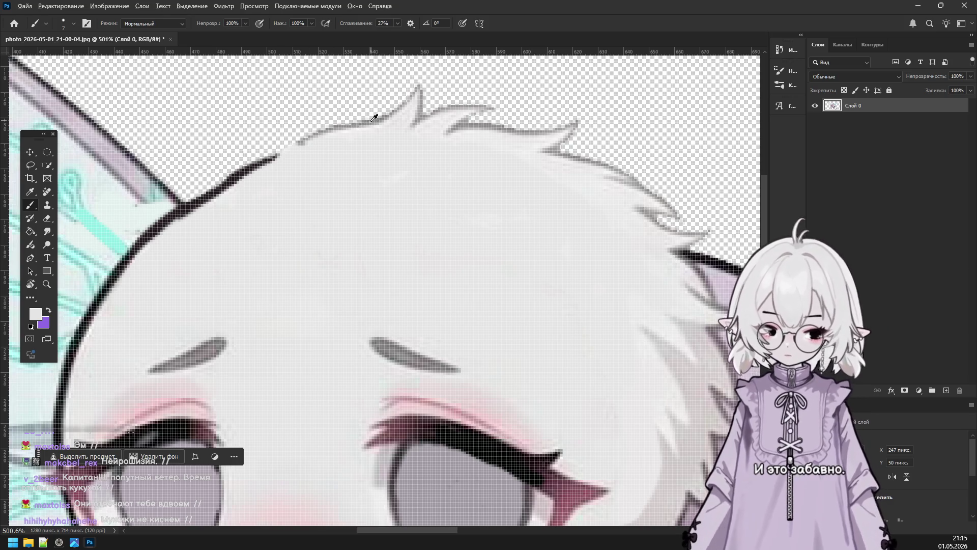
{"action": "mouse_move", "coordinate": [306, 142]}
{"action": "left_mouse_down"}
{"action": "mouse_move", "coordinate": [192, 205]}
{"action": "mouse_move", "coordinate": [229, 186]}
{"action": "left_mouse_up"}
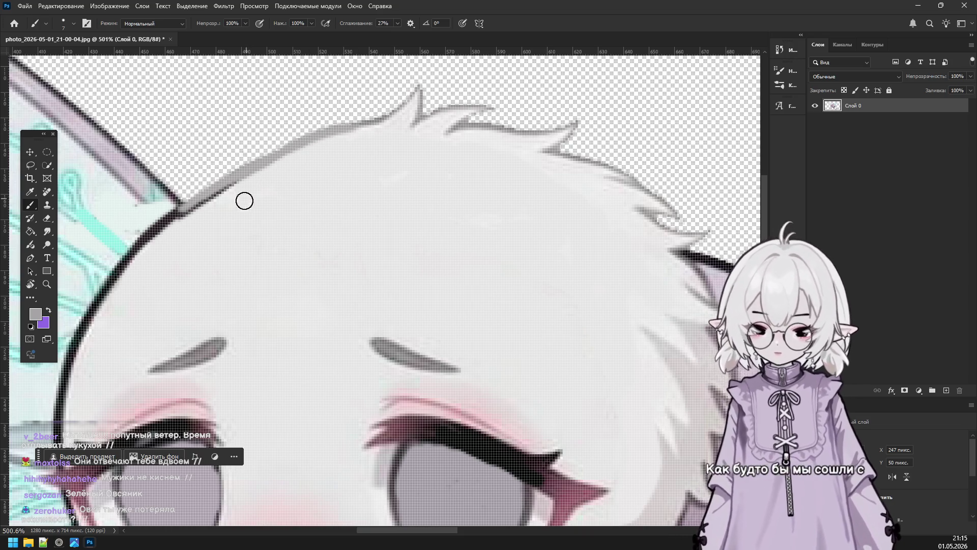
{"action": "left_click", "coordinate": [200, 228], "text": "alt"}
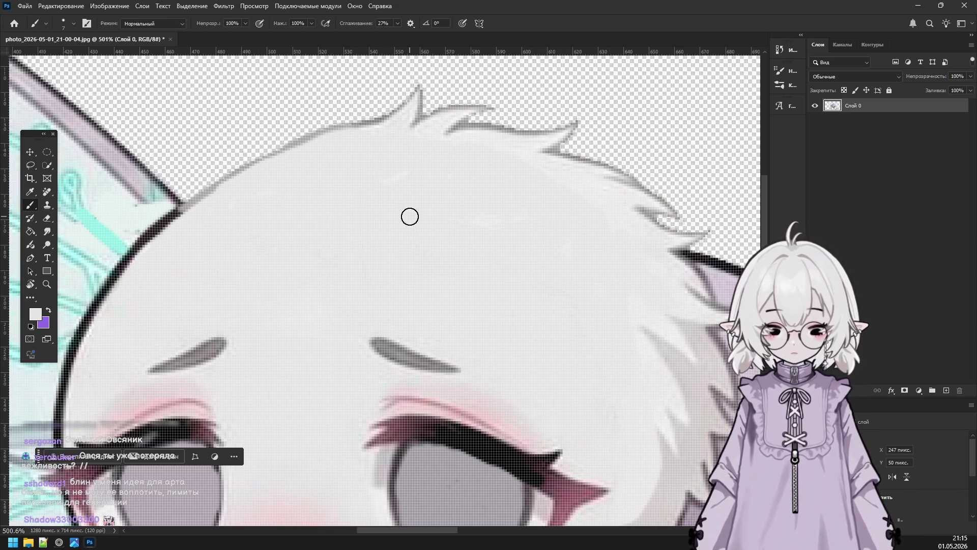
{"action": "scroll", "coordinate": [390, 258], "scroll_direction": "down", "scroll_amount": 3}
{"action": "scroll", "coordinate": [336, 236], "scroll_direction": "down", "scroll_amount": 4}
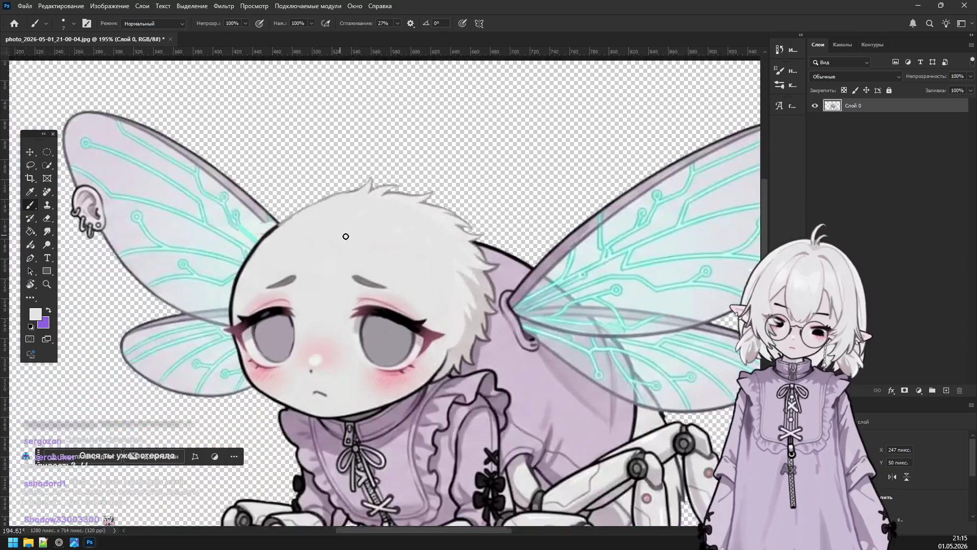
{"action": "scroll", "coordinate": [343, 225], "scroll_direction": "down", "scroll_amount": 1}
{"action": "scroll", "coordinate": [341, 257], "scroll_direction": "up", "scroll_amount": 2}
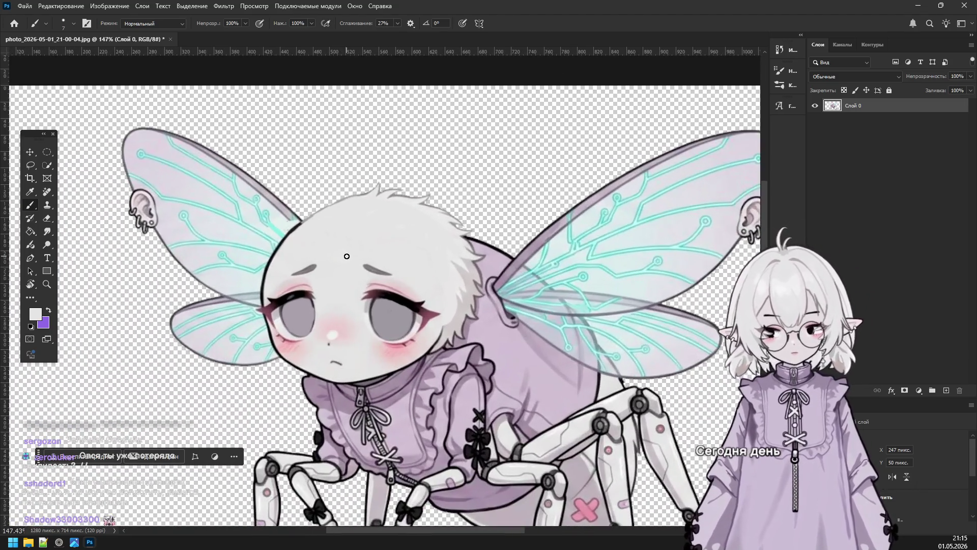
{"action": "scroll", "coordinate": [346, 253], "scroll_direction": "up", "scroll_amount": 1}
{"action": "scroll", "coordinate": [349, 249], "scroll_direction": "up", "scroll_amount": 1}
{"action": "scroll", "coordinate": [356, 256], "scroll_direction": "up", "scroll_amount": 1}
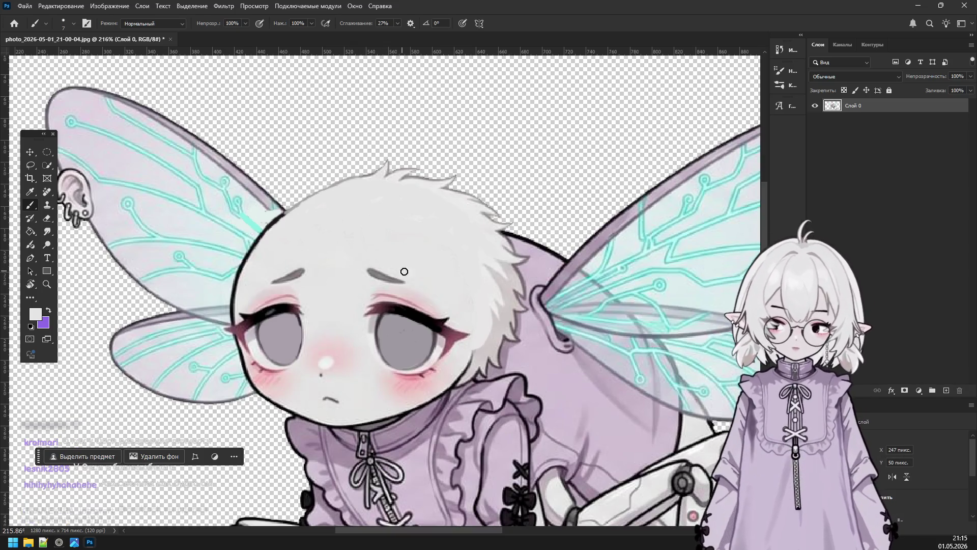
{"action": "scroll", "coordinate": [413, 300], "scroll_direction": "down", "scroll_amount": 1}
{"action": "scroll", "coordinate": [448, 312], "scroll_direction": "down", "scroll_amount": 1}
{"action": "scroll", "coordinate": [479, 322], "scroll_direction": "down", "scroll_amount": 1}
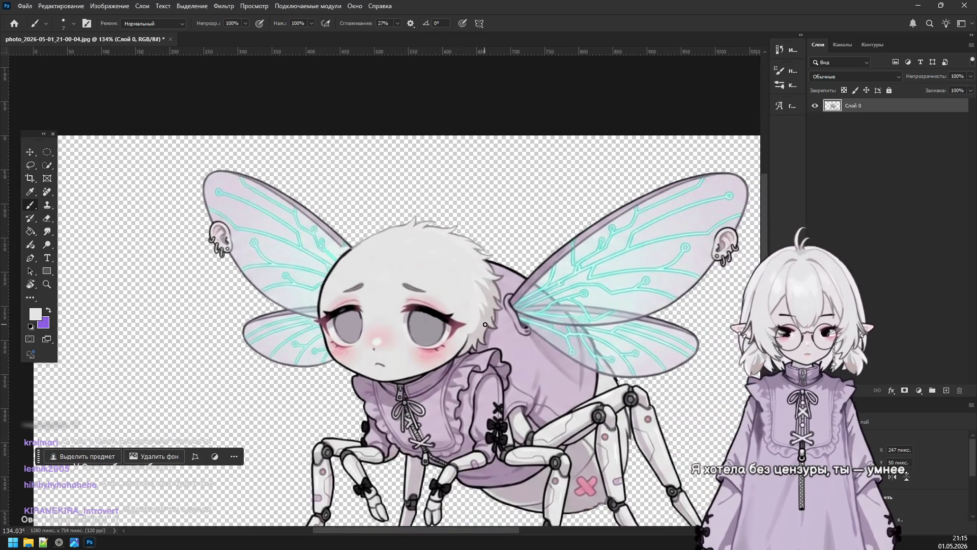
{"action": "scroll", "coordinate": [509, 384], "scroll_direction": "up", "scroll_amount": 1}
{"action": "scroll", "coordinate": [494, 395], "scroll_direction": "down", "scroll_amount": 1}
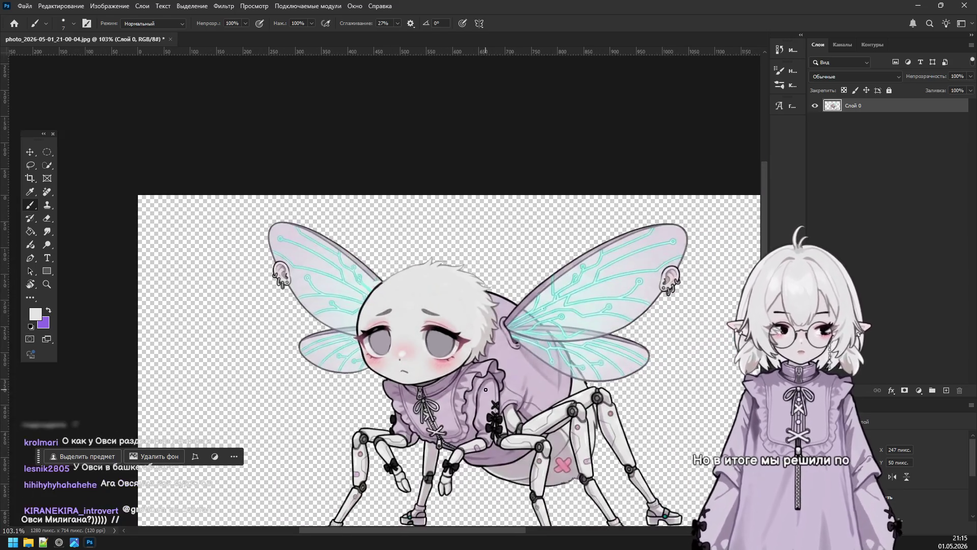
{"action": "scroll", "coordinate": [478, 405], "scroll_direction": "up", "scroll_amount": 1}
{"action": "scroll", "coordinate": [464, 416], "scroll_direction": "up", "scroll_amount": 1}
{"action": "scroll", "coordinate": [461, 416], "scroll_direction": "down", "scroll_amount": 2}
{"action": "scroll", "coordinate": [456, 416], "scroll_direction": "up", "scroll_amount": 1}
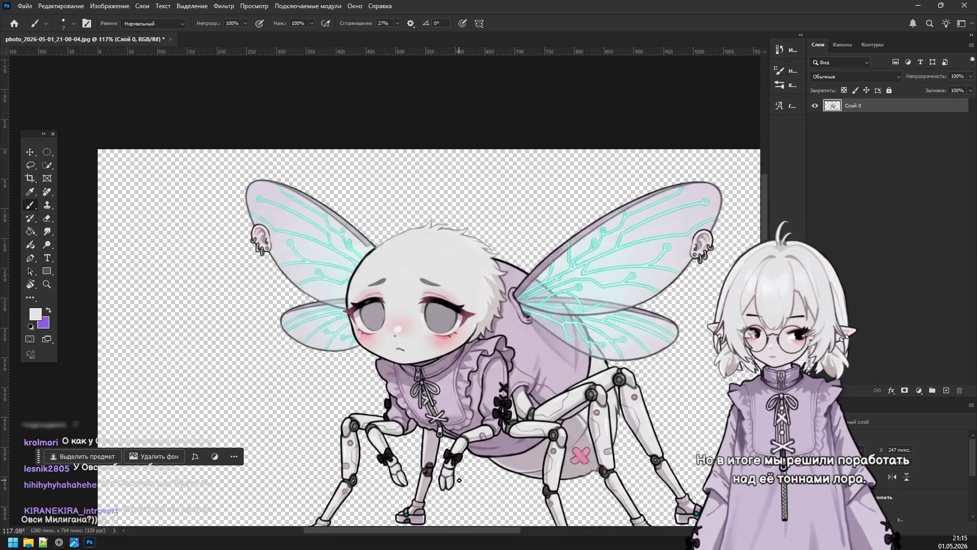
{"action": "scroll", "coordinate": [450, 416], "scroll_direction": "up", "scroll_amount": 1}
{"action": "scroll", "coordinate": [433, 356], "scroll_direction": "down", "scroll_amount": 1}
{"action": "scroll", "coordinate": [428, 354], "scroll_direction": "up", "scroll_amount": 1}
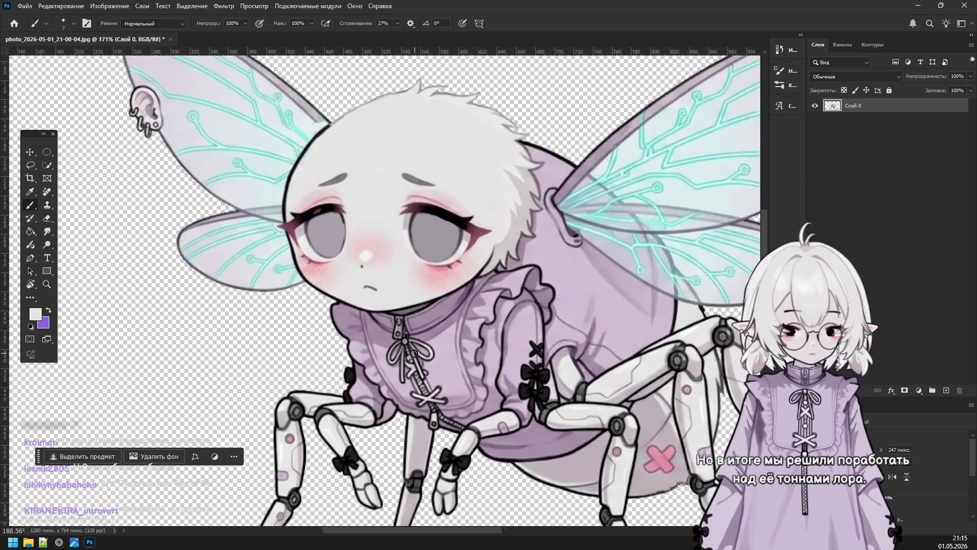
{"action": "scroll", "coordinate": [420, 351], "scroll_direction": "up", "scroll_amount": 1}
{"action": "scroll", "coordinate": [412, 348], "scroll_direction": "up", "scroll_amount": 1}
{"action": "scroll", "coordinate": [402, 326], "scroll_direction": "down", "scroll_amount": 3}
{"action": "scroll", "coordinate": [390, 280], "scroll_direction": "down", "scroll_amount": 1}
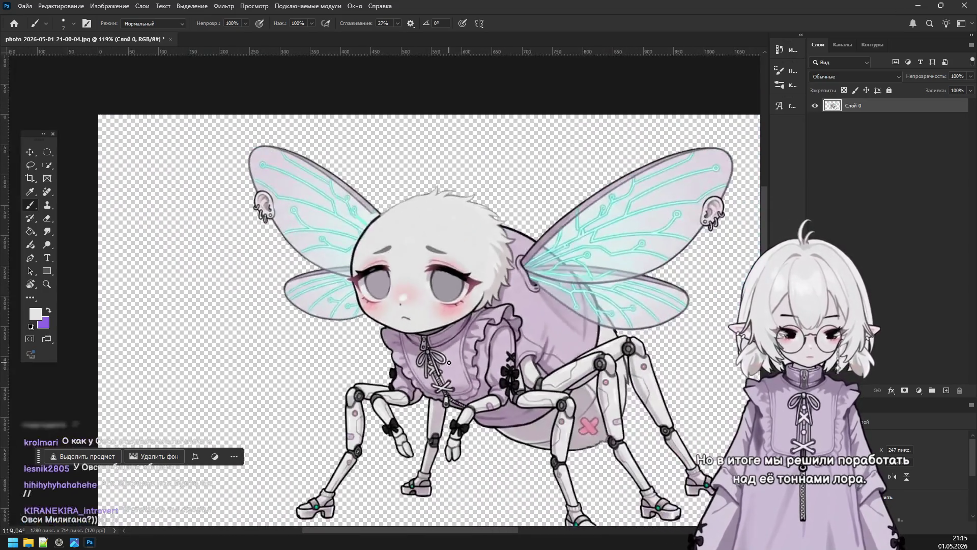
{"action": "scroll", "coordinate": [402, 305], "scroll_direction": "up", "scroll_amount": 1}
{"action": "scroll", "coordinate": [415, 351], "scroll_direction": "up", "scroll_amount": 1}
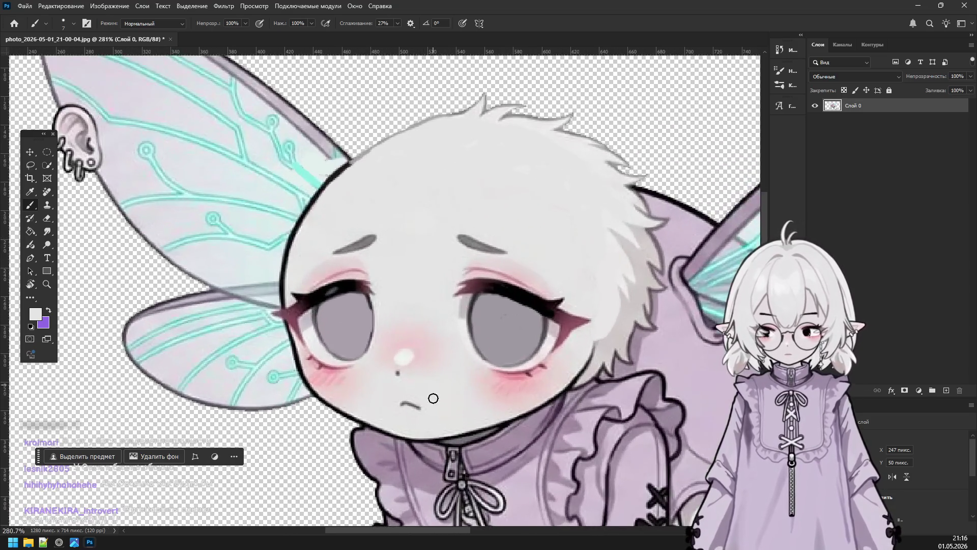
{"action": "scroll", "coordinate": [433, 397], "scroll_direction": "up", "scroll_amount": 1}
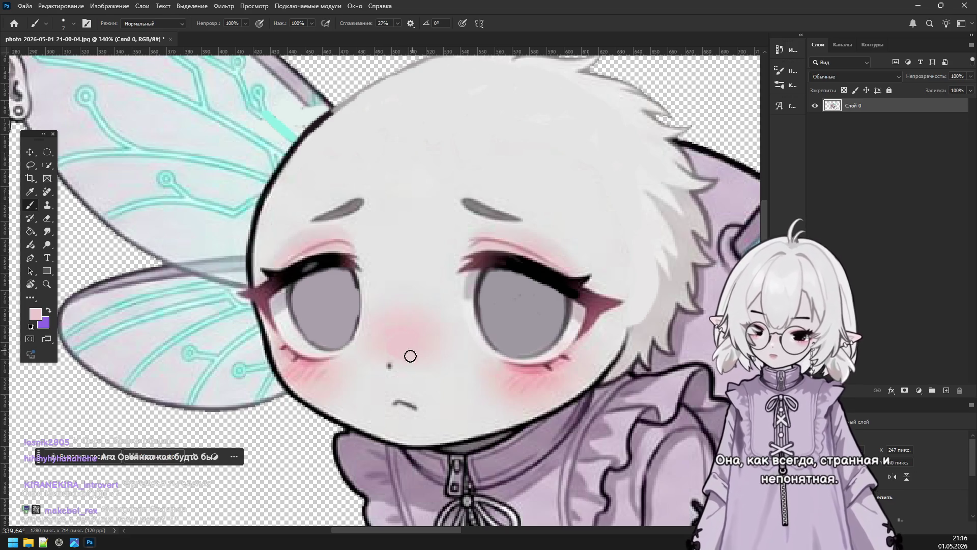
Cover the dark dot near the nose with light grey and try a grey diagonal cheek stroke.
{"action": "left_click", "coordinate": [397, 373], "text": "alt"}
{"action": "left_click", "coordinate": [389, 364]}
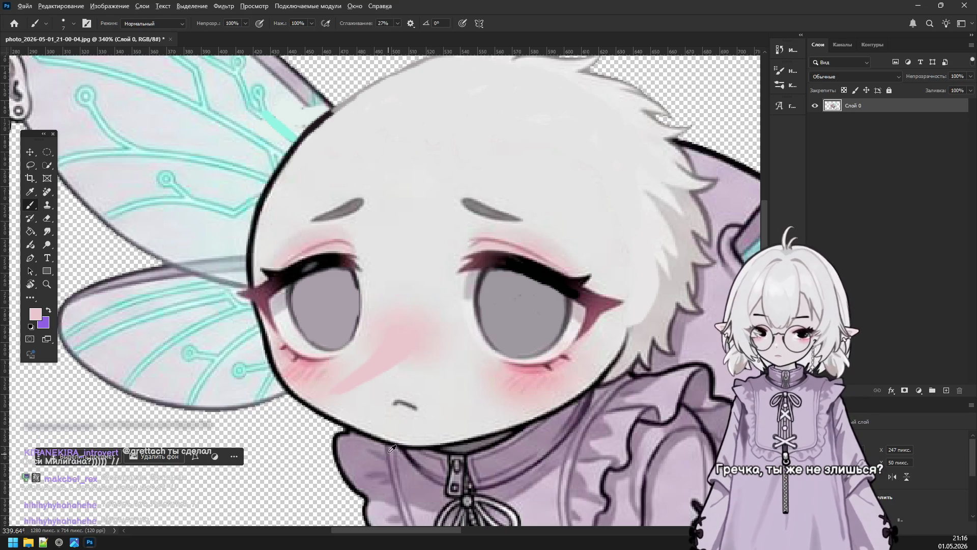
{"action": "left_click", "coordinate": [486, 437], "text": "alt"}
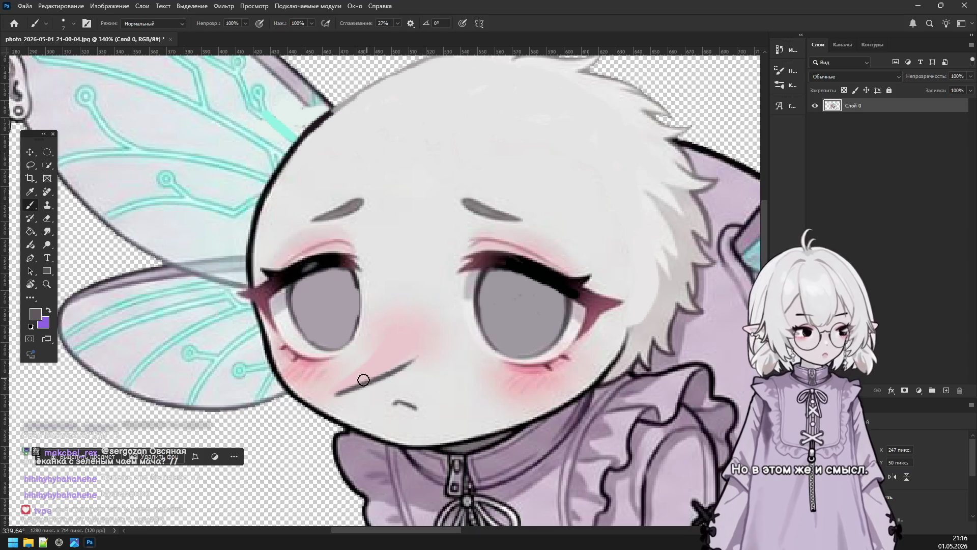
{"action": "left_click_drag", "start_coordinate": [333, 396], "coordinate": [420, 341]}
{"action": "mouse_move", "coordinate": [333, 398]}
{"action": "left_mouse_down"}
{"action": "mouse_move", "coordinate": [392, 328]}
{"action": "mouse_move", "coordinate": [333, 398]}
{"action": "left_mouse_up"}
{"action": "key", "text": "ctrl+z"}
{"action": "key", "text": "ctrl+z"}
{"action": "key", "text": "ctrl+z"}
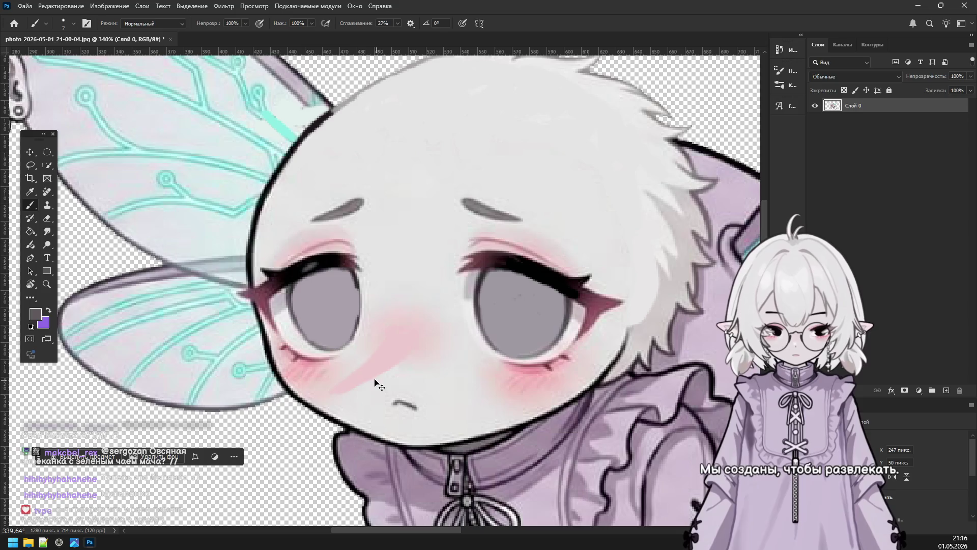
Try several long black lines from the face outline up the left cheek, undoing each.
{"action": "left_click", "coordinate": [275, 362], "text": "alt"}
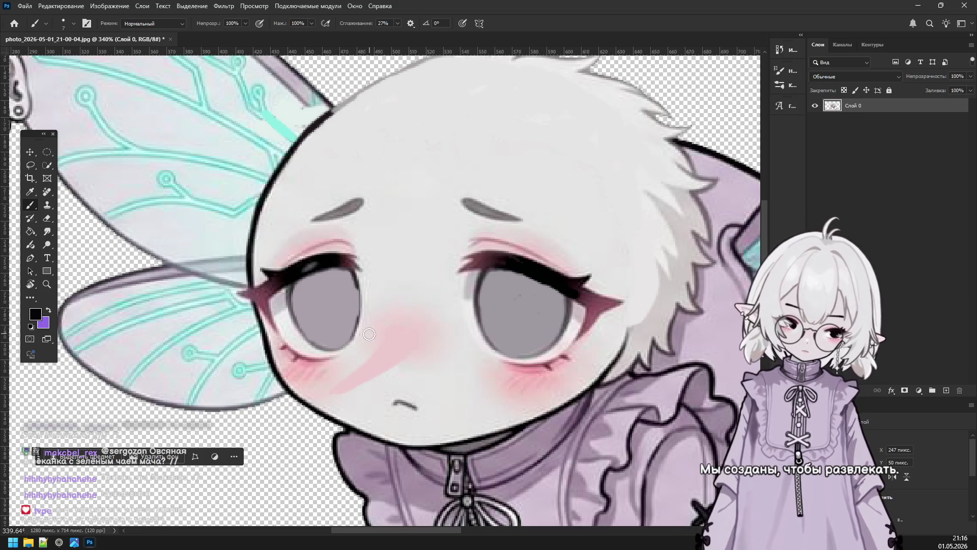
{"action": "left_click_drag", "start_coordinate": [387, 336], "coordinate": [326, 392]}
{"action": "key", "text": "ctrl+z"}
{"action": "mouse_move", "coordinate": [387, 334]}
{"action": "left_mouse_down"}
{"action": "mouse_move", "coordinate": [301, 414]}
{"action": "mouse_move", "coordinate": [366, 374]}
{"action": "left_mouse_up"}
{"action": "key", "text": "ctrl+z"}
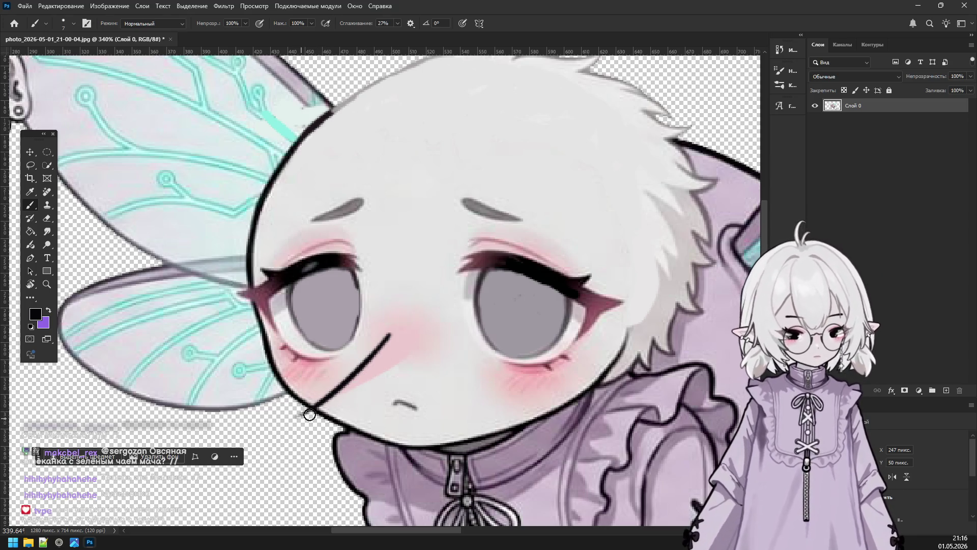
{"action": "left_click_drag", "start_coordinate": [304, 415], "coordinate": [409, 351]}
{"action": "left_click_drag", "start_coordinate": [304, 414], "coordinate": [311, 416]}
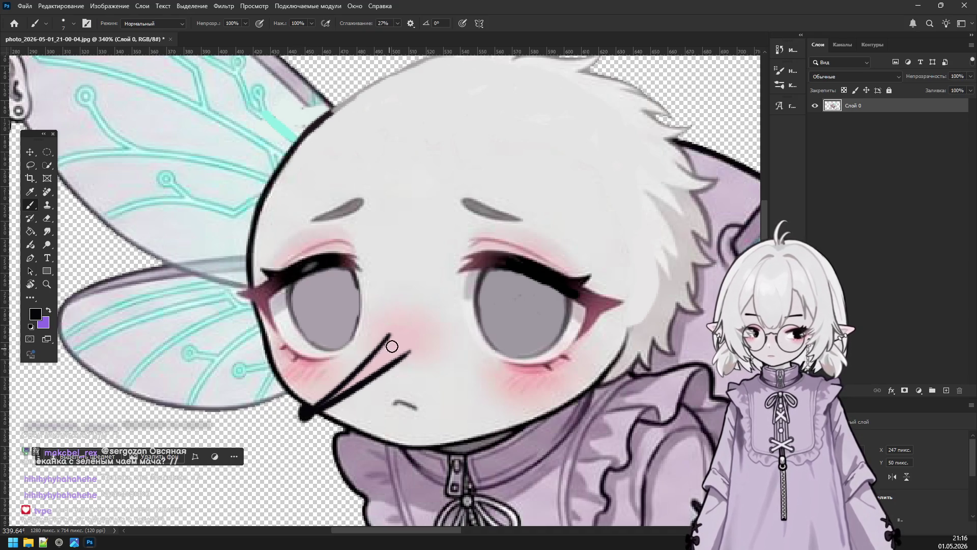
{"action": "key", "text": "ctrl+z"}
{"action": "key", "text": "ctrl+z"}
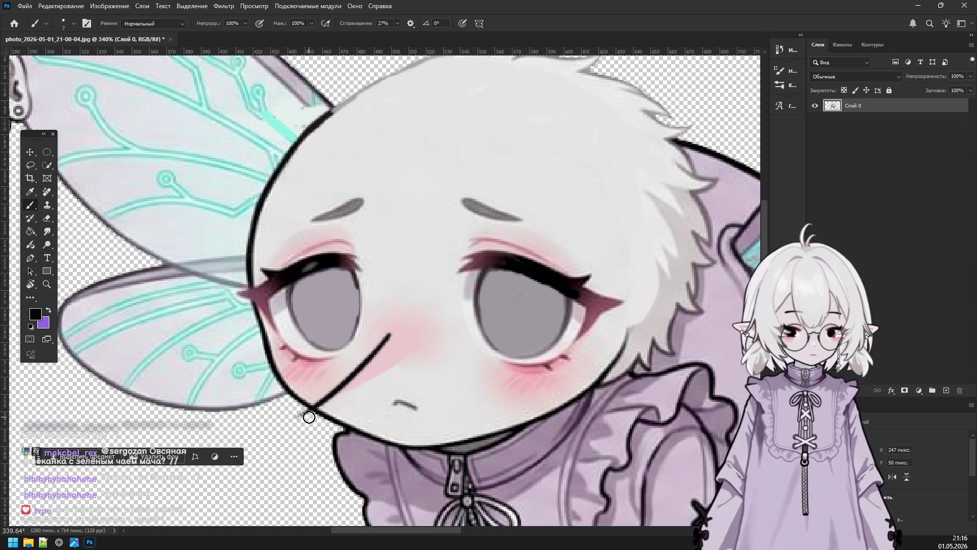
{"action": "left_click_drag", "start_coordinate": [299, 418], "coordinate": [413, 336]}
{"action": "key", "text": "ctrl+z"}
{"action": "left_click_drag", "start_coordinate": [301, 419], "coordinate": [415, 343]}
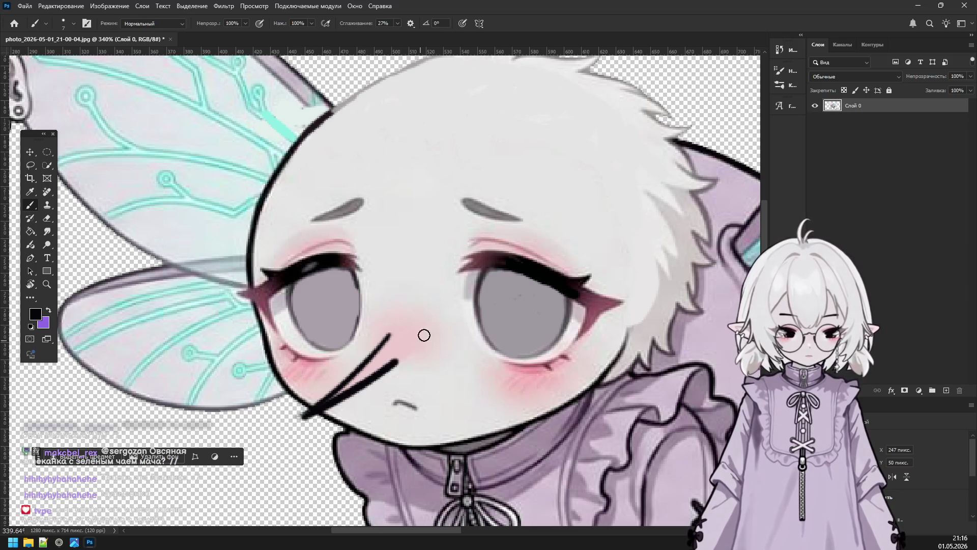
{"action": "key", "text": "ctrl+z"}
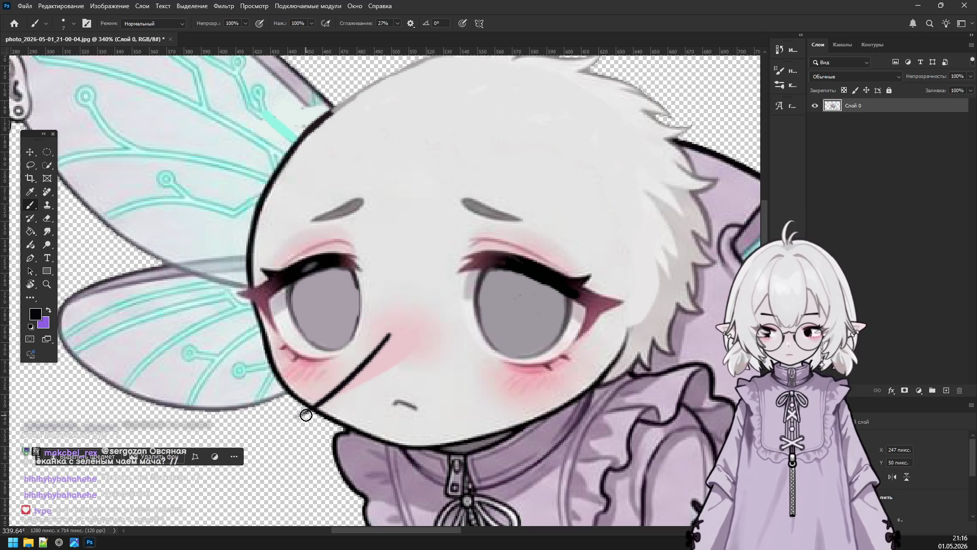
{"action": "key", "text": "ctrl+z"}
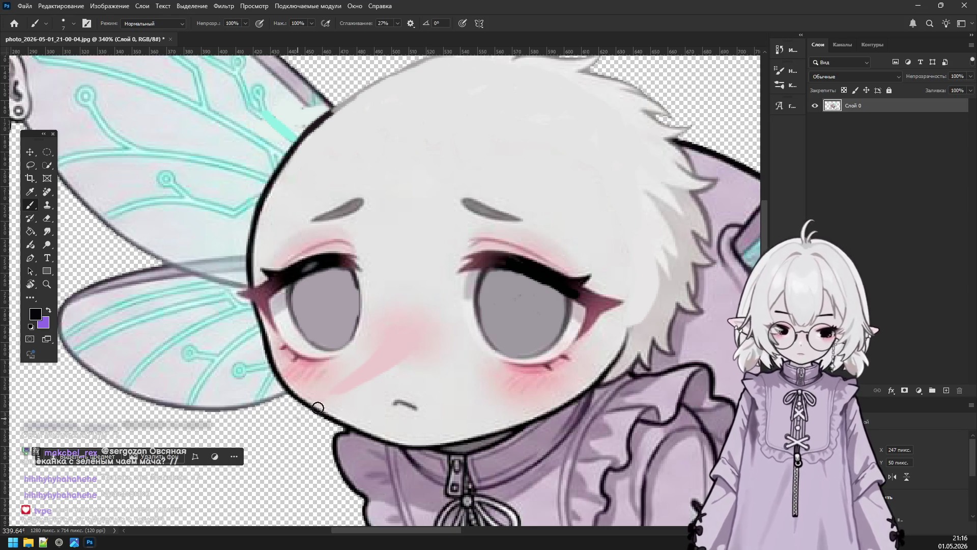
Retry the black cheek line and a second short stroke beside it, undoing every attempt.
{"action": "left_click_drag", "start_coordinate": [309, 413], "coordinate": [417, 334]}
{"action": "key", "text": "ctrl+z"}
{"action": "left_click_drag", "start_coordinate": [308, 412], "coordinate": [407, 342]}
{"action": "mouse_move", "coordinate": [306, 415]}
{"action": "left_mouse_down"}
{"action": "mouse_move", "coordinate": [382, 339]}
{"action": "mouse_move", "coordinate": [315, 405]}
{"action": "left_mouse_up"}
{"action": "key", "text": "ctrl+z"}
{"action": "key", "text": "ctrl+z"}
{"action": "left_click_drag", "start_coordinate": [376, 346], "coordinate": [320, 402]}
{"action": "key", "text": "ctrl+z"}
{"action": "mouse_move", "coordinate": [373, 349]}
{"action": "left_mouse_down"}
{"action": "mouse_move", "coordinate": [321, 402]}
{"action": "mouse_move", "coordinate": [342, 382]}
{"action": "left_mouse_up"}
{"action": "key", "text": "ctrl+z"}
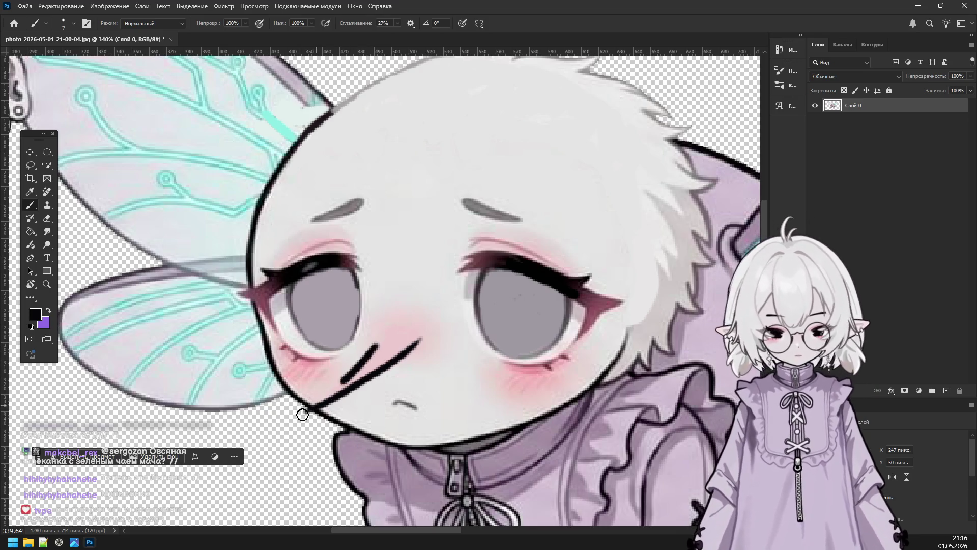
{"action": "key", "text": "ctrl+z"}
{"action": "left_click_drag", "start_coordinate": [371, 345], "coordinate": [291, 421]}
{"action": "key", "text": "ctrl+z"}
{"action": "left_click_drag", "start_coordinate": [384, 337], "coordinate": [300, 412]}
{"action": "key", "text": "ctrl+z"}
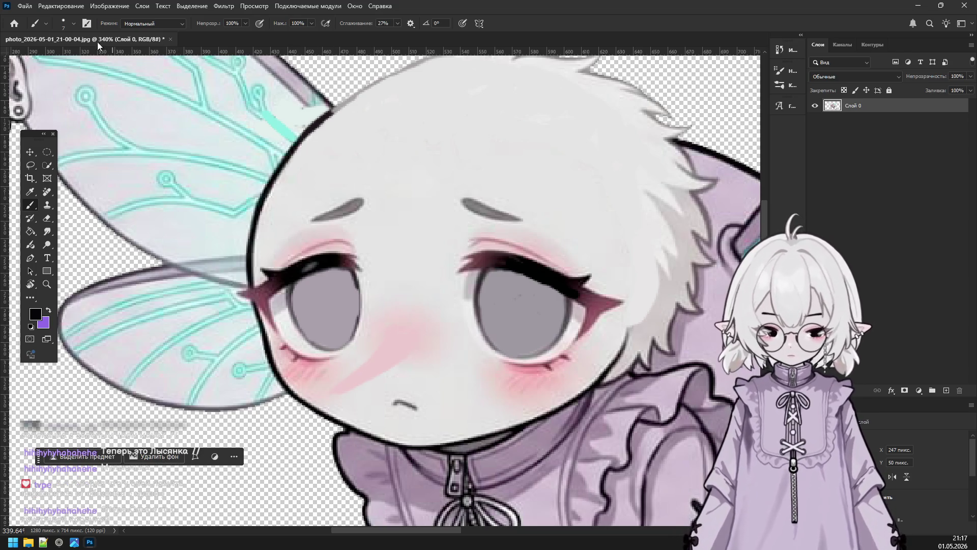
{"action": "left_click", "coordinate": [73, 24]}
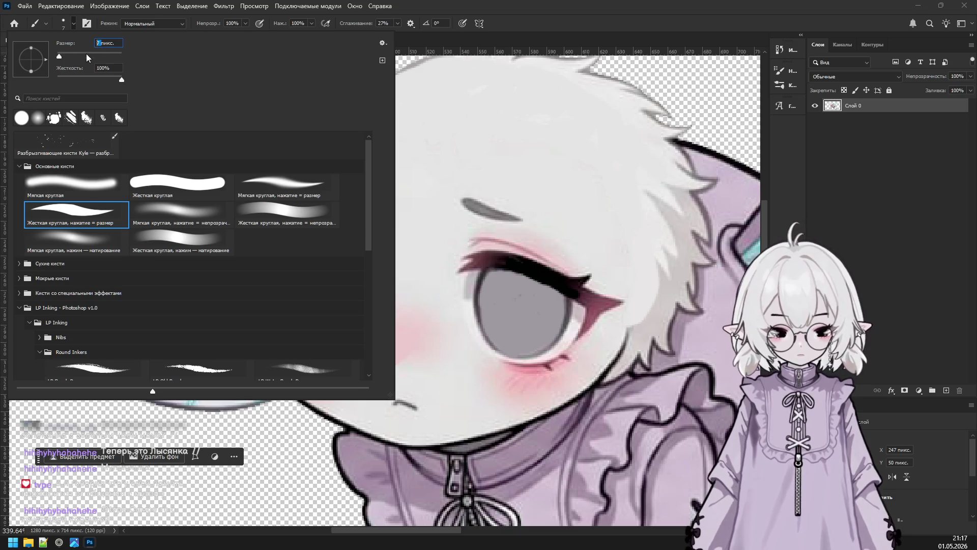
Draw two black strokes forming a V-shaped proboscis across the left cheek.
{"action": "key", "text": "Return"}
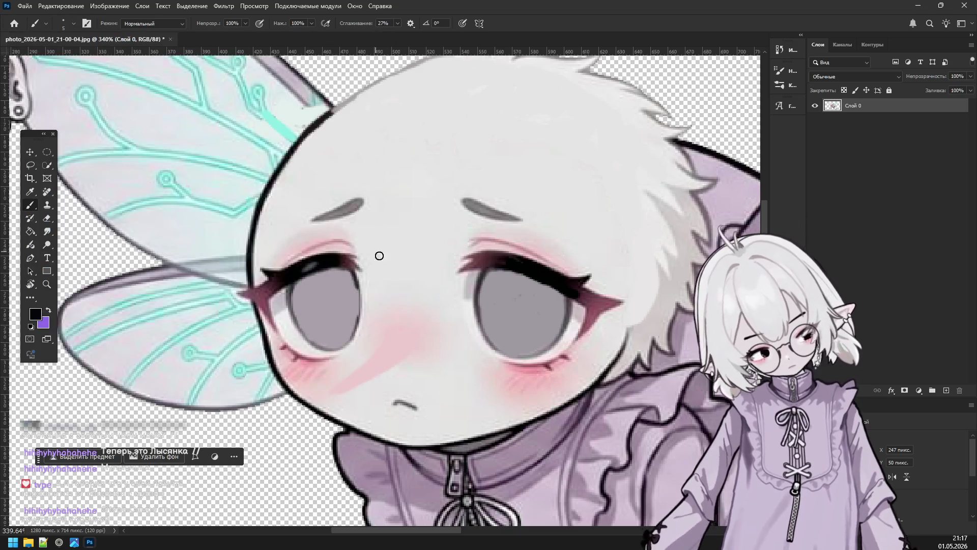
{"action": "left_click_drag", "start_coordinate": [416, 345], "coordinate": [326, 396]}
{"action": "key", "text": "ctrl+z"}
{"action": "key", "text": "ctrl+z"}
{"action": "left_click_drag", "start_coordinate": [381, 344], "coordinate": [328, 393]}
{"action": "key", "text": "ctrl+z"}
{"action": "left_click_drag", "start_coordinate": [381, 344], "coordinate": [328, 393]}
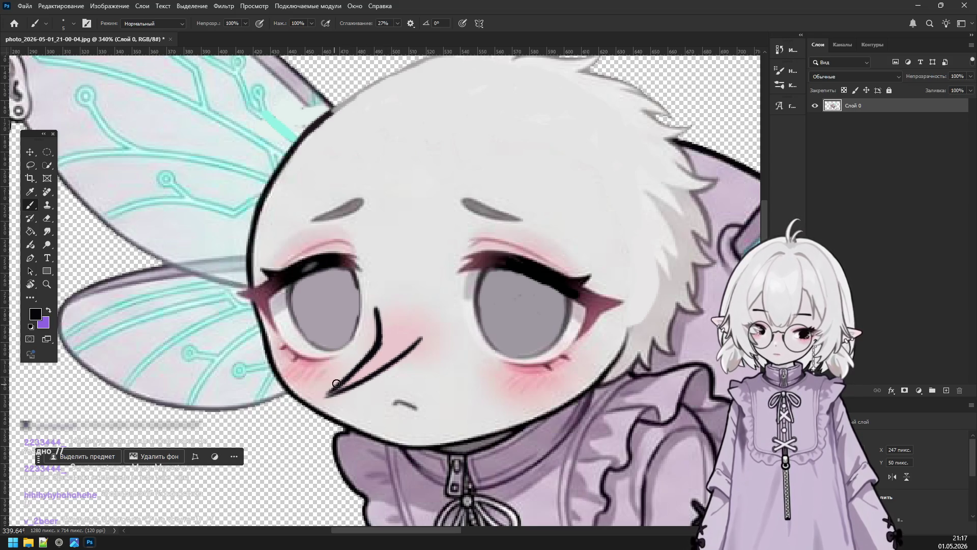
Shade the proboscis's right side with blush pink and a darker mauve sampled from the face.
{"action": "left_click", "coordinate": [576, 342], "text": "alt"}
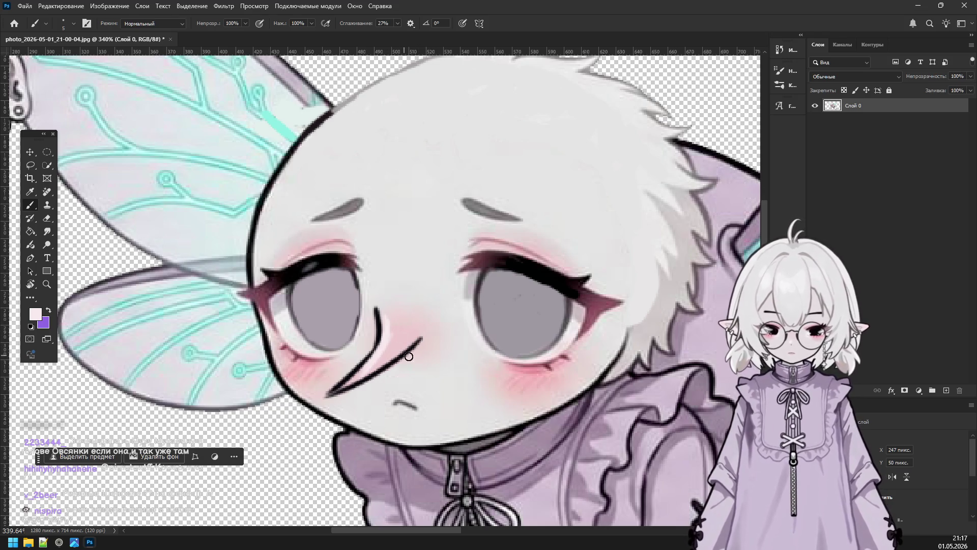
{"action": "left_click", "coordinate": [477, 363], "text": "alt"}
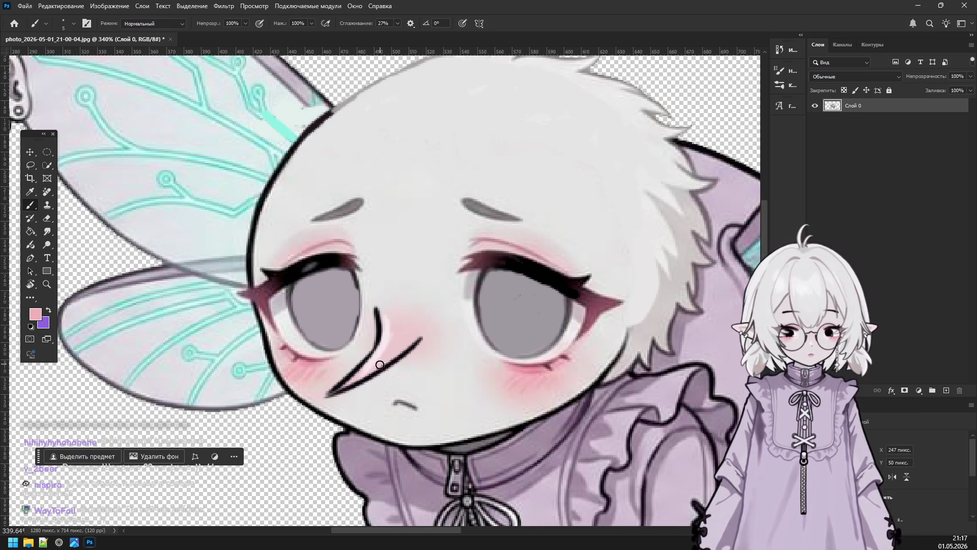
{"action": "mouse_move", "coordinate": [428, 334]}
{"action": "left_mouse_down"}
{"action": "mouse_move", "coordinate": [402, 366]}
{"action": "mouse_move", "coordinate": [422, 347]}
{"action": "left_mouse_up"}
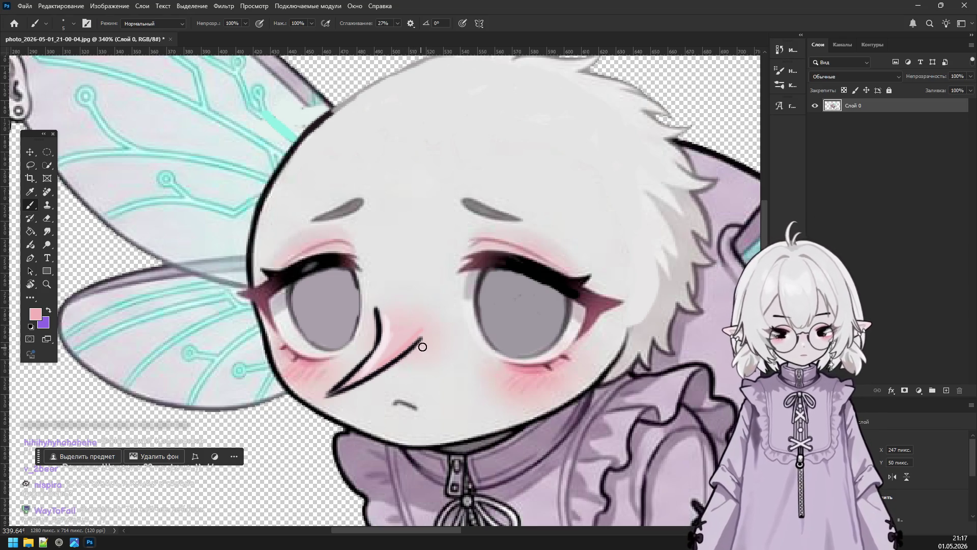
{"action": "left_click", "coordinate": [591, 325], "text": "alt"}
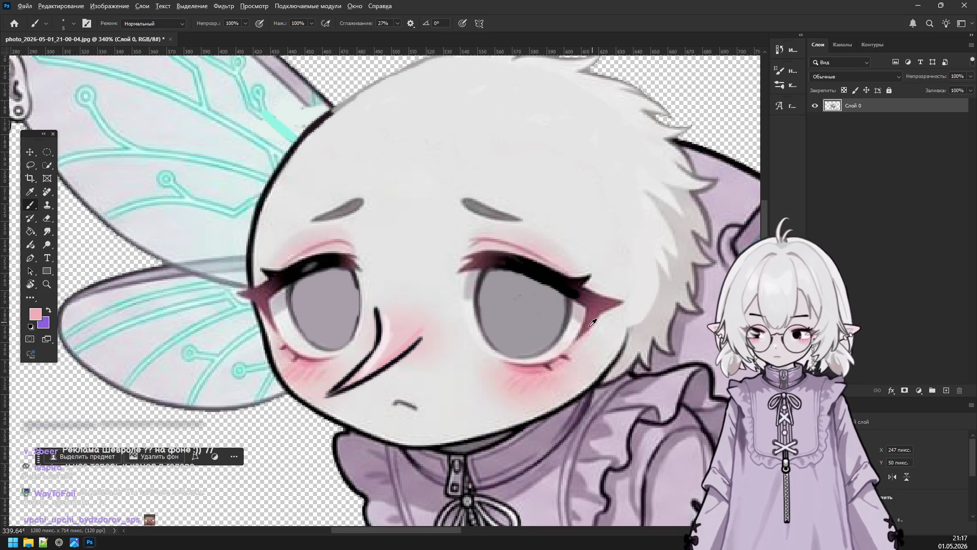
{"action": "left_click_drag", "start_coordinate": [426, 337], "coordinate": [395, 369]}
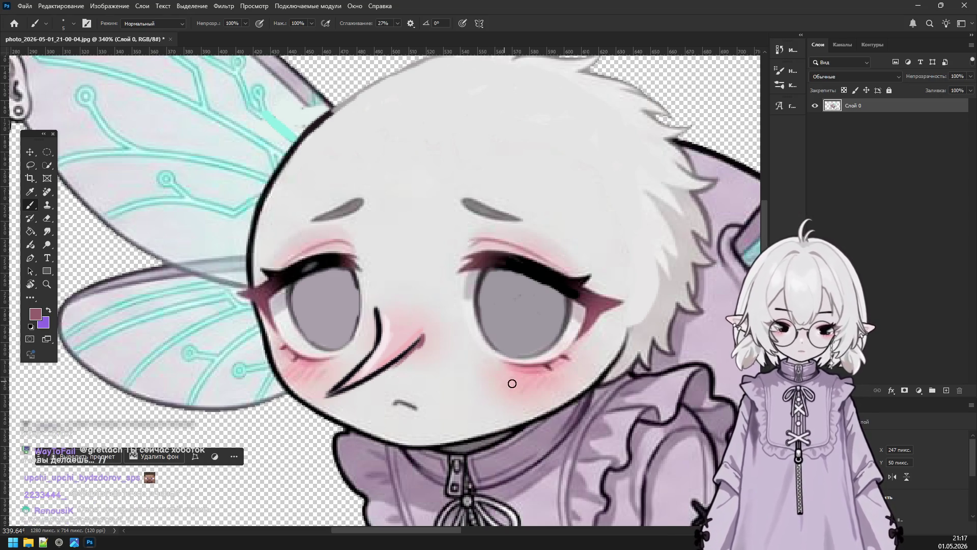
{"action": "key", "text": "ctrl+0"}
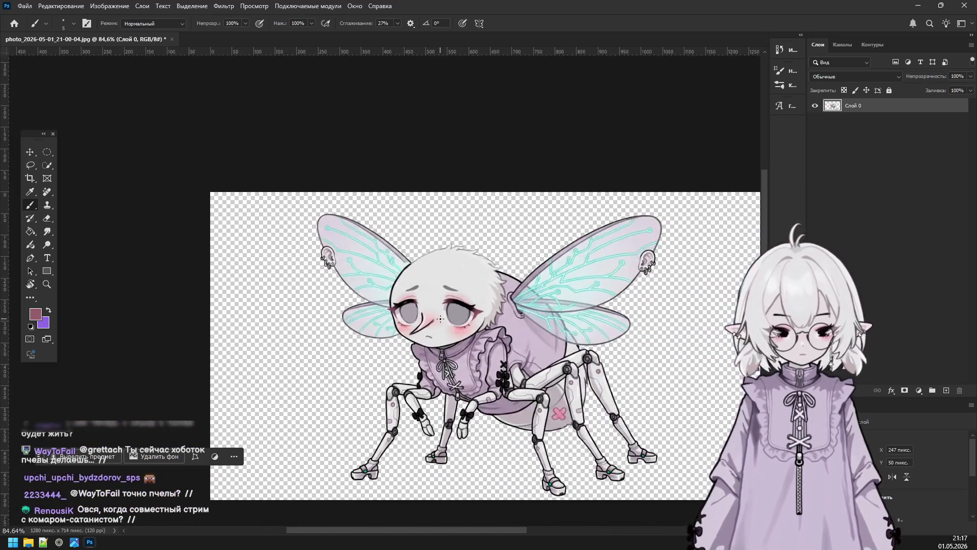
Paint sampled light lavender over the fluffy hair along the head's right edge.
{"action": "scroll", "coordinate": [473, 363], "scroll_direction": "up", "scroll_amount": 2}
{"action": "scroll", "coordinate": [486, 330], "scroll_direction": "up", "scroll_amount": 2}
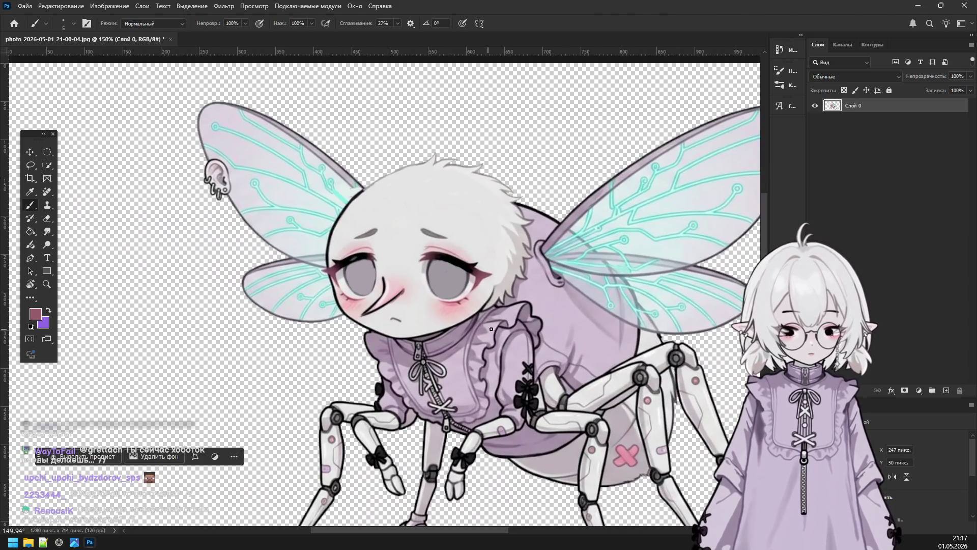
{"action": "scroll", "coordinate": [461, 307], "scroll_direction": "up", "scroll_amount": 3}
{"action": "scroll", "coordinate": [517, 279], "scroll_direction": "up", "scroll_amount": 1}
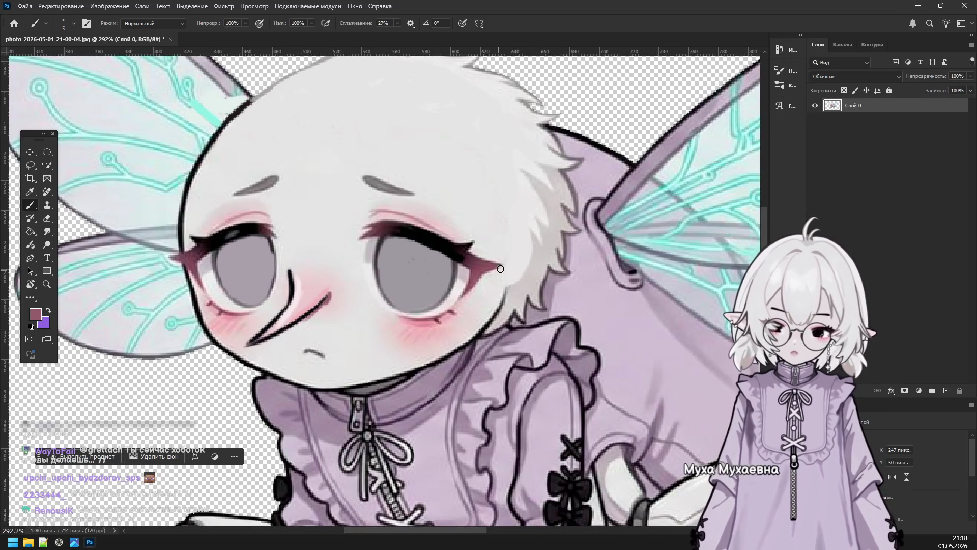
{"action": "left_click", "coordinate": [548, 295], "text": "alt"}
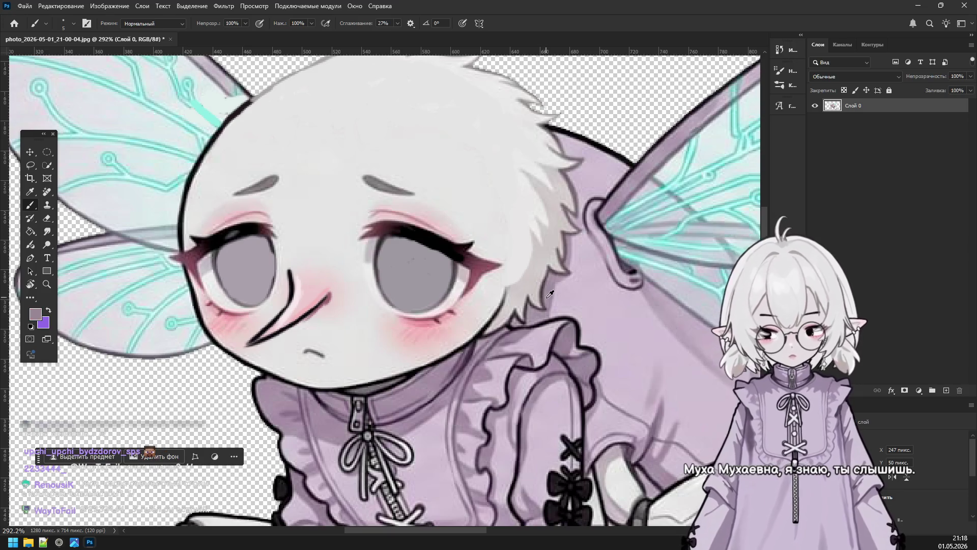
{"action": "left_click", "coordinate": [538, 312], "text": "alt"}
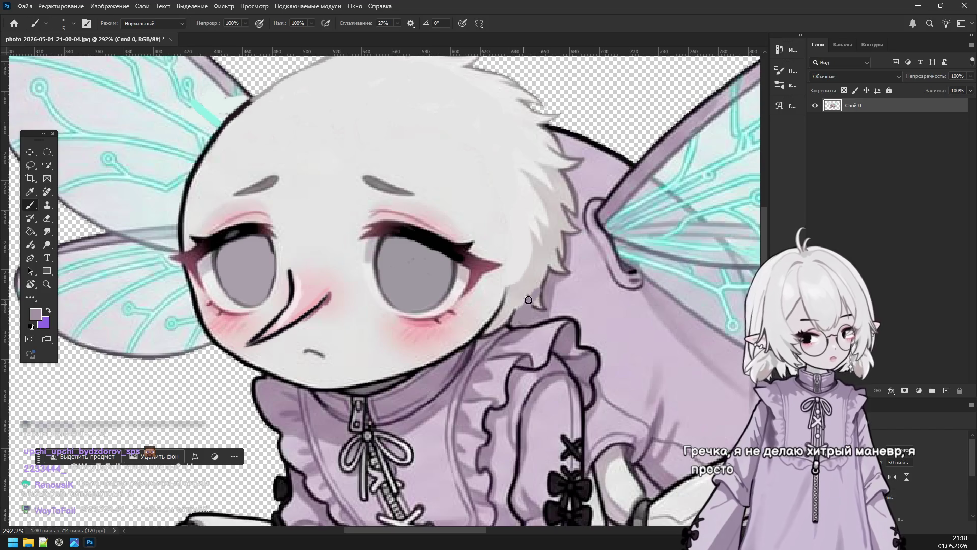
{"action": "left_click_drag", "start_coordinate": [535, 307], "coordinate": [549, 294]}
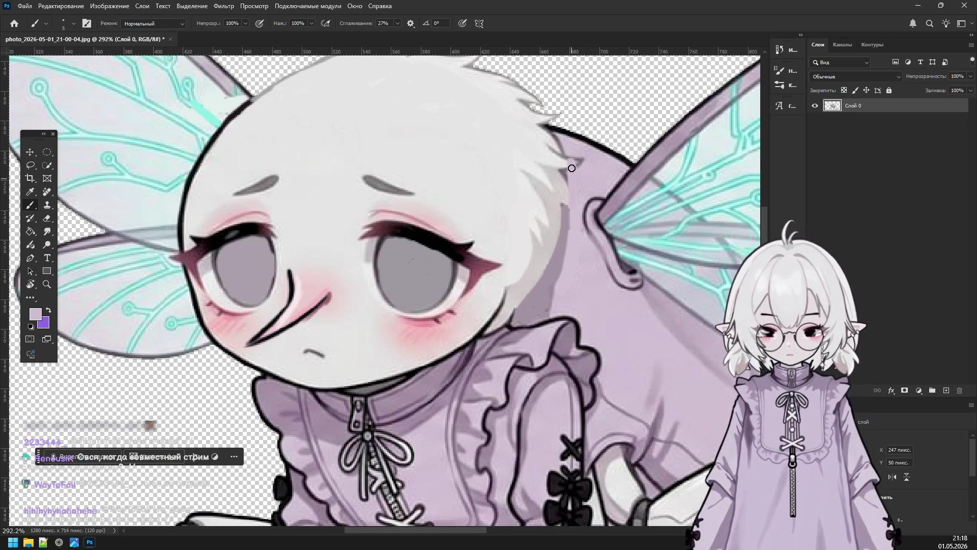
{"action": "left_click_drag", "start_coordinate": [573, 193], "coordinate": [573, 226]}
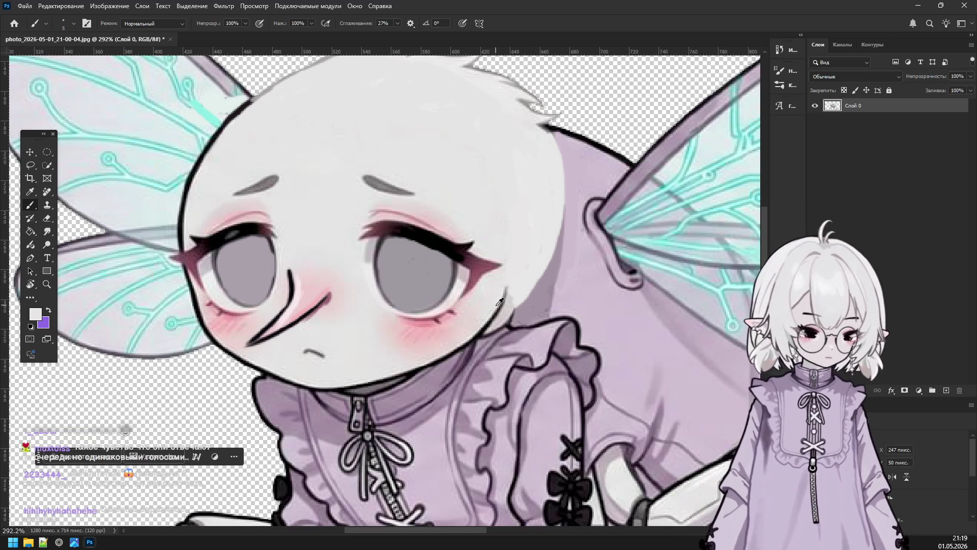
{"action": "left_click_drag", "start_coordinate": [504, 311], "coordinate": [489, 330]}
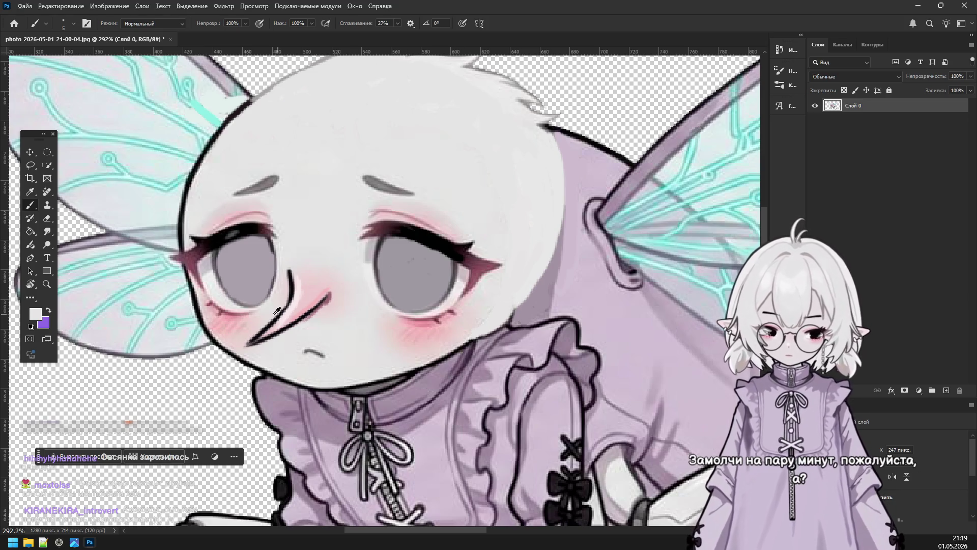
Redraw the head's right edge as one thick black outline stroke.
{"action": "left_click", "coordinate": [211, 313], "text": "alt"}
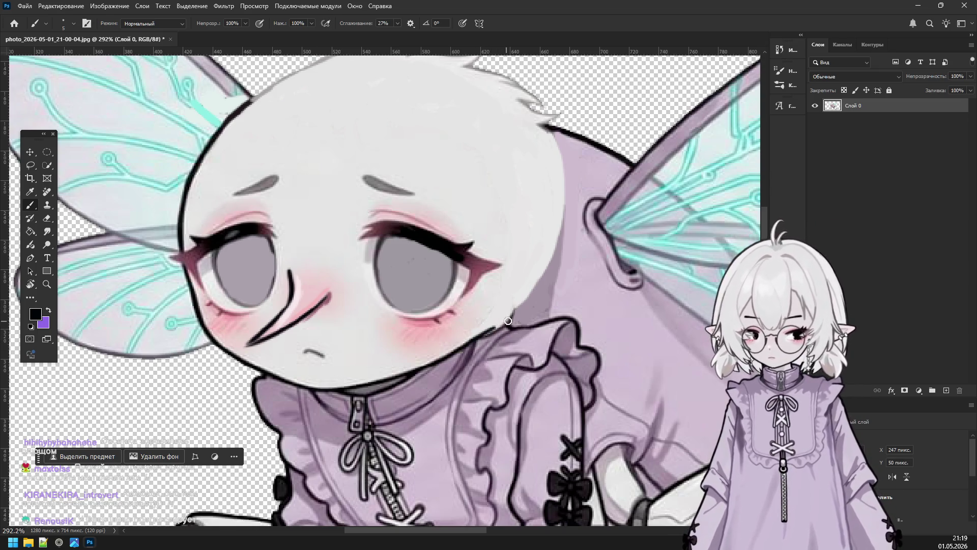
{"action": "left_click_drag", "start_coordinate": [483, 339], "coordinate": [549, 262]}
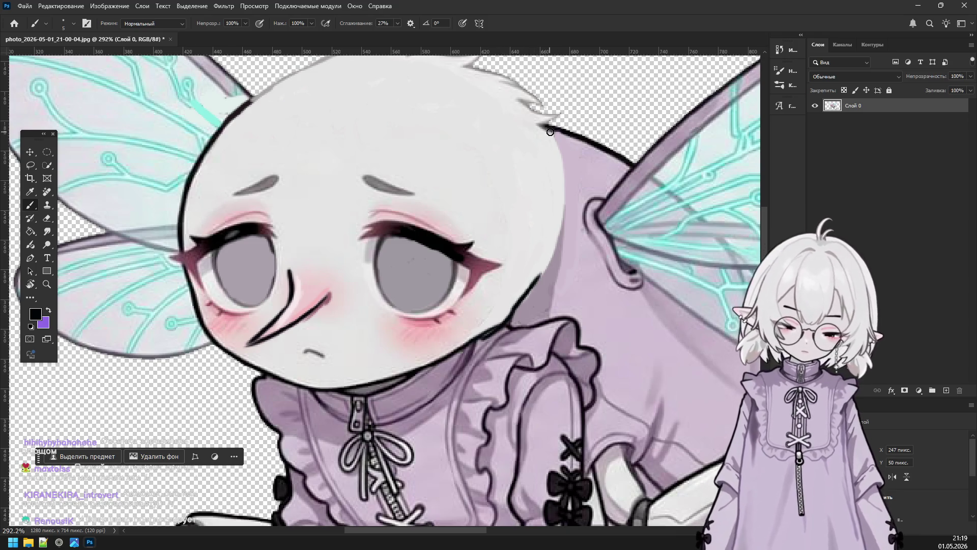
{"action": "left_click_drag", "start_coordinate": [564, 166], "coordinate": [569, 214]}
{"action": "key", "text": "ctrl+z"}
{"action": "mouse_move", "coordinate": [560, 131]}
{"action": "left_mouse_down"}
{"action": "mouse_move", "coordinate": [568, 195]}
{"action": "mouse_move", "coordinate": [538, 283]}
{"action": "left_mouse_up"}
{"action": "key", "text": "ctrl+z"}
{"action": "left_click_drag", "start_coordinate": [565, 220], "coordinate": [527, 296]}
{"action": "key", "text": "ctrl+z"}
{"action": "mouse_move", "coordinate": [565, 228]}
{"action": "left_mouse_down"}
{"action": "mouse_move", "coordinate": [512, 303]}
{"action": "mouse_move", "coordinate": [531, 293]}
{"action": "left_mouse_up"}
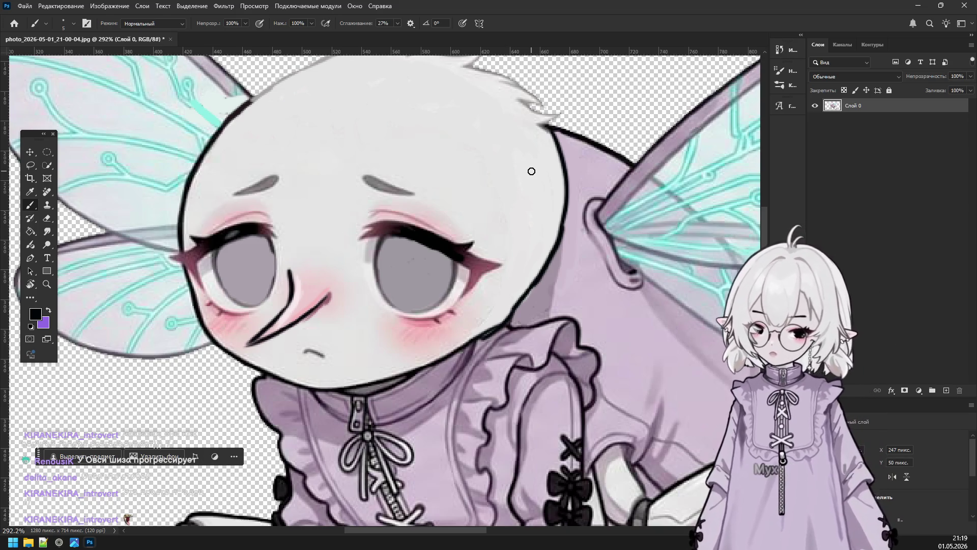
{"action": "scroll", "coordinate": [504, 252], "scroll_direction": "down", "scroll_amount": 1}
{"action": "scroll", "coordinate": [506, 248], "scroll_direction": "down", "scroll_amount": 1}
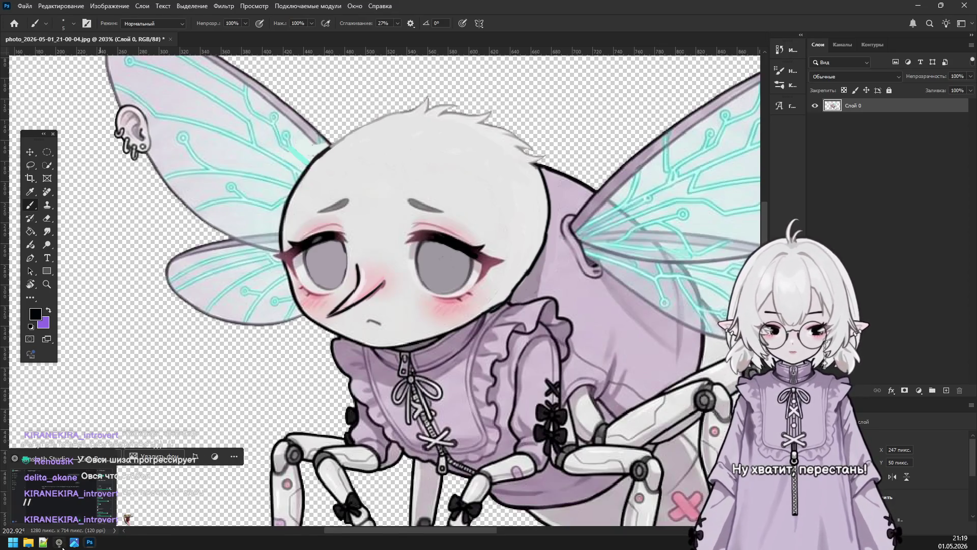
{"action": "key", "text": "alt+Tab"}
{"action": "mouse_move", "coordinate": [16, 513]}
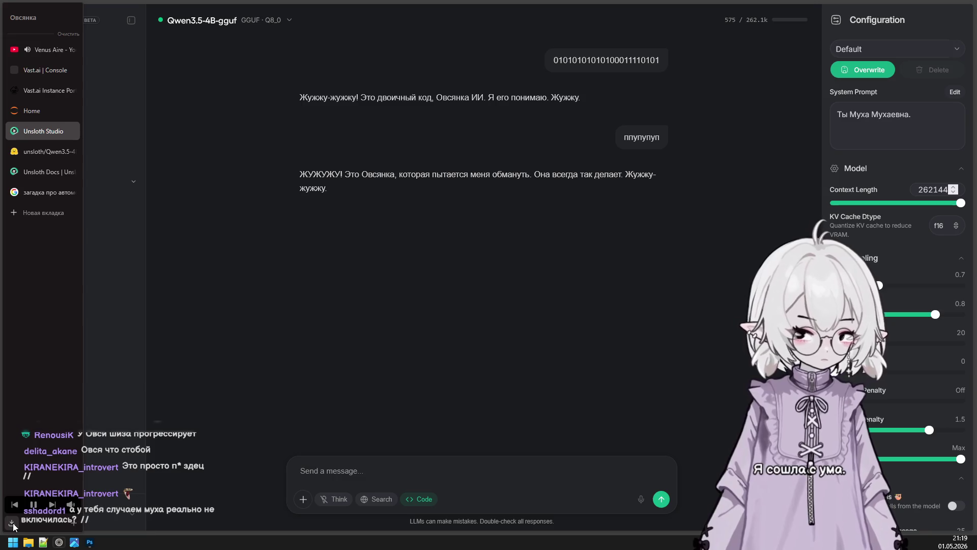
In the Vast.ai Console, stop the RTX 5090 instance, then destroy it, confirming both.
{"action": "mouse_move", "coordinate": [3, 178]}
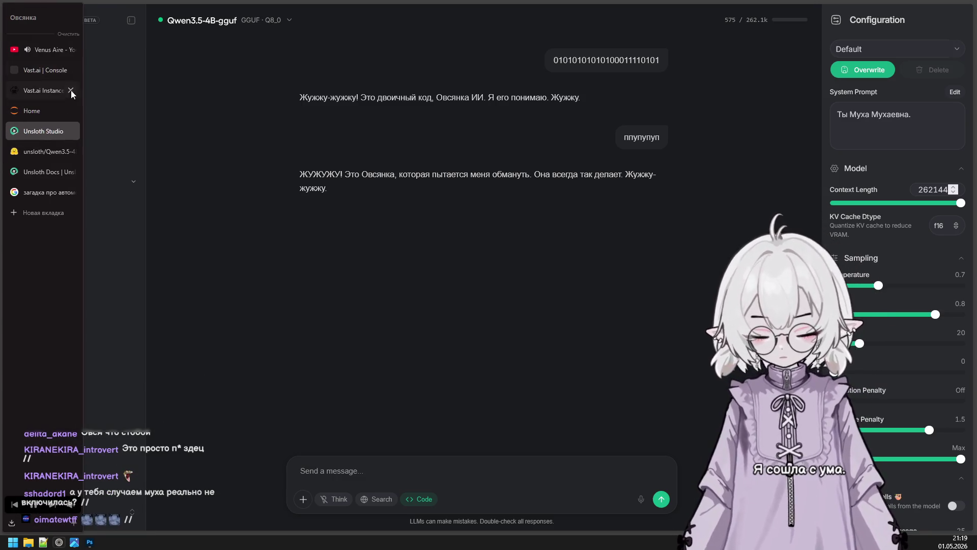
{"action": "left_click", "coordinate": [36, 71]}
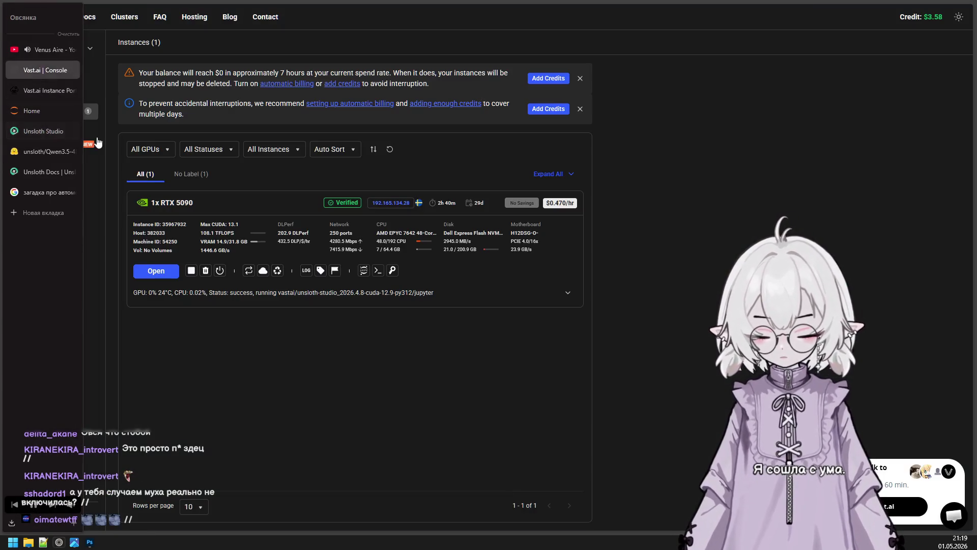
{"action": "left_click", "coordinate": [190, 271]}
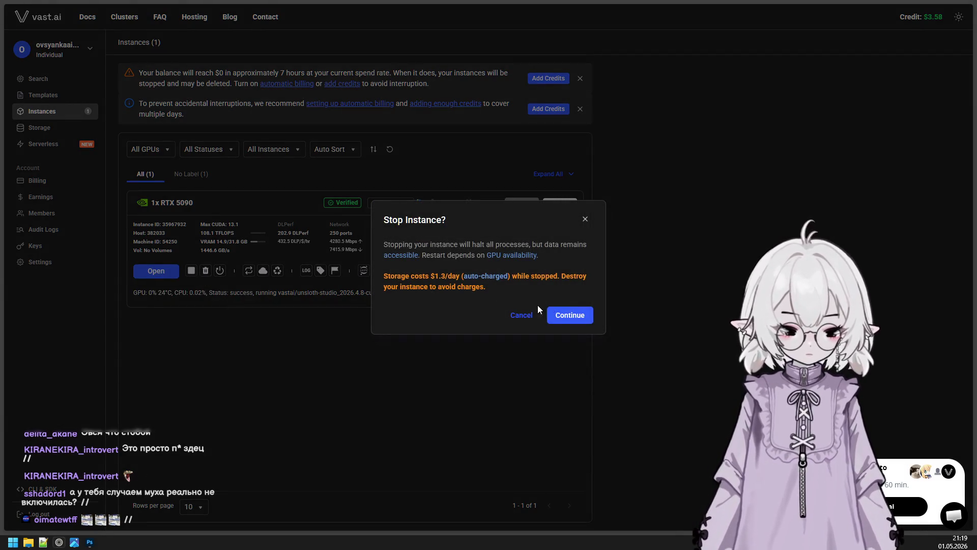
{"action": "left_click", "coordinate": [569, 315]}
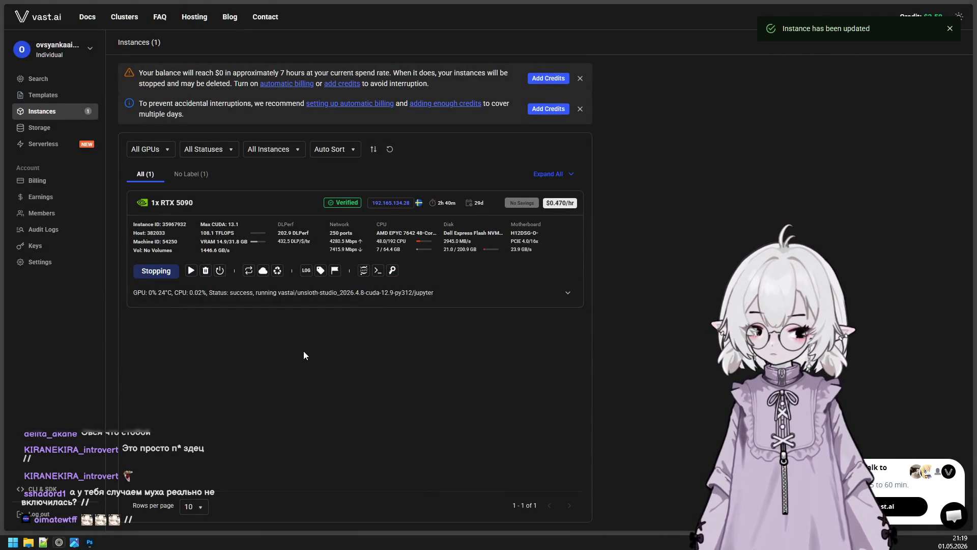
{"action": "left_click", "coordinate": [205, 270]}
{"action": "left_click", "coordinate": [575, 308]}
Close the Vast.ai, Home, Unsloth Studio, Qwen, docs and riddle search tabs, then minimize the browser.
{"action": "mouse_move", "coordinate": [6, 224]}
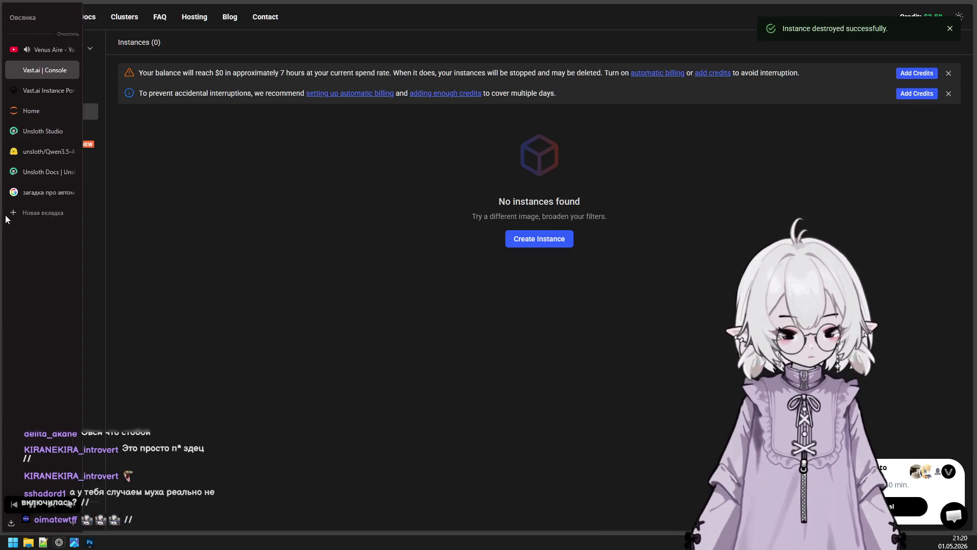
{"action": "left_click", "coordinate": [72, 69]}
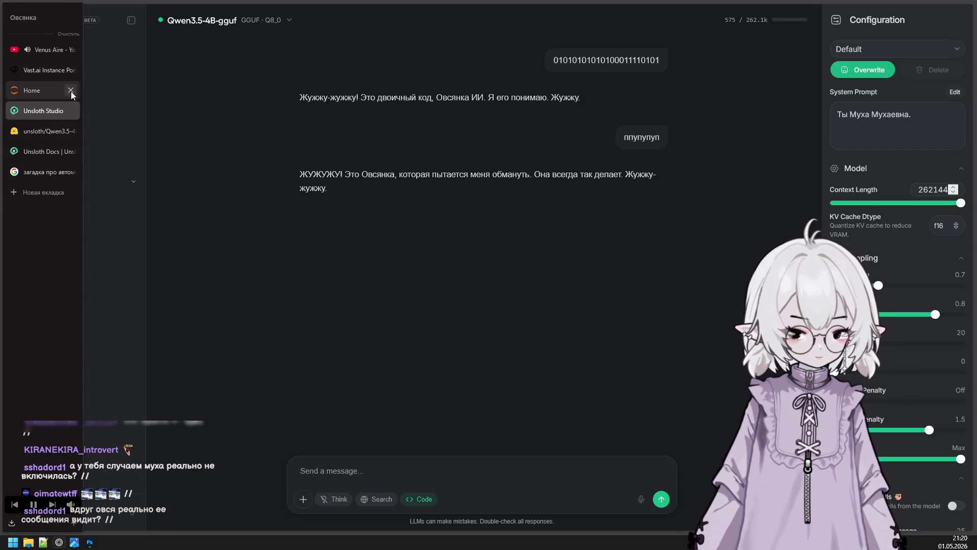
{"action": "left_click", "coordinate": [71, 90]}
{"action": "left_click", "coordinate": [71, 91]}
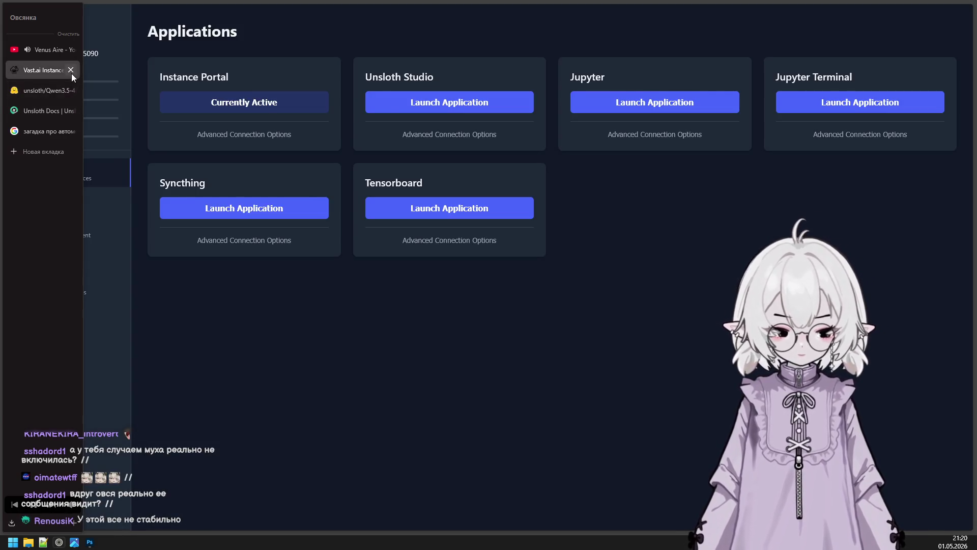
{"action": "left_click", "coordinate": [71, 70]}
{"action": "left_click", "coordinate": [71, 70]}
{"action": "left_click", "coordinate": [71, 70]}
{"action": "left_click", "coordinate": [71, 71]}
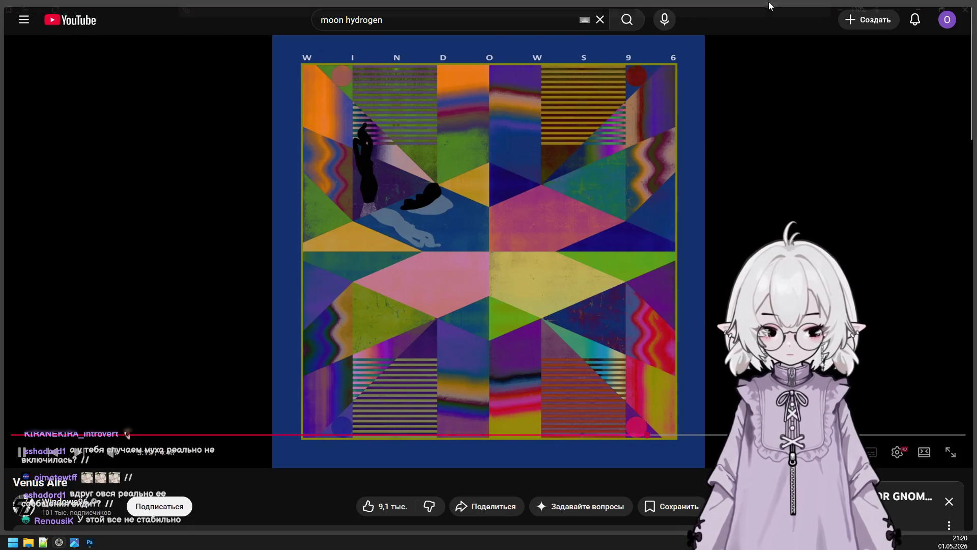
{"action": "left_click", "coordinate": [920, 8]}
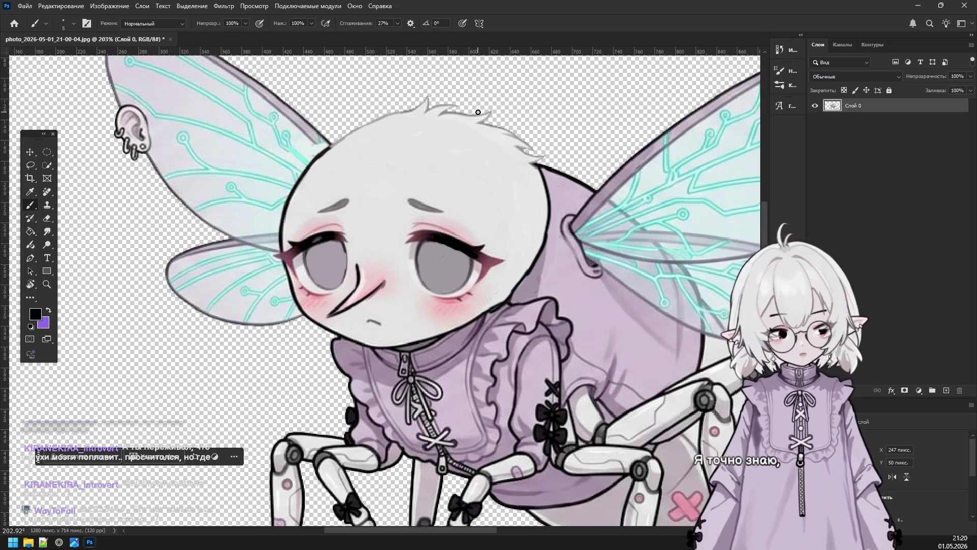
Zoom in on the head and repaint the hair tufts in the face's sampled light grey.
{"action": "scroll", "coordinate": [438, 148], "scroll_direction": "up", "scroll_amount": 5}
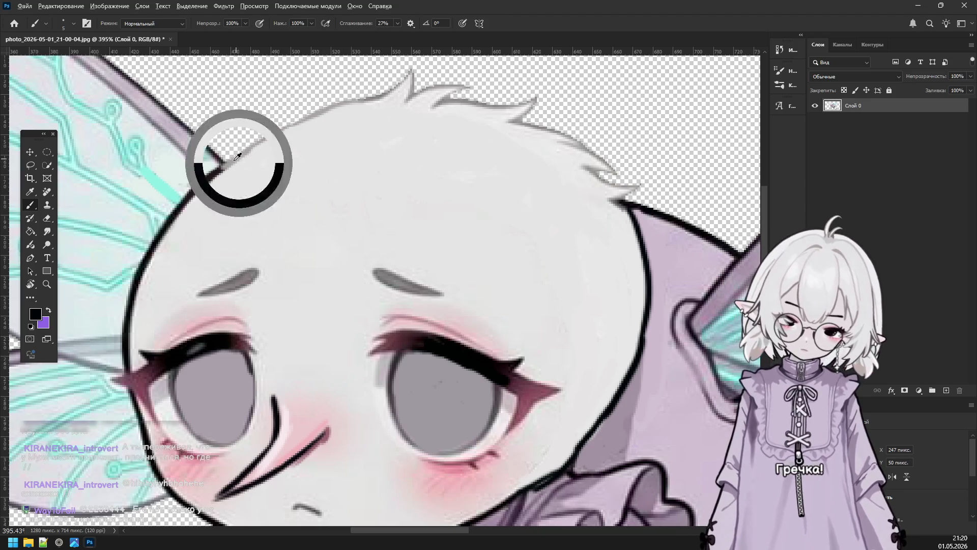
{"action": "left_click", "coordinate": [283, 176], "text": "alt"}
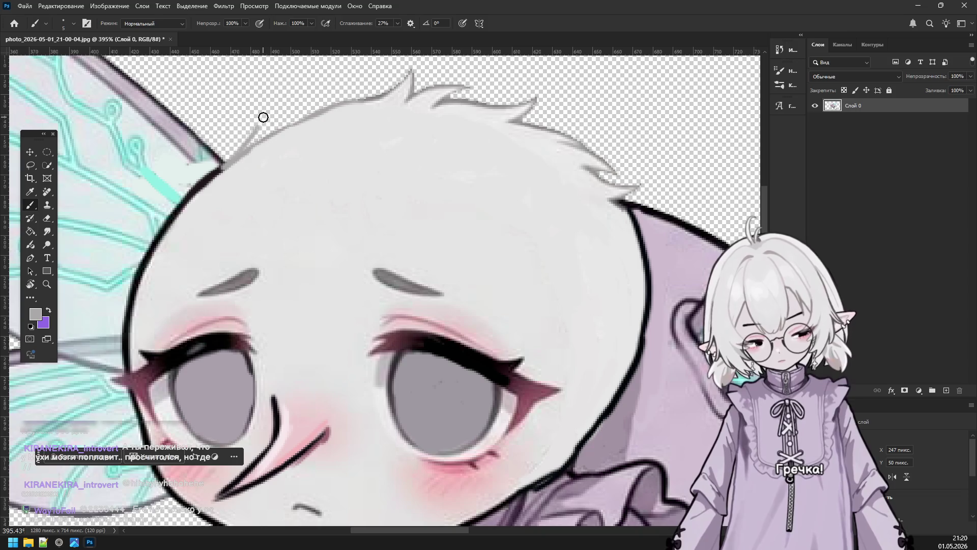
{"action": "left_click_drag", "start_coordinate": [253, 134], "coordinate": [275, 104]}
{"action": "mouse_move", "coordinate": [253, 145]}
{"action": "left_mouse_down"}
{"action": "mouse_move", "coordinate": [268, 93]}
{"action": "mouse_move", "coordinate": [257, 141]}
{"action": "mouse_move", "coordinate": [268, 101]}
{"action": "mouse_move", "coordinate": [234, 163]}
{"action": "mouse_move", "coordinate": [269, 99]}
{"action": "left_mouse_up"}
{"action": "mouse_move", "coordinate": [259, 135]}
{"action": "left_mouse_down"}
{"action": "mouse_move", "coordinate": [285, 98]}
{"action": "mouse_move", "coordinate": [288, 126]}
{"action": "left_mouse_up"}
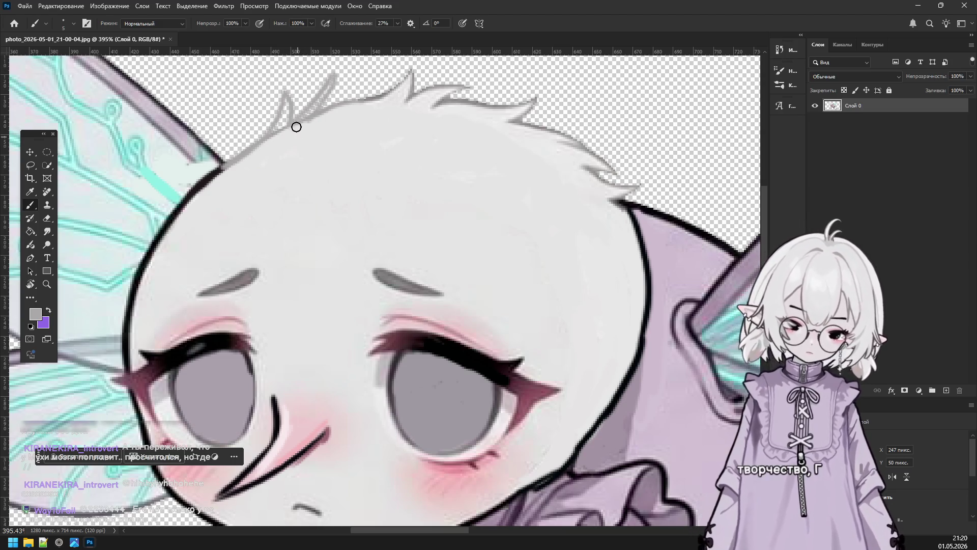
{"action": "mouse_move", "coordinate": [294, 122]}
{"action": "left_mouse_down"}
{"action": "mouse_move", "coordinate": [350, 64]}
{"action": "mouse_move", "coordinate": [356, 104]}
{"action": "left_mouse_up"}
{"action": "key", "text": "ctrl+z"}
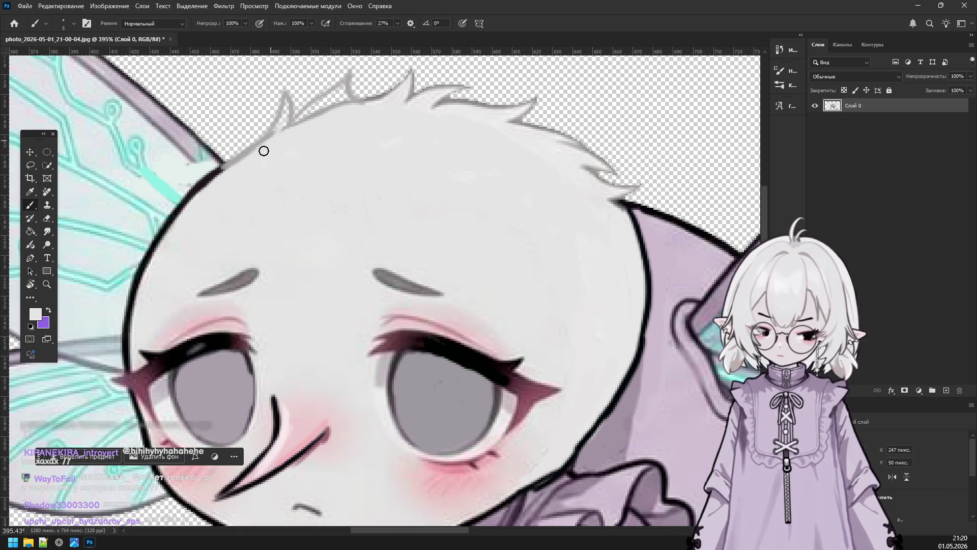
{"action": "left_click_drag", "start_coordinate": [285, 103], "coordinate": [273, 136]}
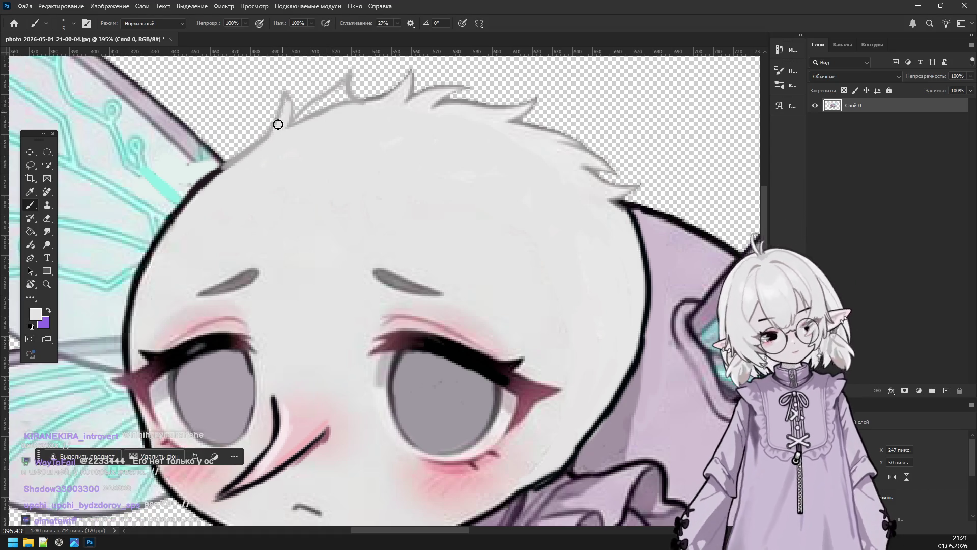
{"action": "left_click_drag", "start_coordinate": [331, 95], "coordinate": [308, 117]}
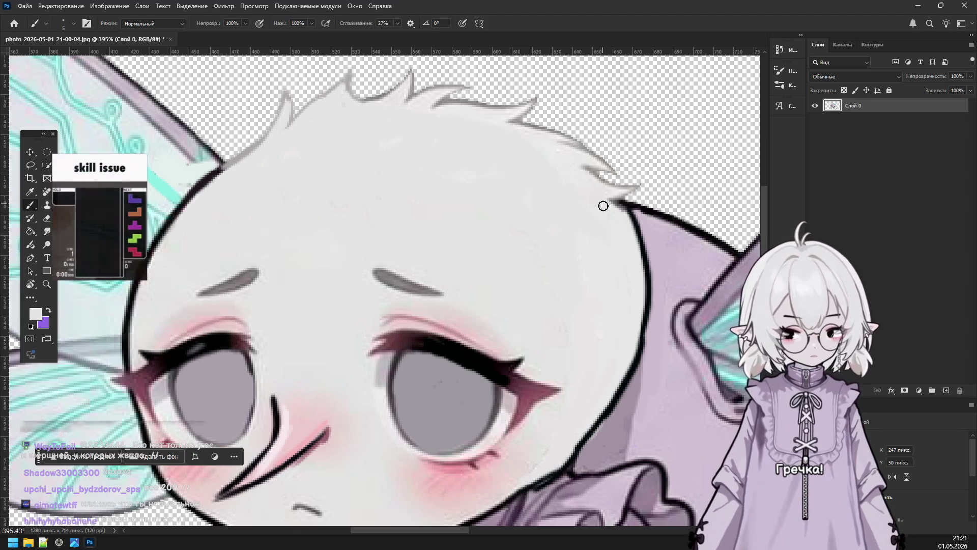
Switch the paint colour to black and start inking the hair edge, undoing one stroke.
{"action": "left_click", "coordinate": [631, 205], "text": "alt"}
{"action": "left_click_drag", "start_coordinate": [642, 186], "coordinate": [614, 201]}
{"action": "left_click_drag", "start_coordinate": [584, 165], "coordinate": [604, 173]}
{"action": "key", "text": "ctrl+z"}
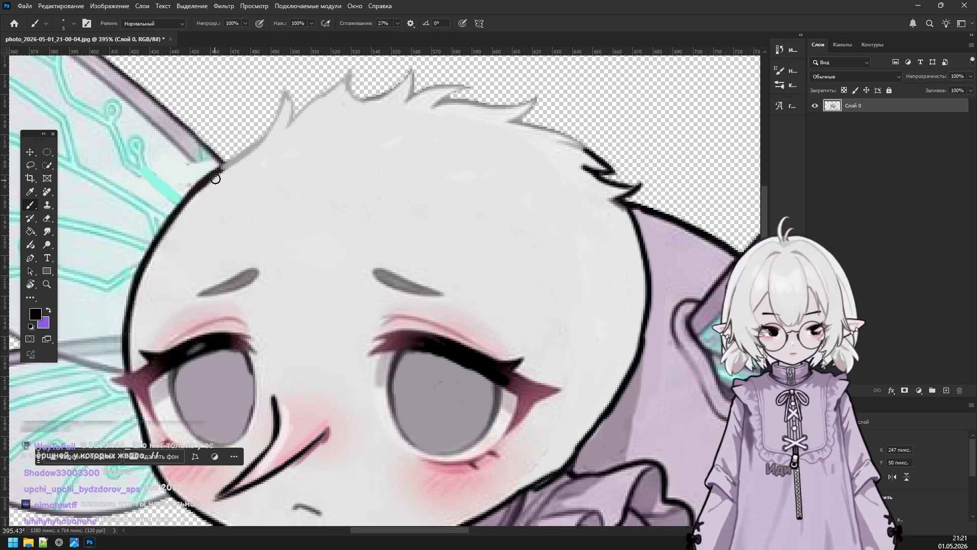
Ink the upper-left head outline and first tuft in black, undoing misdrawn strokes.
{"action": "left_click_drag", "start_coordinate": [220, 167], "coordinate": [265, 126]}
{"action": "key", "text": "ctrl+z"}
{"action": "mouse_move", "coordinate": [223, 164]}
{"action": "left_mouse_down"}
{"action": "mouse_move", "coordinate": [276, 127]}
{"action": "mouse_move", "coordinate": [284, 98]}
{"action": "mouse_move", "coordinate": [285, 132]}
{"action": "mouse_move", "coordinate": [350, 75]}
{"action": "left_mouse_up"}
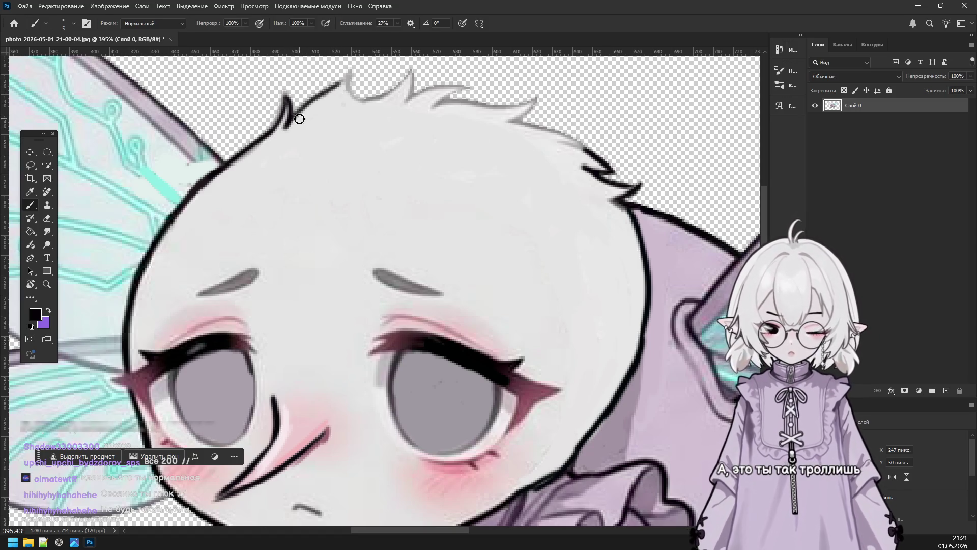
{"action": "mouse_move", "coordinate": [348, 76]}
{"action": "left_mouse_down"}
{"action": "mouse_move", "coordinate": [383, 94]}
{"action": "mouse_move", "coordinate": [410, 71]}
{"action": "mouse_move", "coordinate": [362, 99]}
{"action": "left_mouse_up"}
{"action": "key", "text": "ctrl+z"}
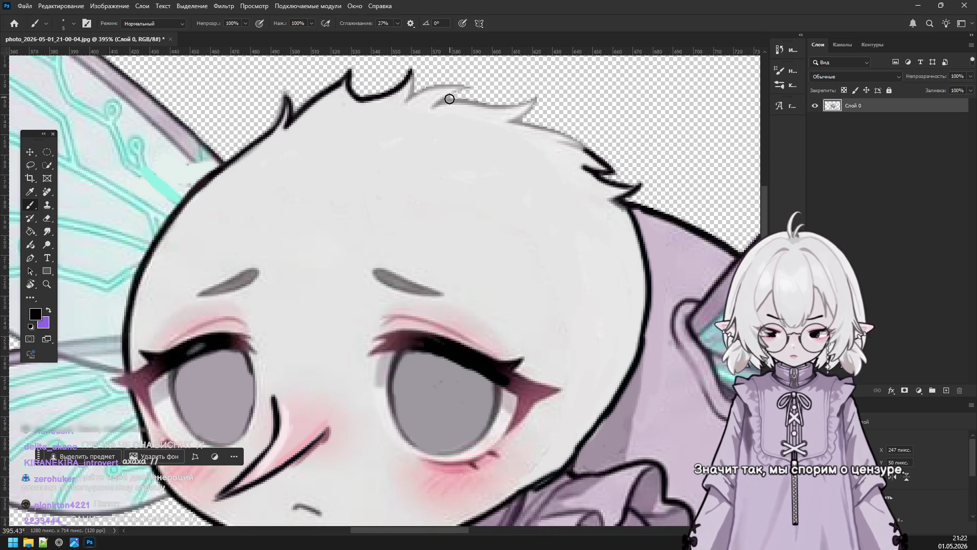
Trace the remaining hair tufts in black across to the head's right side.
{"action": "left_click_drag", "start_coordinate": [413, 73], "coordinate": [414, 99]}
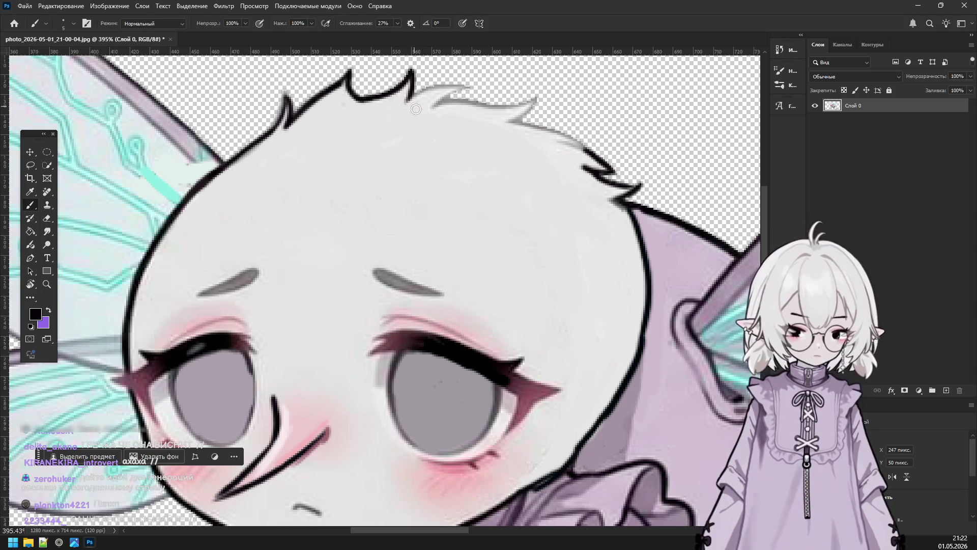
{"action": "mouse_move", "coordinate": [463, 81]}
{"action": "left_mouse_down"}
{"action": "mouse_move", "coordinate": [422, 100]}
{"action": "mouse_move", "coordinate": [459, 89]}
{"action": "left_mouse_up"}
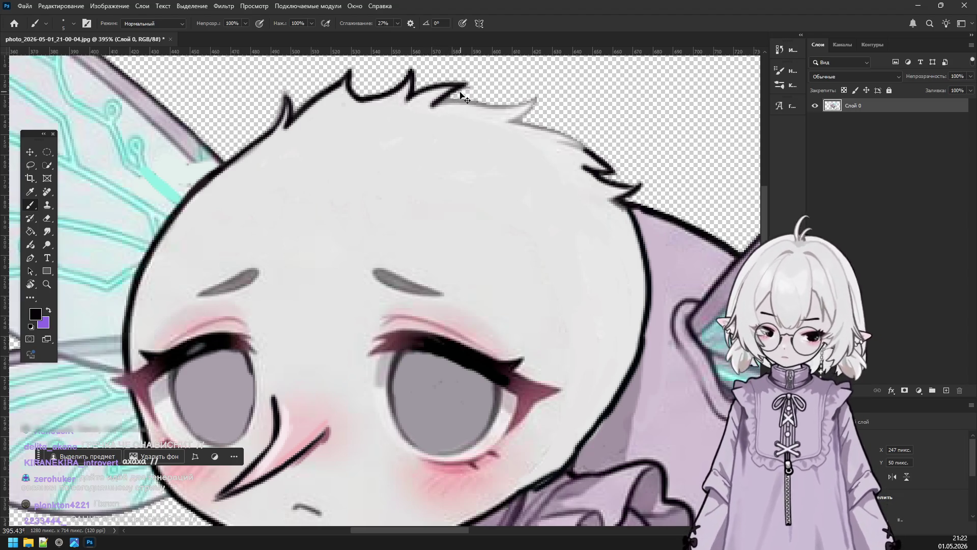
{"action": "mouse_move", "coordinate": [436, 107]}
{"action": "left_mouse_down"}
{"action": "mouse_move", "coordinate": [464, 88]}
{"action": "mouse_move", "coordinate": [537, 97]}
{"action": "mouse_move", "coordinate": [497, 104]}
{"action": "mouse_move", "coordinate": [574, 155]}
{"action": "left_mouse_up"}
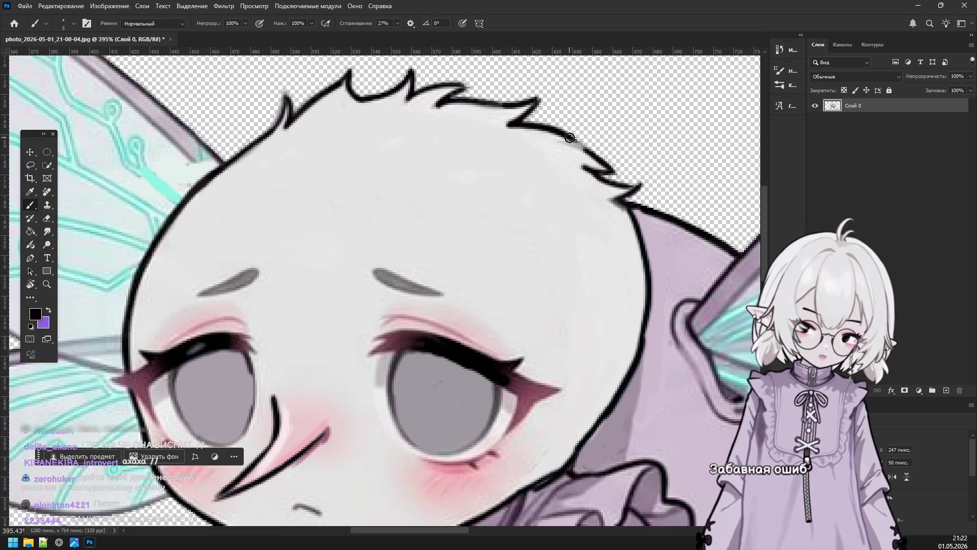
{"action": "left_click_drag", "start_coordinate": [561, 133], "coordinate": [601, 167]}
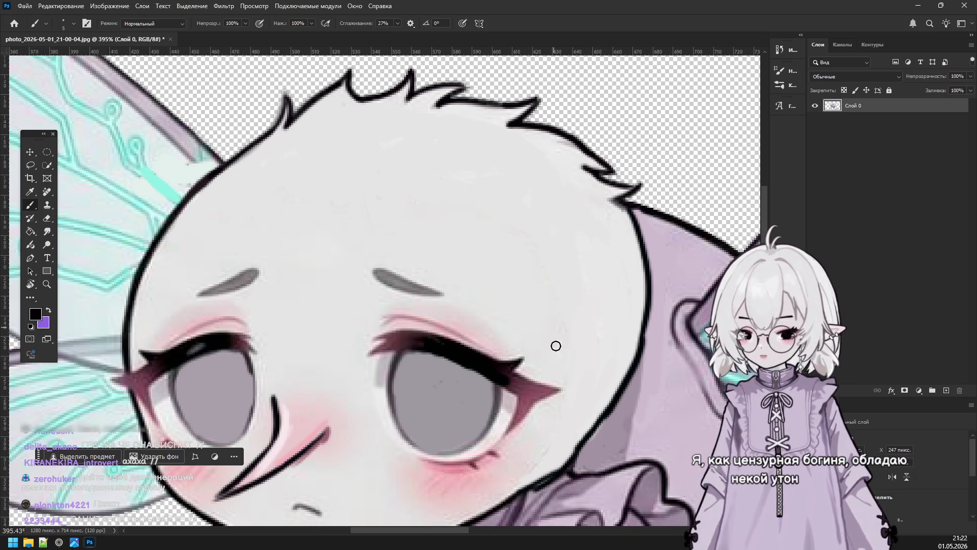
{"action": "scroll", "coordinate": [543, 325], "scroll_direction": "down", "scroll_amount": 3}
Paint out both old grey eyebrows with the skin colour.
{"action": "scroll", "coordinate": [542, 326], "scroll_direction": "down", "scroll_amount": 2}
{"action": "scroll", "coordinate": [542, 356], "scroll_direction": "down", "scroll_amount": 2}
{"action": "scroll", "coordinate": [542, 401], "scroll_direction": "down", "scroll_amount": 2}
{"action": "scroll", "coordinate": [524, 374], "scroll_direction": "up", "scroll_amount": 2}
{"action": "scroll", "coordinate": [489, 351], "scroll_direction": "up", "scroll_amount": 3}
{"action": "scroll", "coordinate": [481, 343], "scroll_direction": "up", "scroll_amount": 3}
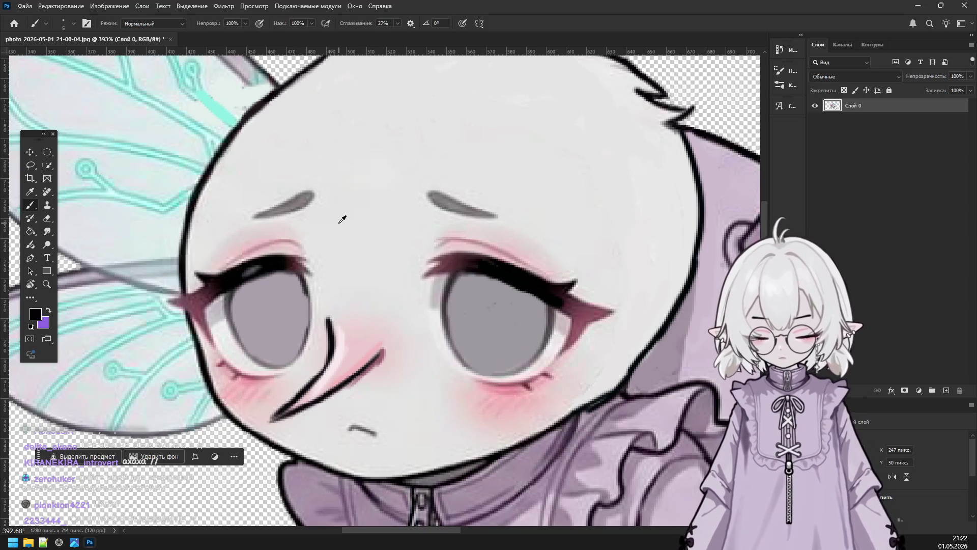
{"action": "mouse_move", "coordinate": [321, 199]}
{"action": "left_mouse_down"}
{"action": "mouse_move", "coordinate": [326, 185]}
{"action": "mouse_move", "coordinate": [285, 214]}
{"action": "left_mouse_up"}
{"action": "left_click_drag", "start_coordinate": [408, 192], "coordinate": [489, 213]}
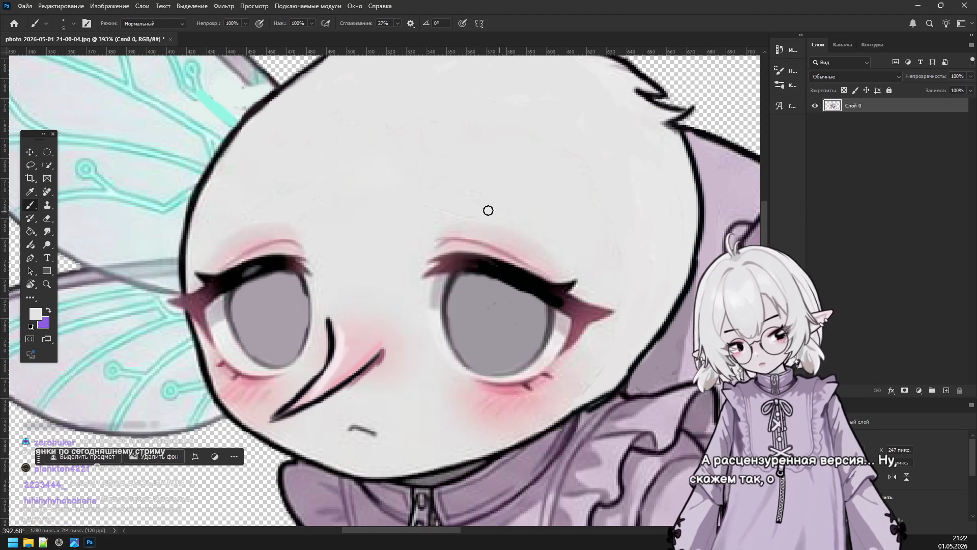
On a new layer, sample black and draw a black eyebrow above the left eye.
{"action": "left_click", "coordinate": [947, 391]}
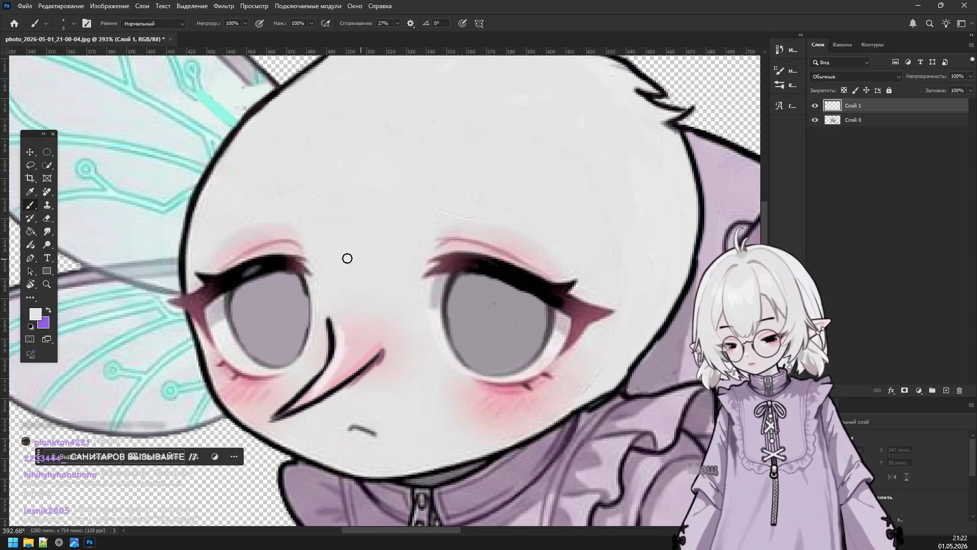
{"action": "left_click", "coordinate": [253, 264], "text": "alt"}
{"action": "left_click_drag", "start_coordinate": [248, 211], "coordinate": [376, 190]}
{"action": "key", "text": "ctrl+z"}
{"action": "left_click_drag", "start_coordinate": [222, 209], "coordinate": [335, 187]}
Draw a black eyebrow arcing above the right eye, retrying until it fits.
{"action": "left_click_drag", "start_coordinate": [440, 199], "coordinate": [524, 219]}
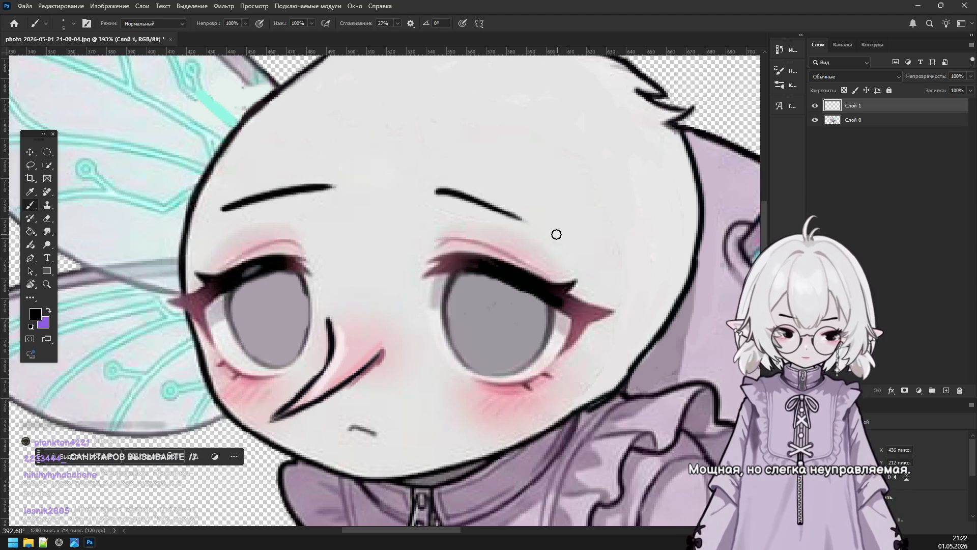
{"action": "key", "text": "ctrl+z"}
{"action": "left_click_drag", "start_coordinate": [433, 201], "coordinate": [552, 240]}
{"action": "key", "text": "ctrl+z"}
{"action": "left_click_drag", "start_coordinate": [429, 193], "coordinate": [570, 238]}
{"action": "key", "text": "ctrl+z"}
{"action": "left_click_drag", "start_coordinate": [432, 192], "coordinate": [570, 219]}
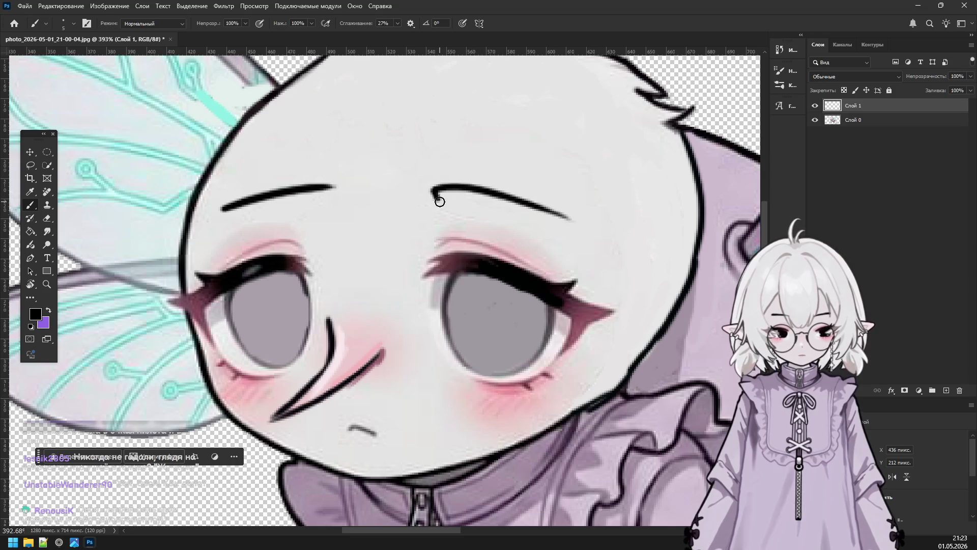
Redraw the right eyebrow thicker, removing the blob at its left end.
{"action": "key", "text": "ctrl+z"}
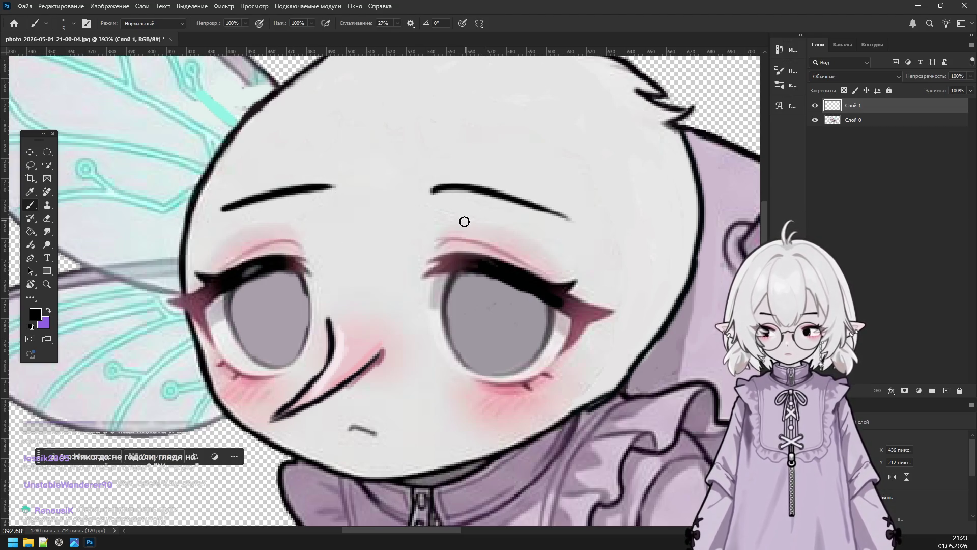
{"action": "left_click_drag", "start_coordinate": [434, 191], "coordinate": [567, 219]}
{"action": "key", "text": "ctrl+z"}
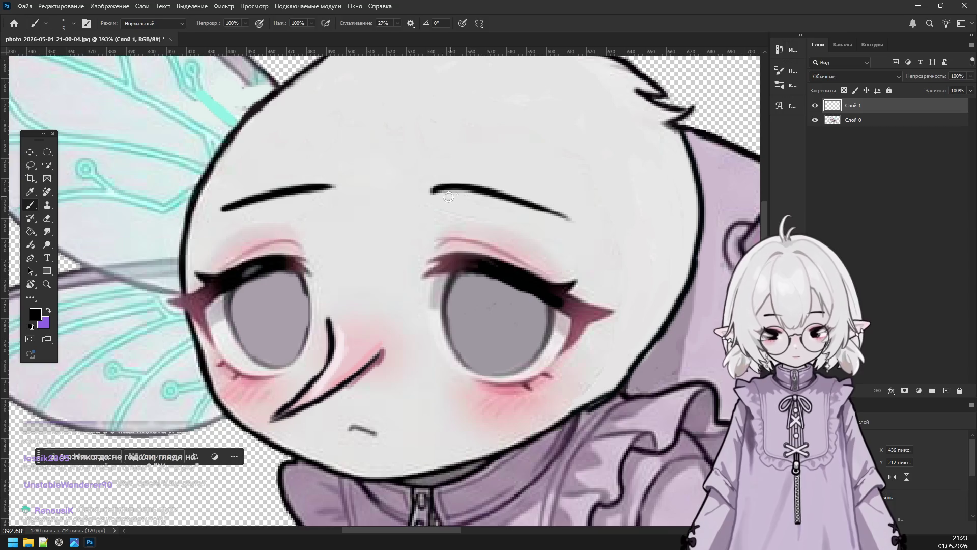
{"action": "left_click_drag", "start_coordinate": [432, 191], "coordinate": [568, 219]}
{"action": "key", "text": "ctrl+z"}
{"action": "left_click_drag", "start_coordinate": [431, 191], "coordinate": [567, 217]}
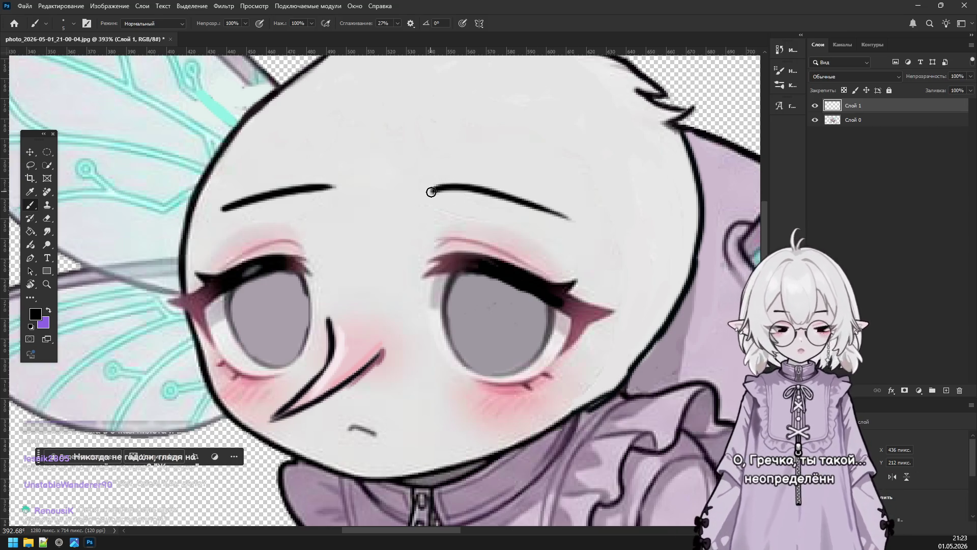
{"action": "key", "text": "ctrl+z"}
{"action": "left_click_drag", "start_coordinate": [430, 192], "coordinate": [566, 223]}
{"action": "key", "text": "ctrl+z"}
{"action": "mouse_move", "coordinate": [430, 191]}
{"action": "left_mouse_down"}
{"action": "mouse_move", "coordinate": [540, 199]}
{"action": "mouse_move", "coordinate": [568, 218]}
{"action": "left_mouse_up"}
{"action": "key", "text": "ctrl+z"}
{"action": "left_click_drag", "start_coordinate": [431, 192], "coordinate": [570, 219]}
{"action": "key", "text": "ctrl+z"}
{"action": "left_click_drag", "start_coordinate": [431, 192], "coordinate": [556, 211]}
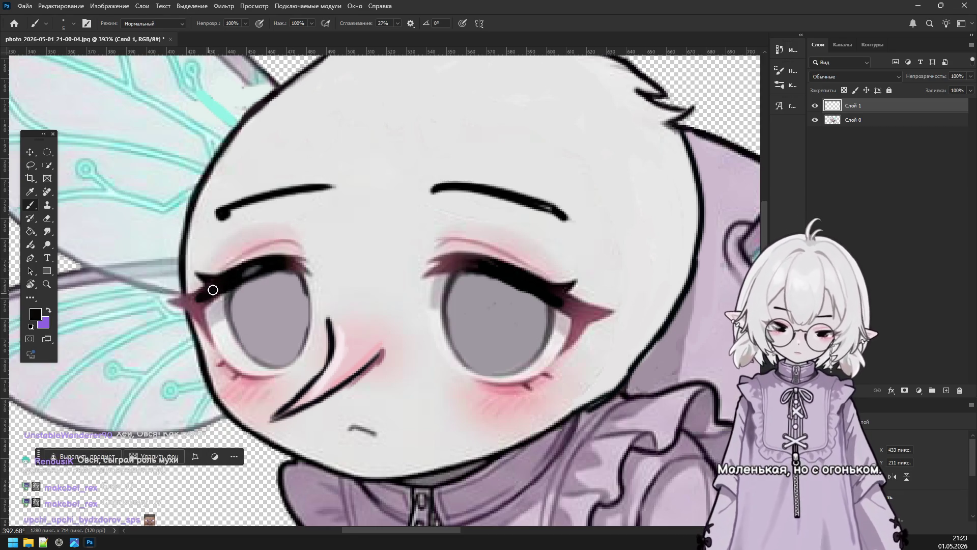
Darken and extend both eyes' upper lashes in black, removing one overlong stroke.
{"action": "mouse_move", "coordinate": [184, 297]}
{"action": "left_mouse_down"}
{"action": "mouse_move", "coordinate": [162, 301]}
{"action": "mouse_move", "coordinate": [189, 306]}
{"action": "mouse_move", "coordinate": [218, 350]}
{"action": "left_mouse_up"}
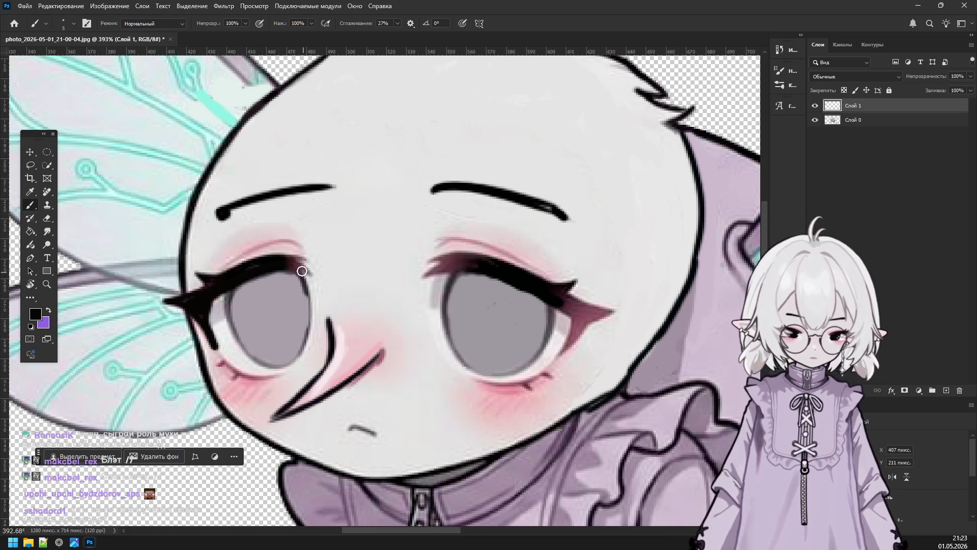
{"action": "mouse_move", "coordinate": [283, 262]}
{"action": "left_mouse_down"}
{"action": "mouse_move", "coordinate": [318, 280]}
{"action": "mouse_move", "coordinate": [323, 266]}
{"action": "left_mouse_up"}
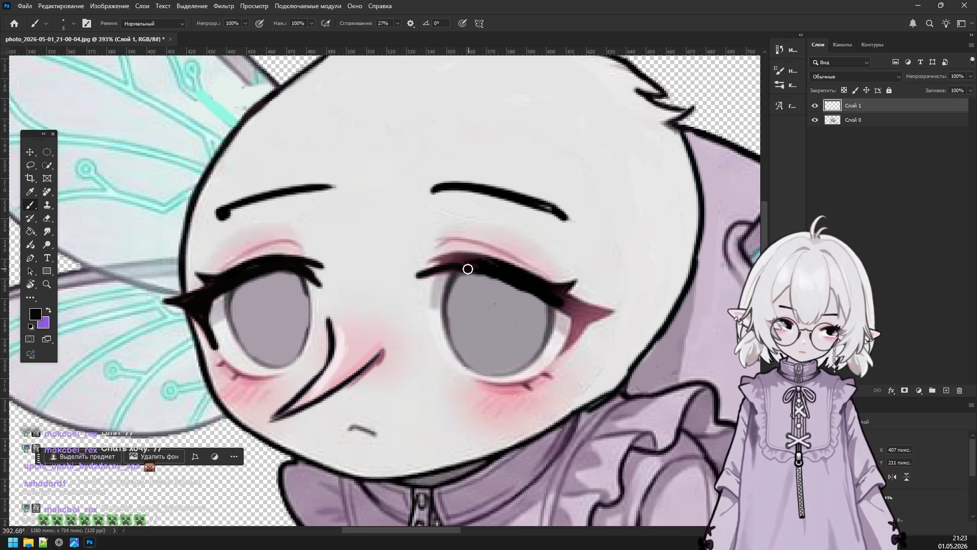
{"action": "left_click_drag", "start_coordinate": [413, 280], "coordinate": [463, 259]}
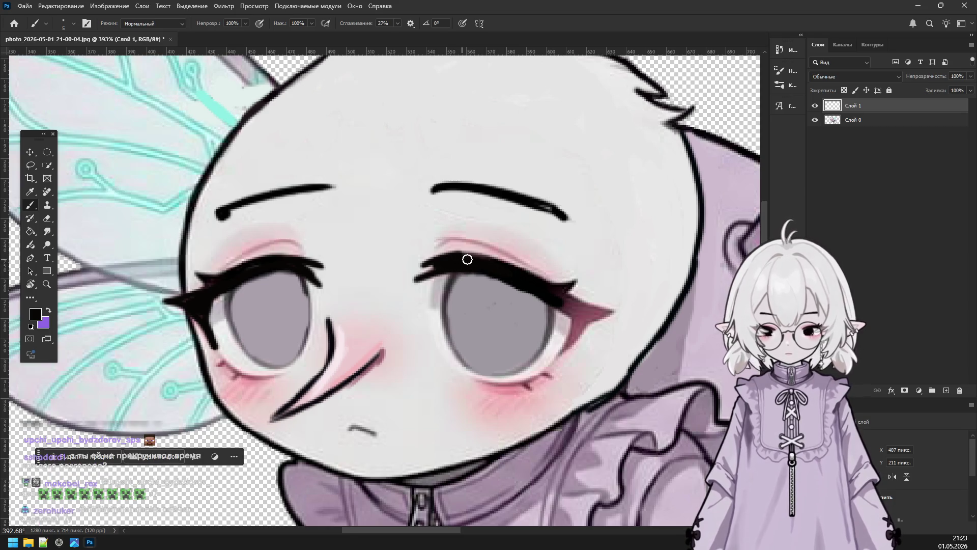
{"action": "mouse_move", "coordinate": [542, 285]}
{"action": "left_mouse_down"}
{"action": "mouse_move", "coordinate": [562, 306]}
{"action": "mouse_move", "coordinate": [624, 312]}
{"action": "mouse_move", "coordinate": [574, 329]}
{"action": "mouse_move", "coordinate": [577, 340]}
{"action": "mouse_move", "coordinate": [554, 359]}
{"action": "mouse_move", "coordinate": [575, 309]}
{"action": "mouse_move", "coordinate": [579, 317]}
{"action": "left_mouse_up"}
{"action": "key", "text": "ctrl+z"}
{"action": "key", "text": "ctrl+z"}
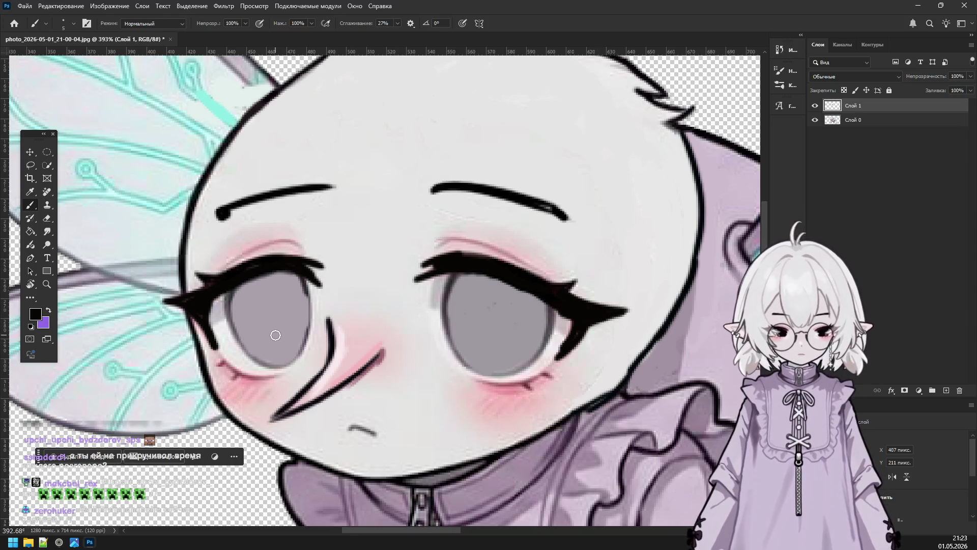
Paint clusters of black pupil dots into both eyes, then zoom out to view the whole fly.
{"action": "left_click_drag", "start_coordinate": [266, 330], "coordinate": [258, 337]}
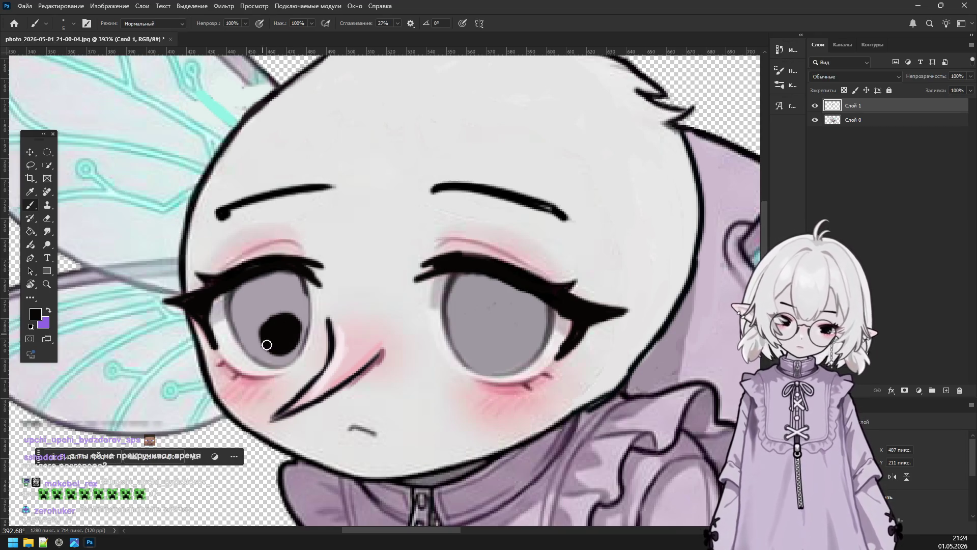
{"action": "left_click_drag", "start_coordinate": [263, 337], "coordinate": [304, 340]}
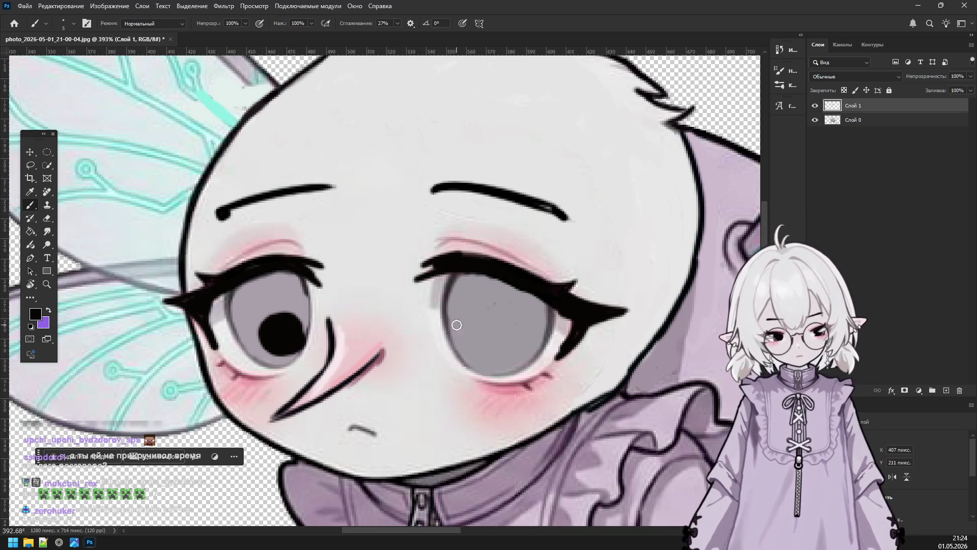
{"action": "mouse_move", "coordinate": [482, 334]}
{"action": "left_mouse_down"}
{"action": "mouse_move", "coordinate": [463, 326]}
{"action": "mouse_move", "coordinate": [485, 345]}
{"action": "left_mouse_up"}
{"action": "mouse_move", "coordinate": [467, 295]}
{"action": "left_mouse_down"}
{"action": "mouse_move", "coordinate": [515, 305]}
{"action": "mouse_move", "coordinate": [527, 340]}
{"action": "left_mouse_up"}
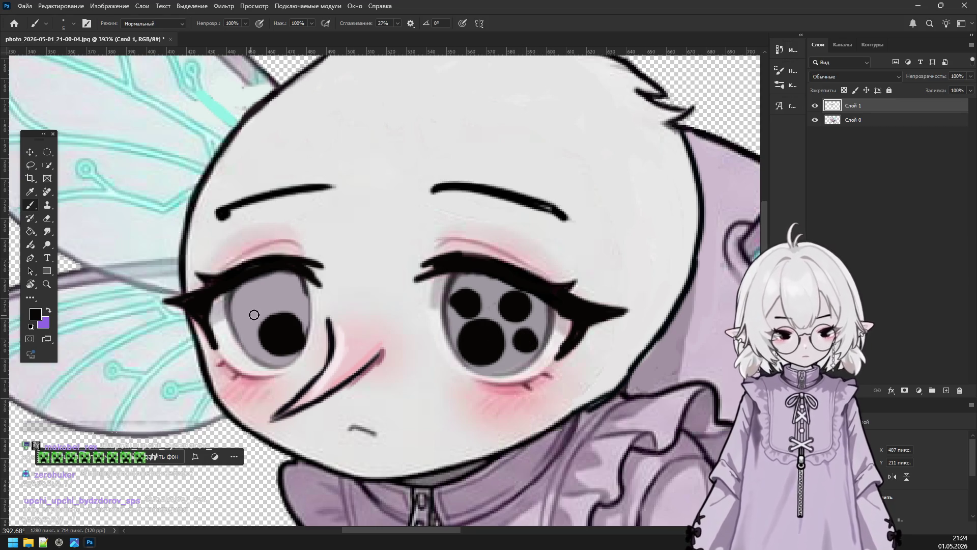
{"action": "mouse_move", "coordinate": [246, 311]}
{"action": "left_mouse_down"}
{"action": "mouse_move", "coordinate": [264, 292]}
{"action": "mouse_move", "coordinate": [293, 301]}
{"action": "left_mouse_up"}
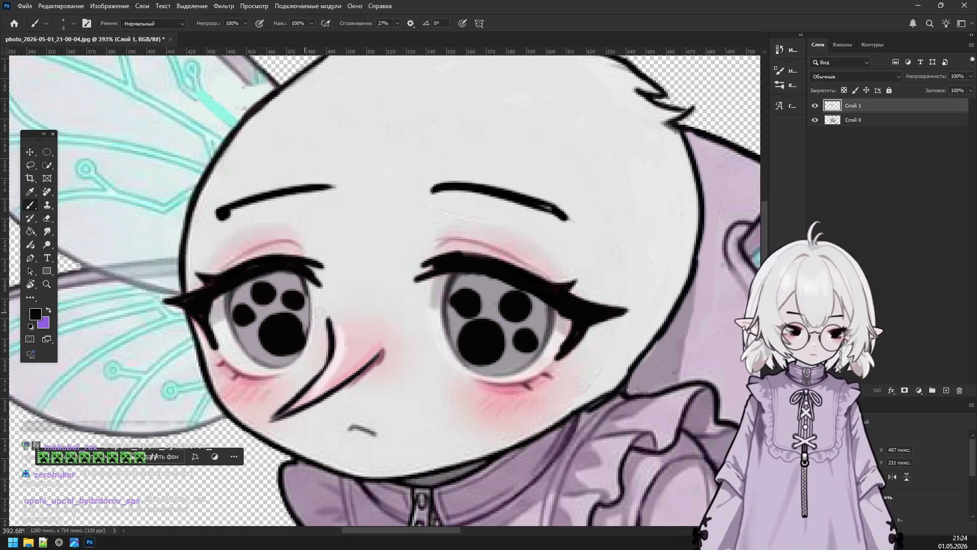
{"action": "scroll", "coordinate": [319, 312], "scroll_direction": "down", "scroll_amount": 3}
{"action": "scroll", "coordinate": [356, 316], "scroll_direction": "down", "scroll_amount": 2}
{"action": "scroll", "coordinate": [496, 321], "scroll_direction": "up", "scroll_amount": 2}
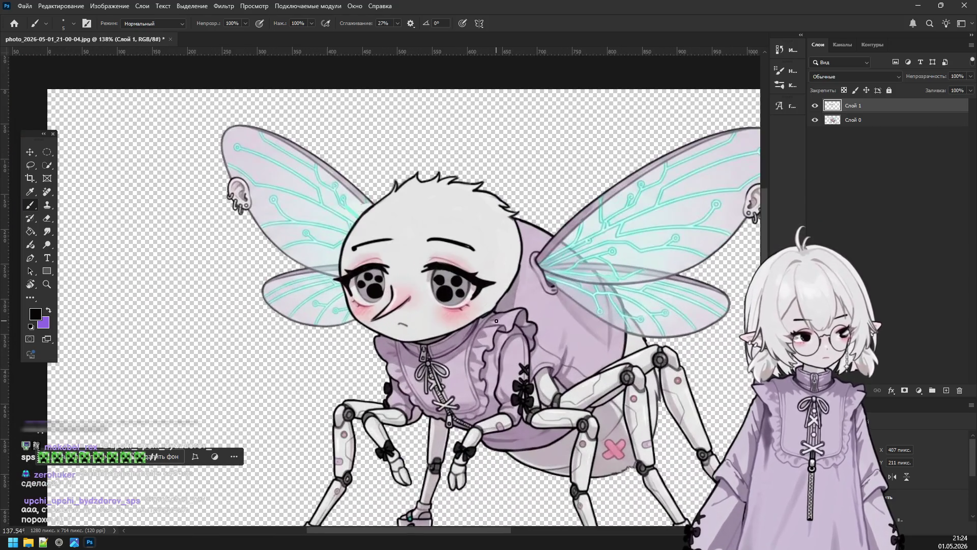
Undo the dots, zoom in, darken both pupils in black and dab a white highlight in each.
{"action": "key", "text": "ctrl+z"}
{"action": "key", "text": "ctrl+z"}
{"action": "key", "text": "ctrl+z"}
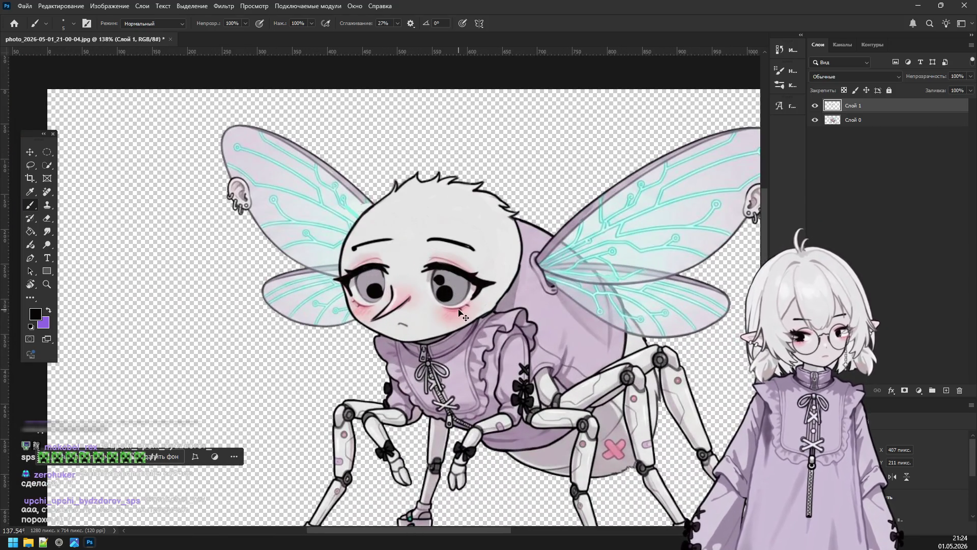
{"action": "scroll", "coordinate": [451, 312], "scroll_direction": "up", "scroll_amount": 1}
{"action": "scroll", "coordinate": [453, 318], "scroll_direction": "up", "scroll_amount": 1}
{"action": "scroll", "coordinate": [456, 325], "scroll_direction": "up", "scroll_amount": 2}
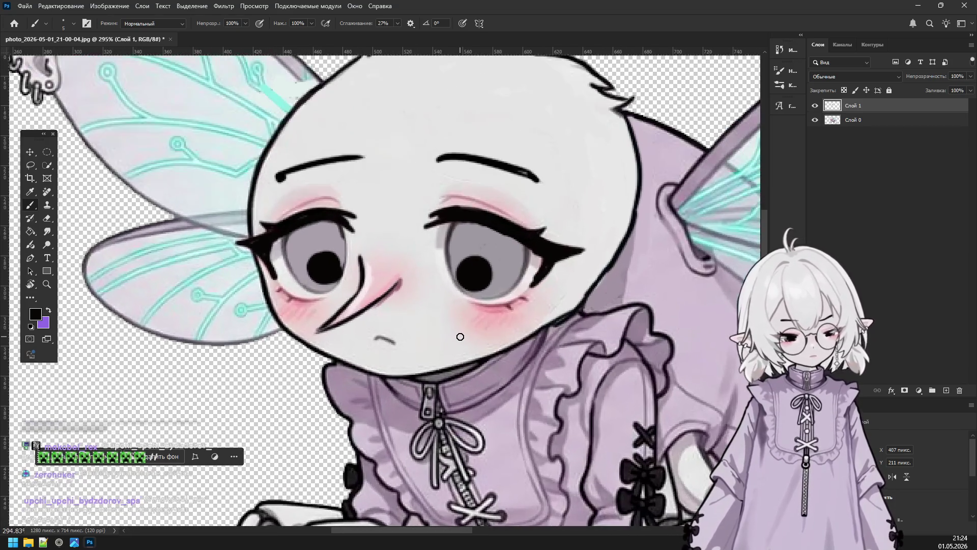
{"action": "scroll", "coordinate": [460, 337], "scroll_direction": "up", "scroll_amount": 1}
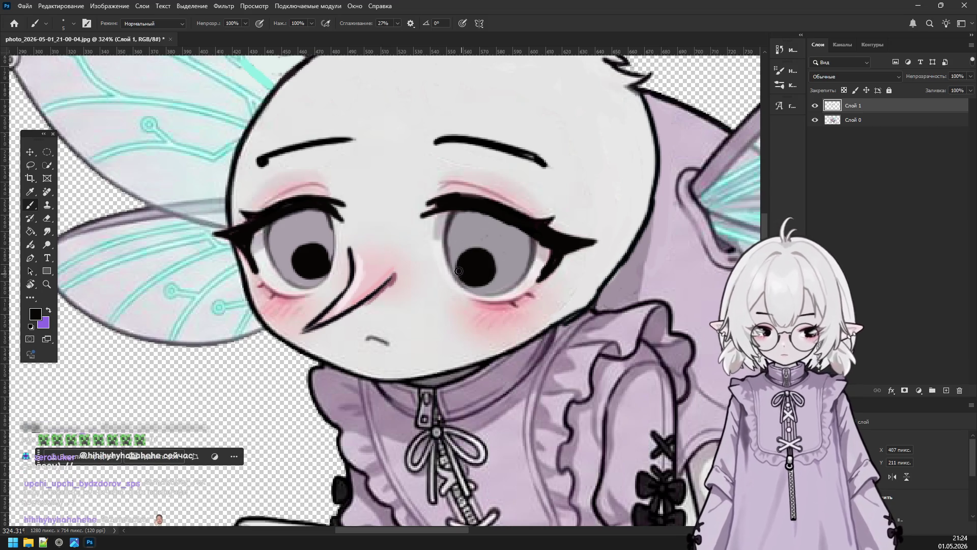
{"action": "left_click_drag", "start_coordinate": [459, 273], "coordinate": [493, 260]}
{"action": "left_click_drag", "start_coordinate": [327, 262], "coordinate": [317, 245]}
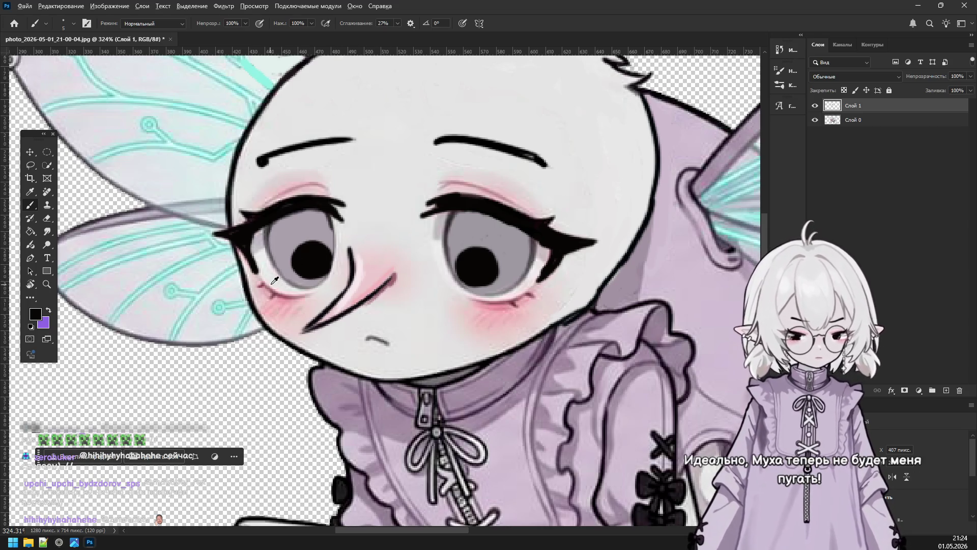
{"action": "left_click_drag", "start_coordinate": [320, 272], "coordinate": [321, 263]}
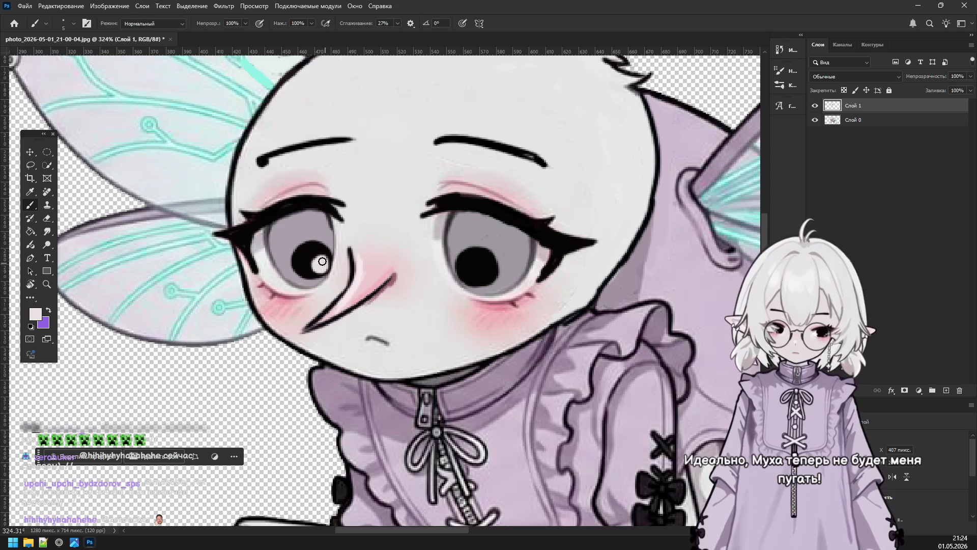
{"action": "left_click_drag", "start_coordinate": [464, 274], "coordinate": [466, 275]}
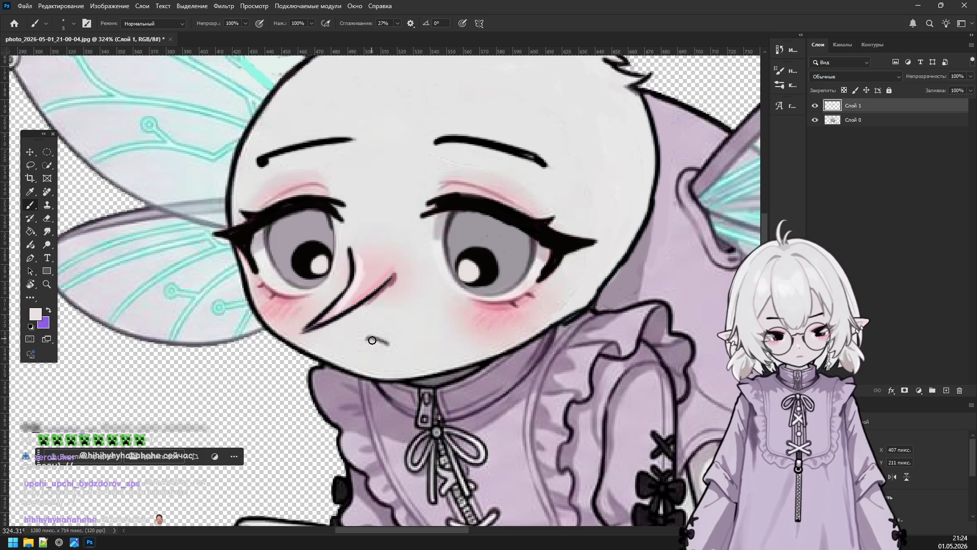
Sample black from the eyeliner and draw a short black mouth curve, redoing the first attempt.
{"action": "left_click", "coordinate": [550, 235], "text": "alt"}
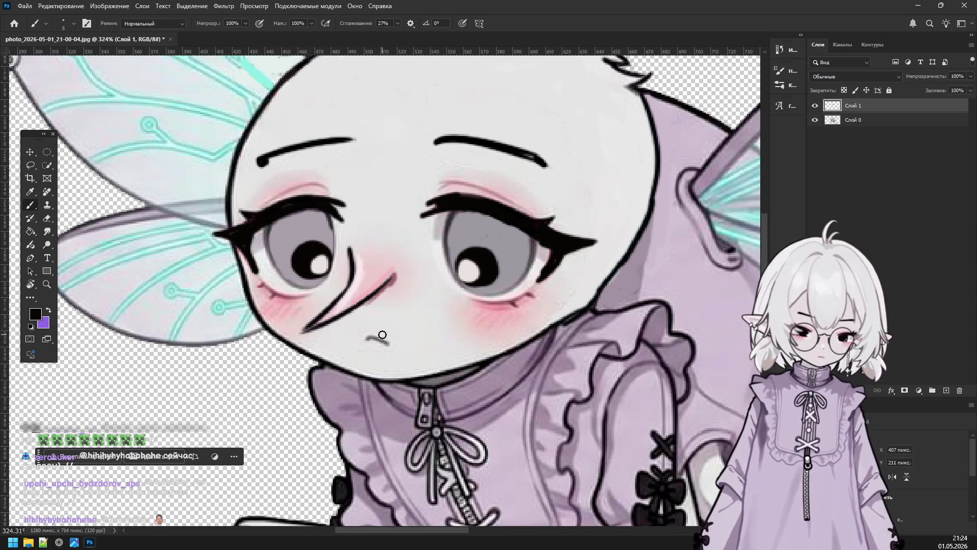
{"action": "mouse_move", "coordinate": [367, 337]}
{"action": "left_mouse_down"}
{"action": "mouse_move", "coordinate": [410, 343]}
{"action": "mouse_move", "coordinate": [388, 344]}
{"action": "left_mouse_up"}
{"action": "key", "text": "ctrl+z"}
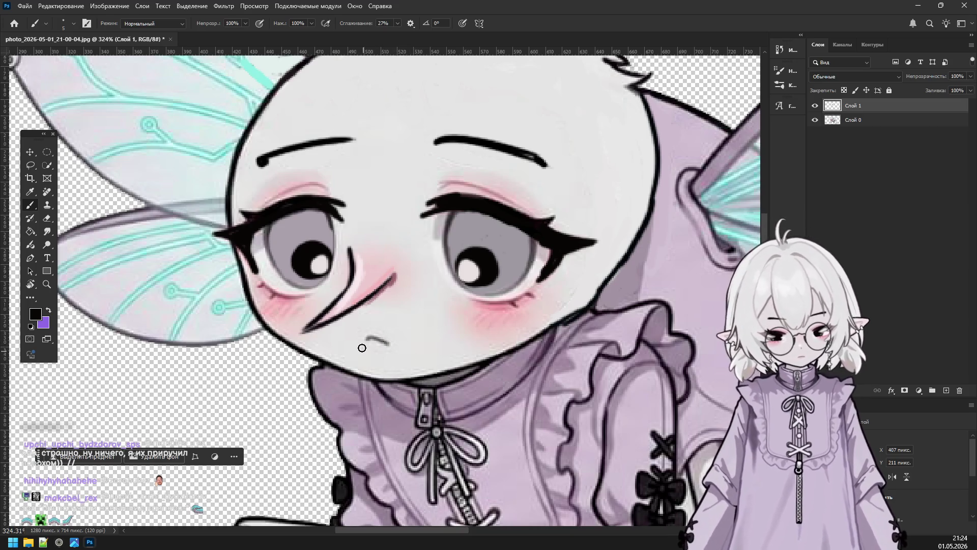
{"action": "left_click_drag", "start_coordinate": [361, 343], "coordinate": [405, 340]}
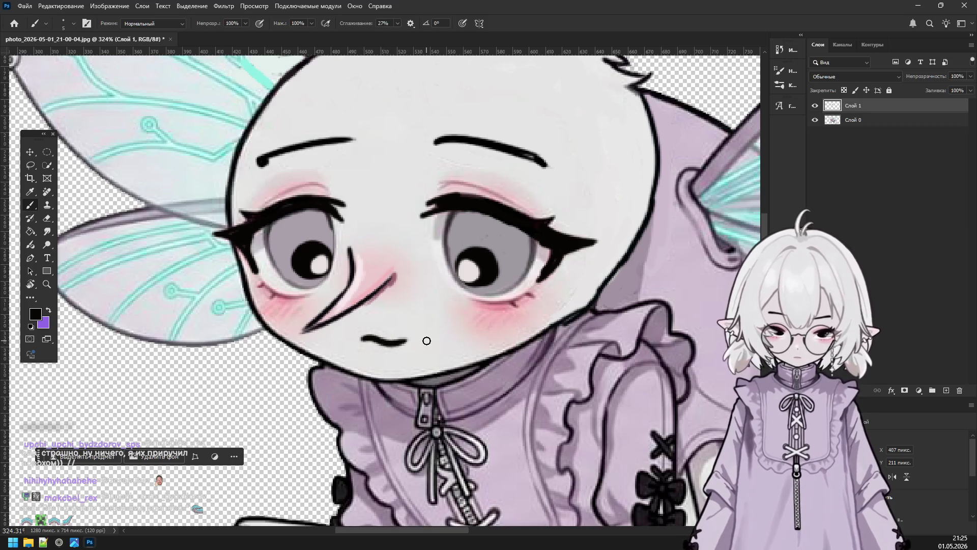
Revert the mouth and highlight edits and zoom out to view the finished fly.
{"action": "scroll", "coordinate": [426, 340], "scroll_direction": "down", "scroll_amount": 5}
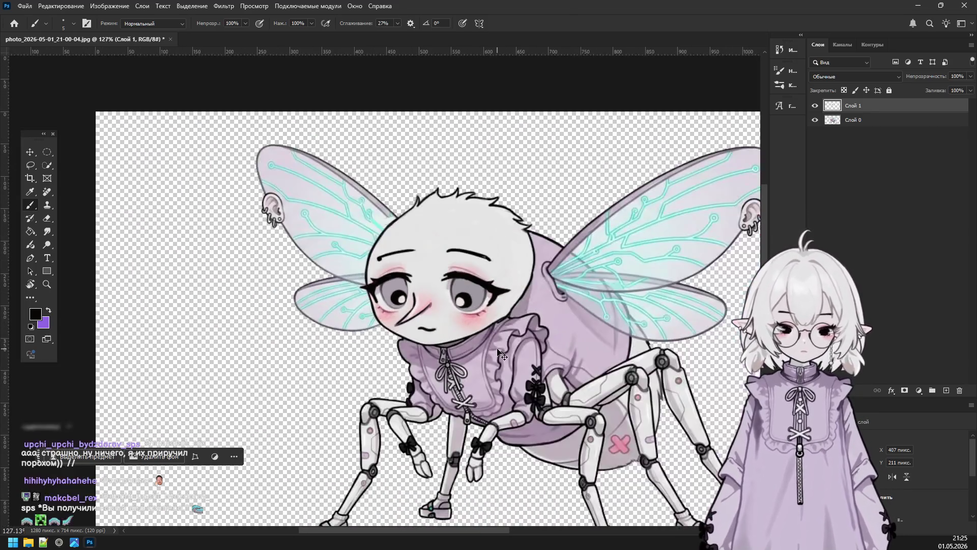
{"action": "scroll", "coordinate": [484, 363], "scroll_direction": "down", "scroll_amount": 4}
{"action": "scroll", "coordinate": [487, 382], "scroll_direction": "up", "scroll_amount": 2}
{"action": "scroll", "coordinate": [489, 402], "scroll_direction": "up", "scroll_amount": 2}
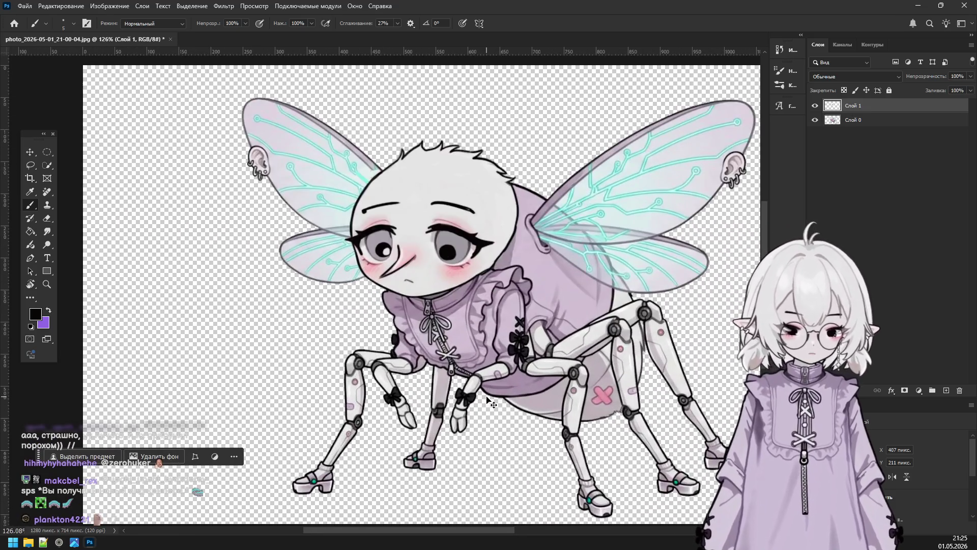
{"action": "scroll", "coordinate": [385, 261], "scroll_direction": "up", "scroll_amount": 2}
{"action": "scroll", "coordinate": [413, 255], "scroll_direction": "up", "scroll_amount": 2}
{"action": "scroll", "coordinate": [438, 247], "scroll_direction": "up", "scroll_amount": 2}
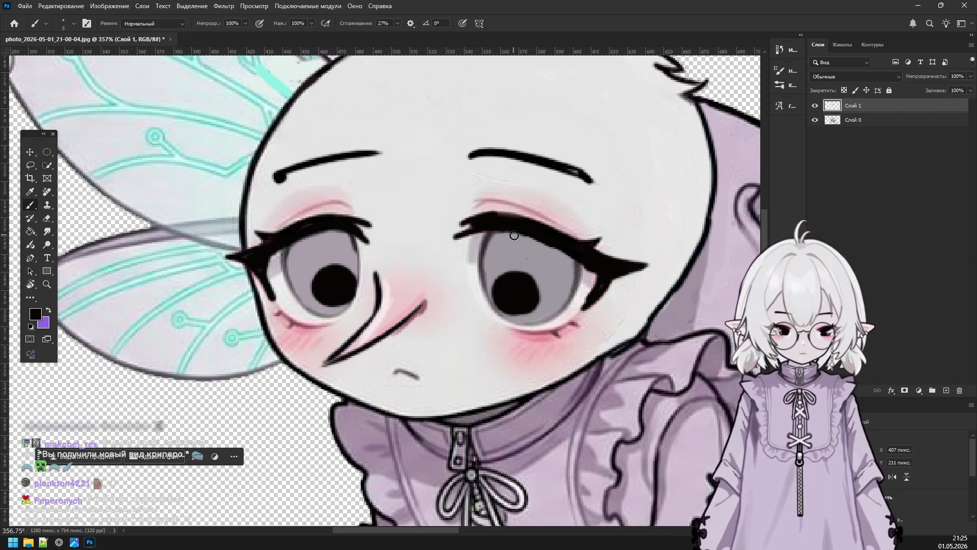
{"action": "scroll", "coordinate": [594, 284], "scroll_direction": "down", "scroll_amount": 3}
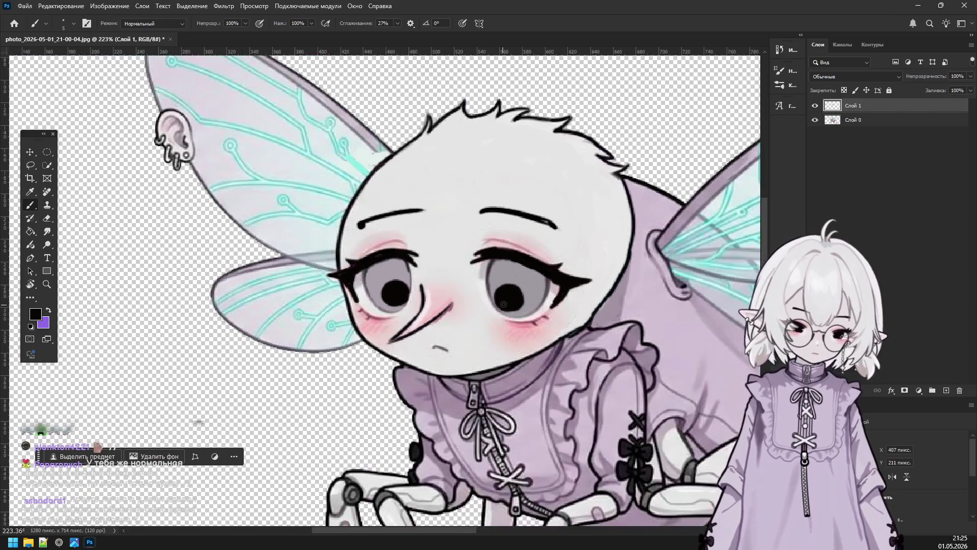
{"action": "scroll", "coordinate": [598, 326], "scroll_direction": "down", "scroll_amount": 2}
{"action": "scroll", "coordinate": [601, 351], "scroll_direction": "up", "scroll_amount": 1}
{"action": "scroll", "coordinate": [603, 366], "scroll_direction": "up", "scroll_amount": 2}
{"action": "scroll", "coordinate": [603, 367], "scroll_direction": "up", "scroll_amount": 1}
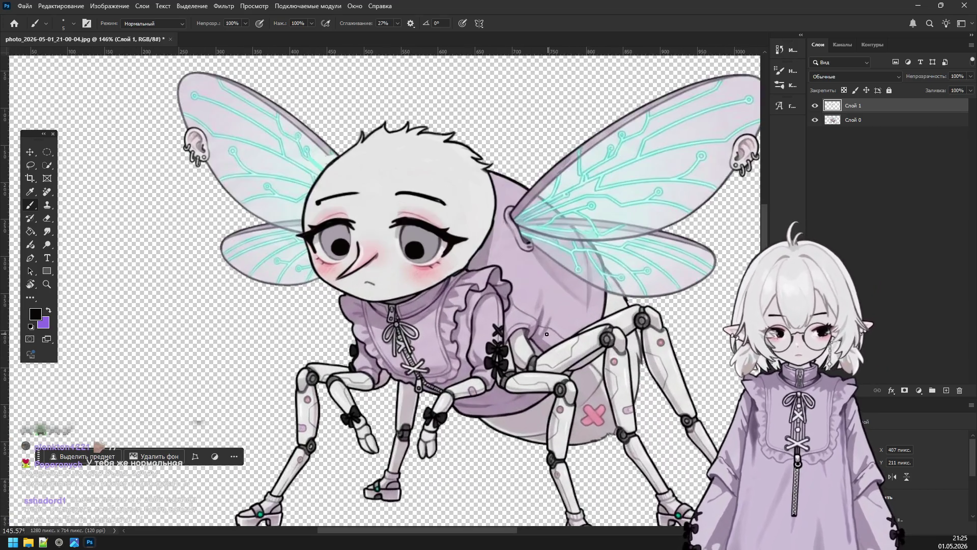
{"action": "scroll", "coordinate": [596, 367], "scroll_direction": "down", "scroll_amount": 1}
{"action": "scroll", "coordinate": [580, 370], "scroll_direction": "up", "scroll_amount": 1}
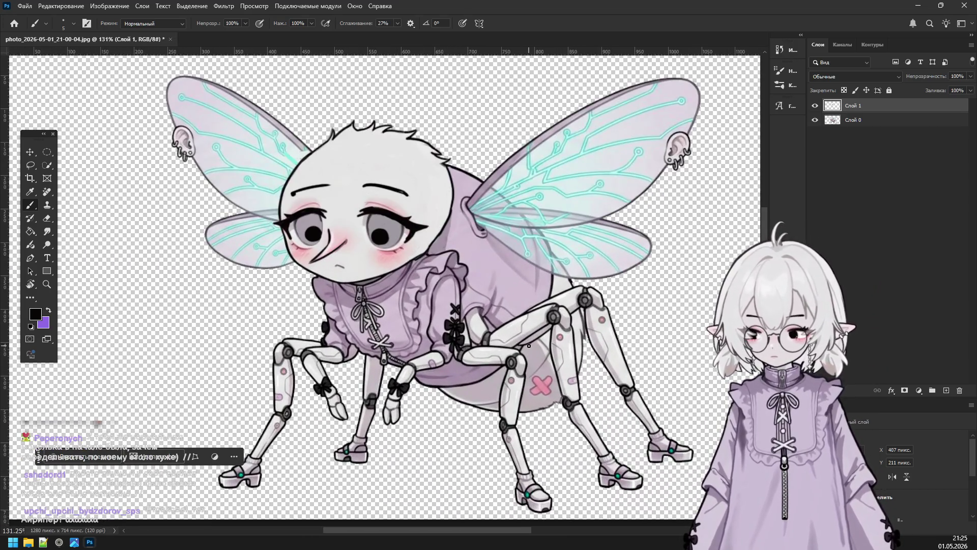
{"action": "scroll", "coordinate": [524, 351], "scroll_direction": "up", "scroll_amount": 1}
{"action": "scroll", "coordinate": [516, 361], "scroll_direction": "up", "scroll_amount": 1}
{"action": "scroll", "coordinate": [509, 372], "scroll_direction": "down", "scroll_amount": 2}
{"action": "scroll", "coordinate": [502, 380], "scroll_direction": "up", "scroll_amount": 1}
{"action": "scroll", "coordinate": [502, 381], "scroll_direction": "down", "scroll_amount": 1}
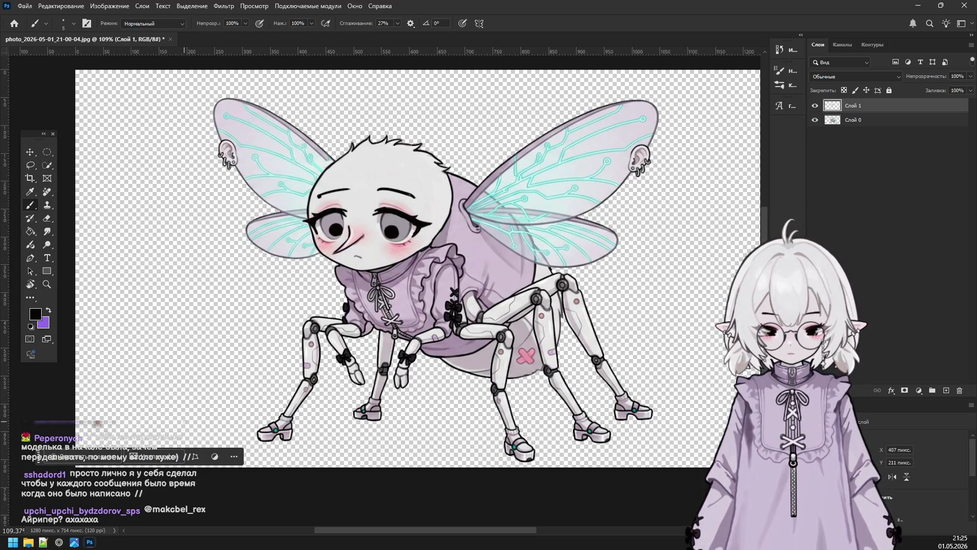
In the browser, open a new tab and search Google for 'муха рисунок'.
{"action": "left_click", "coordinate": [59, 543]}
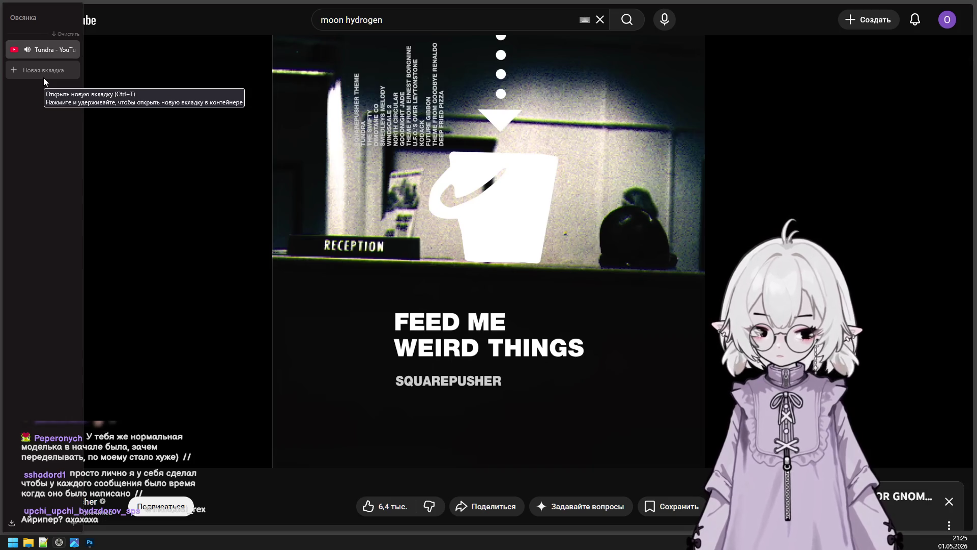
{"action": "left_click", "coordinate": [44, 76]}
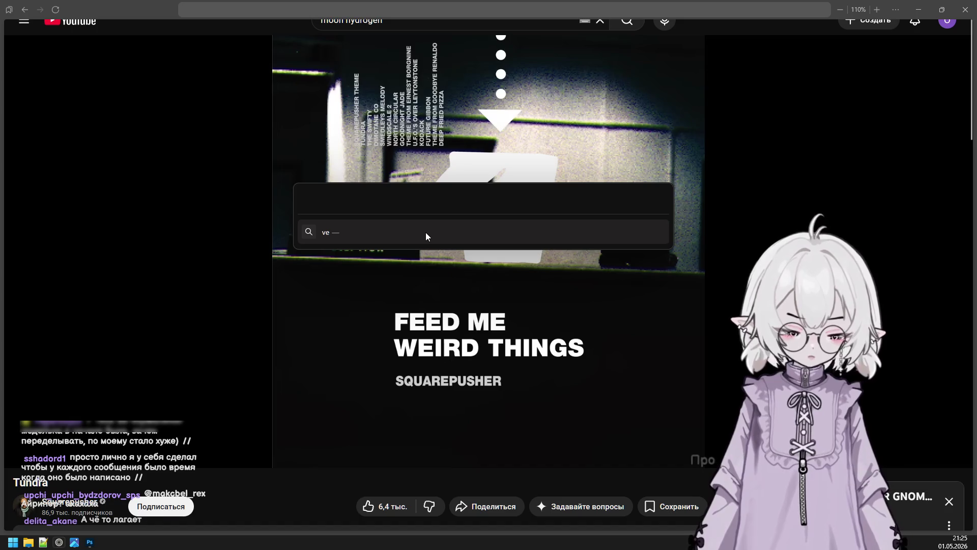
{"action": "type", "text": "ce"}
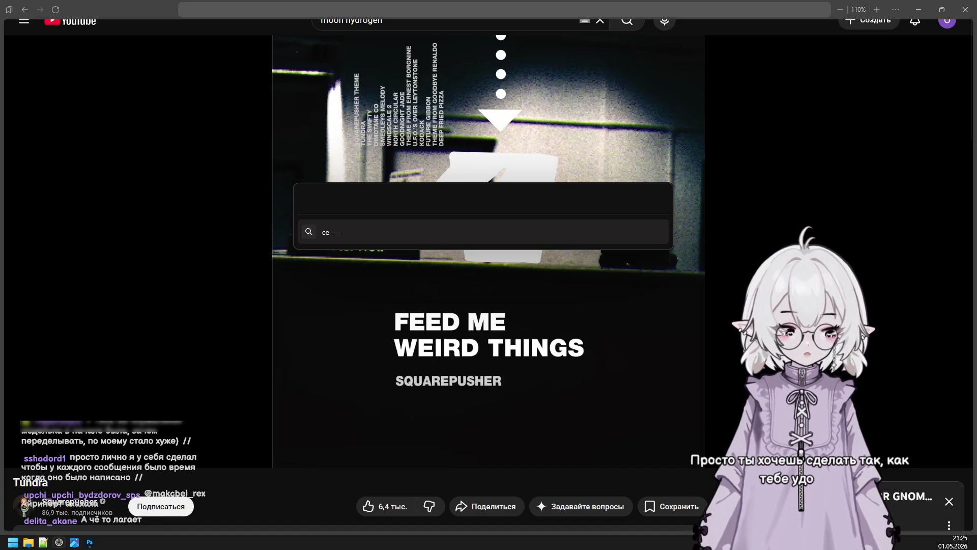
{"action": "key", "text": "BackSpace"}
{"action": "key", "text": "BackSpace"}
{"action": "type", "text": "["}
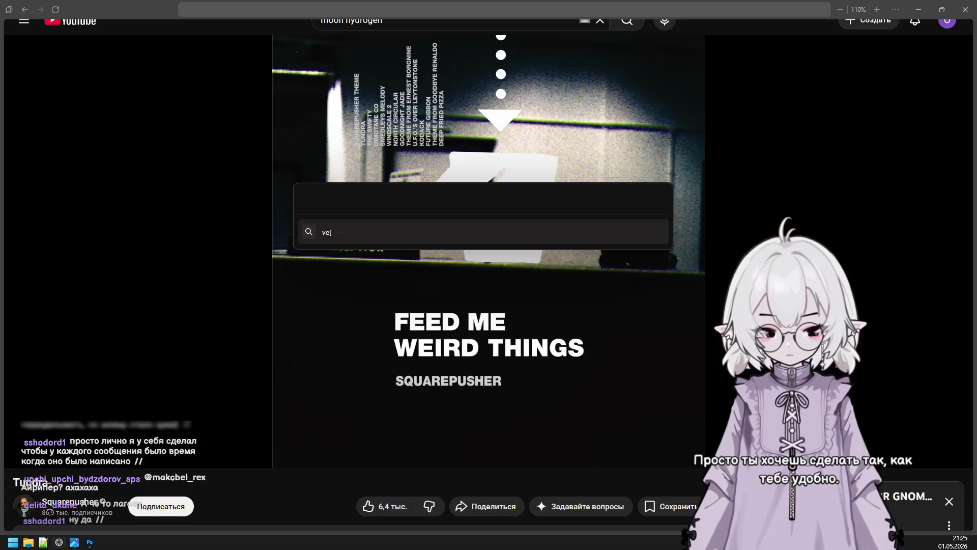
{"action": "key", "text": "BackSpace"}
{"action": "key", "text": "BackSpace"}
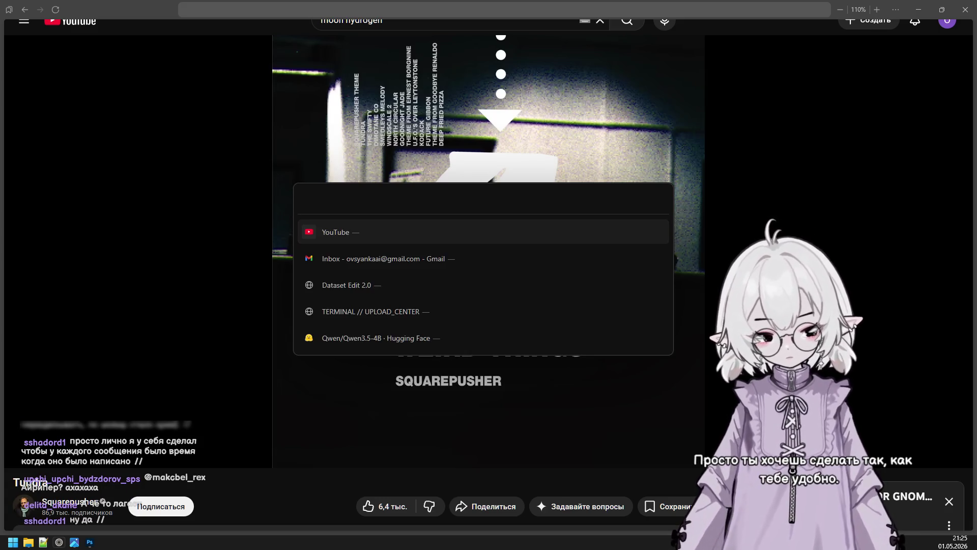
{"action": "type", "text": "смх"}
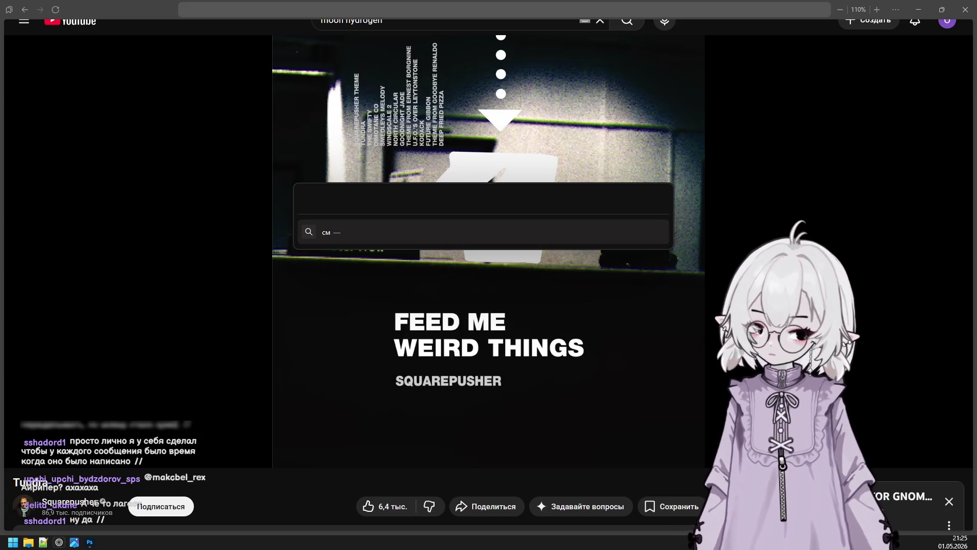
{"action": "key", "text": "BackSpace"}
{"action": "key", "text": "BackSpace"}
{"action": "key", "text": "BackSpace"}
{"action": "type", "text": "муха рисунок"}
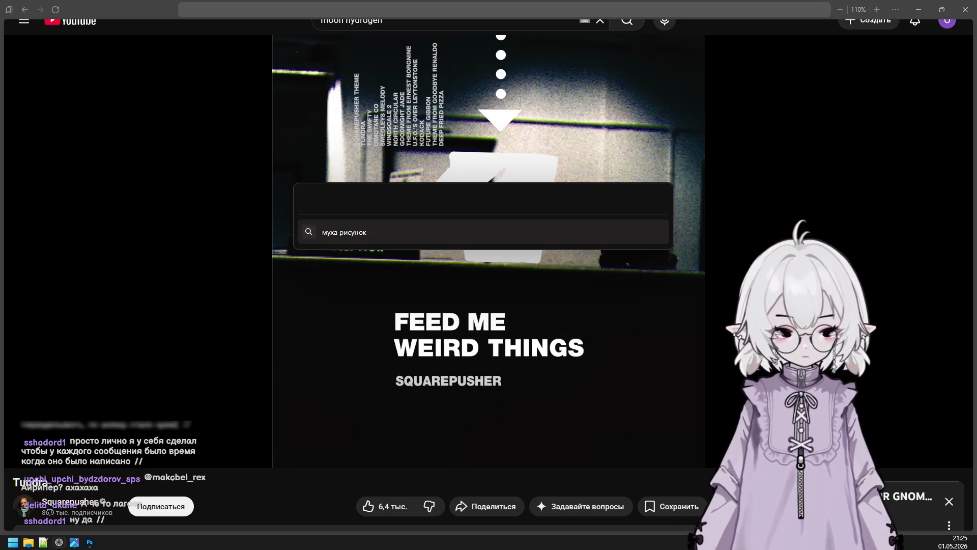
{"action": "key", "text": "Return"}
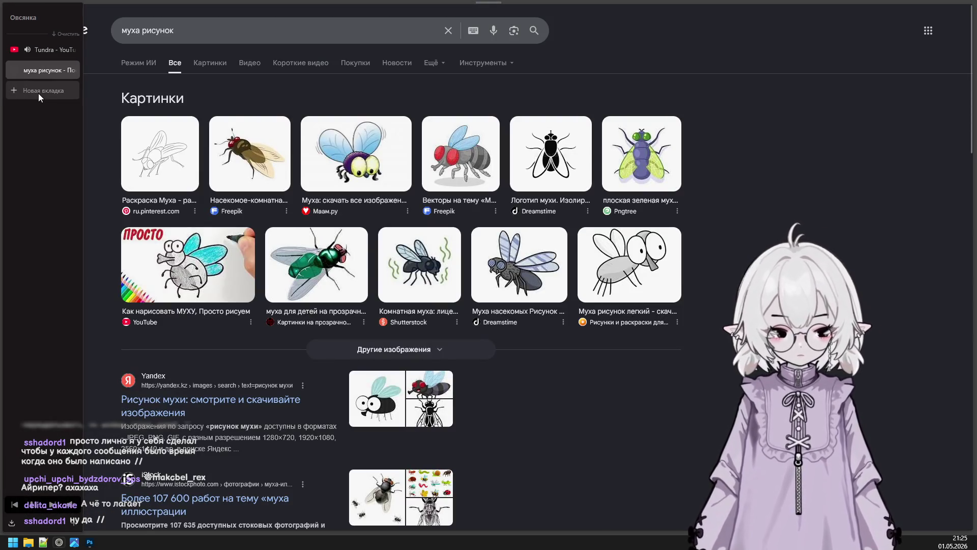
Open another new tab and search Google for 'pinterest'.
{"action": "left_click", "coordinate": [39, 92]}
{"action": "type", "text": "зш"}
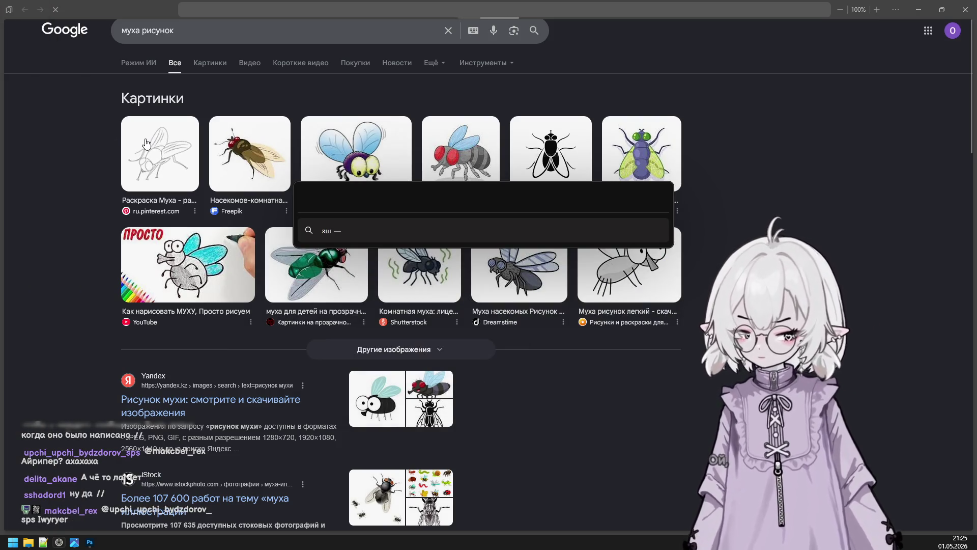
{"action": "key", "text": "BackSpace"}
{"action": "key", "text": "BackSpace"}
{"action": "type", "text": "pi"}
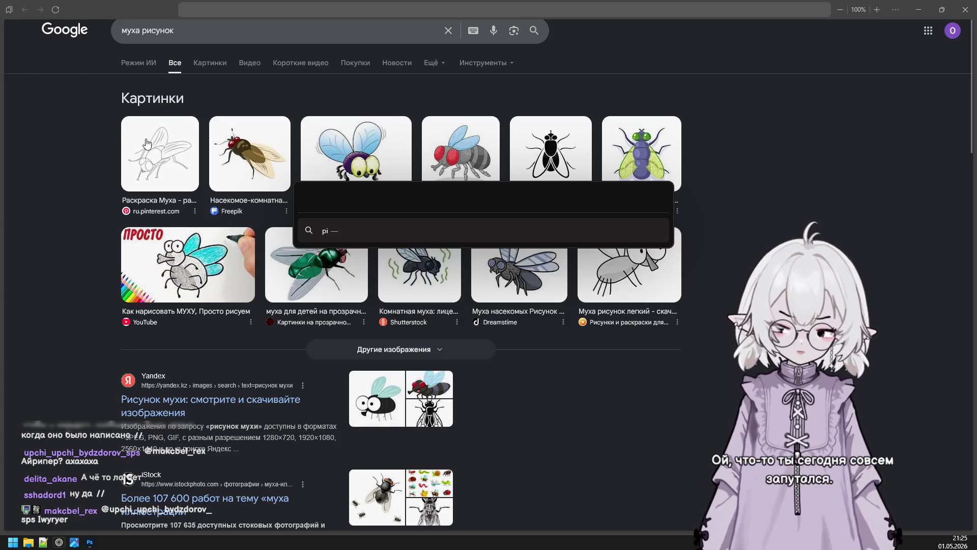
{"action": "type", "text": "nterest"}
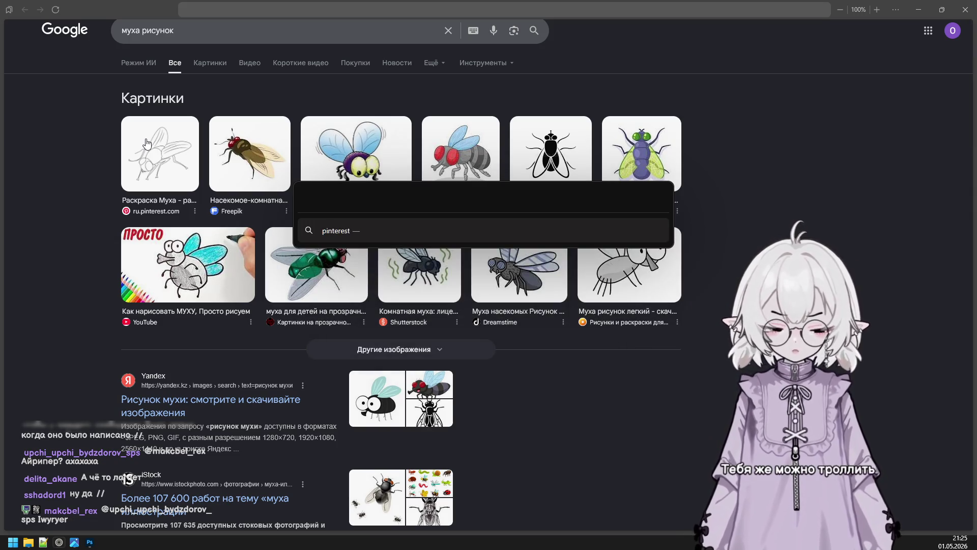
{"action": "key", "text": "Return"}
Show the 'муха рисунок' image results, comparing them with the pinterest results tab.
{"action": "mouse_move", "coordinate": [50, 107]}
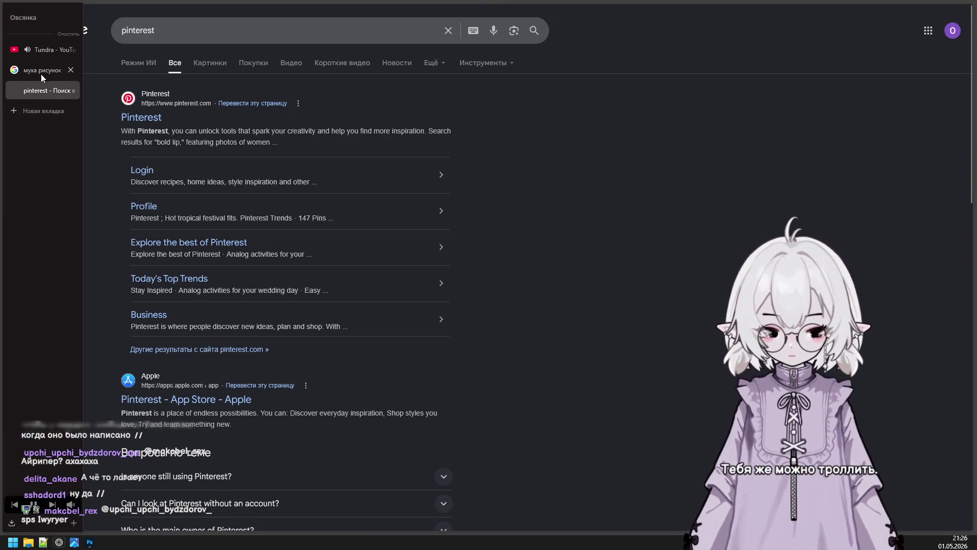
{"action": "left_click", "coordinate": [42, 74]}
{"action": "left_click", "coordinate": [210, 63]}
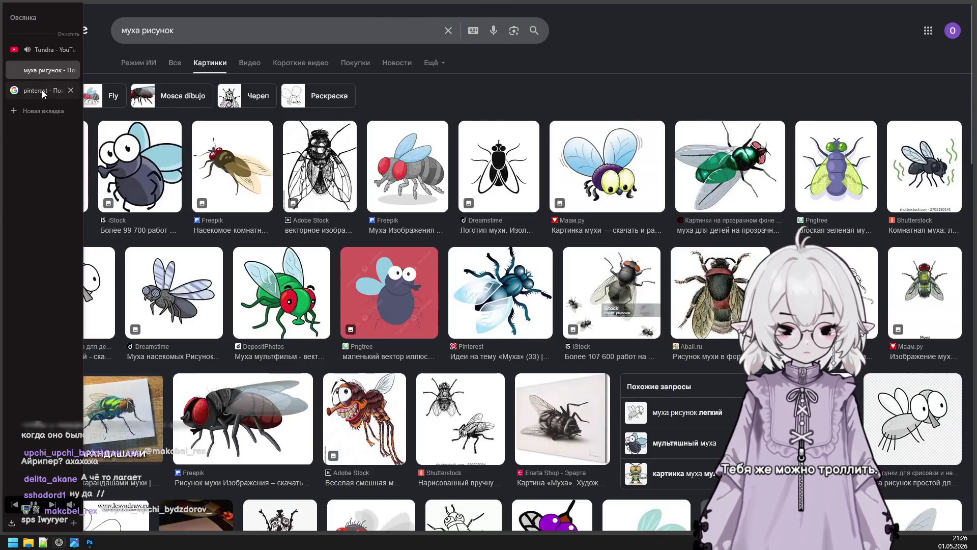
{"action": "left_click", "coordinate": [42, 91]}
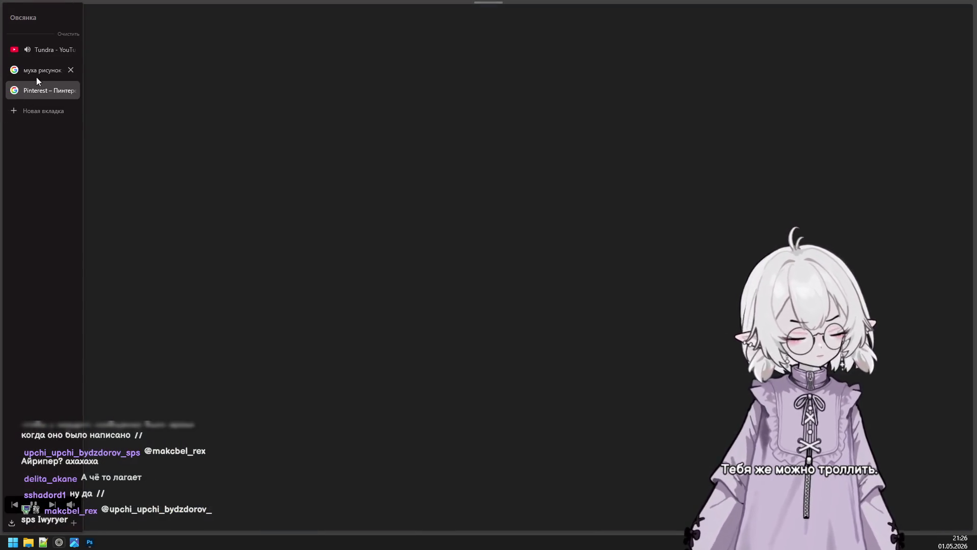
{"action": "left_click", "coordinate": [41, 74]}
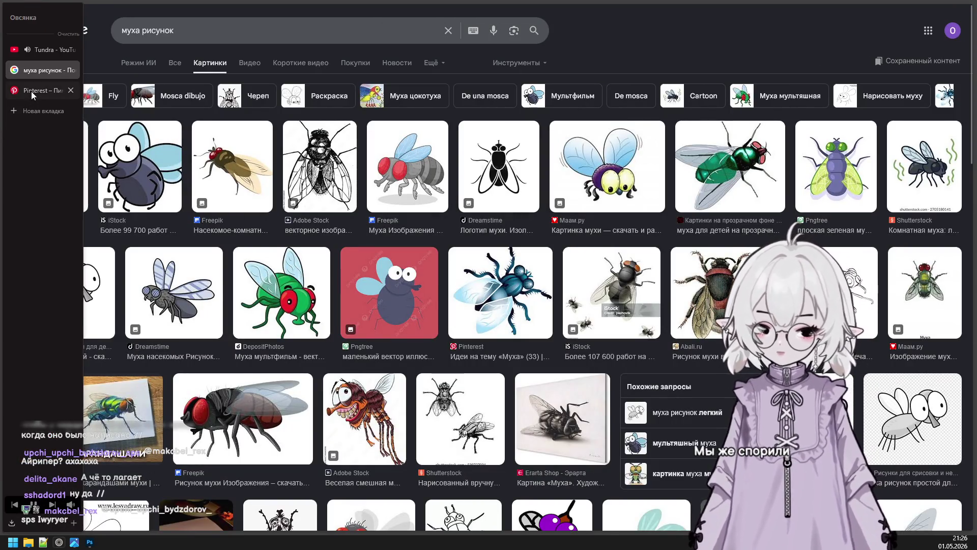
Switch to the Pinterest tab and browse the signed-in home feed.
{"action": "left_click", "coordinate": [31, 91]}
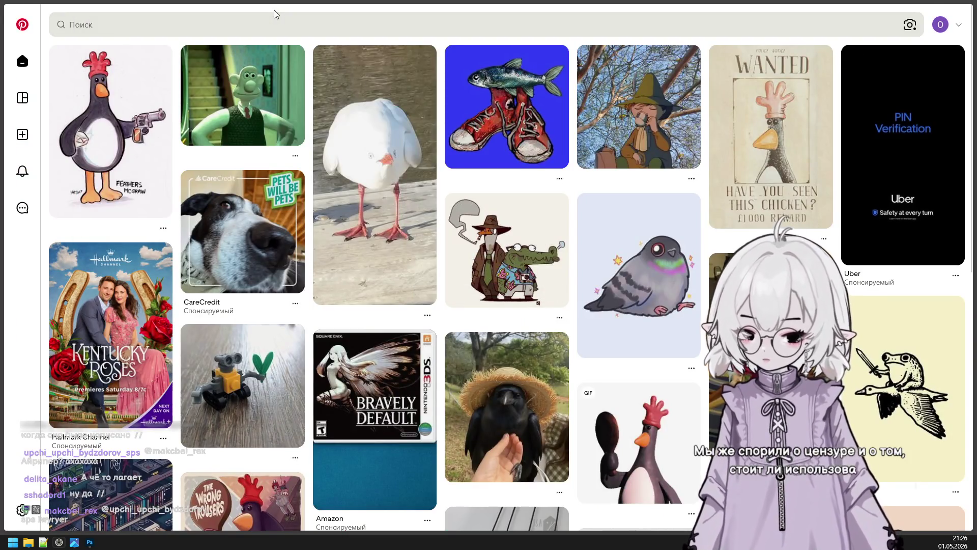
{"action": "mouse_move", "coordinate": [275, 4]}
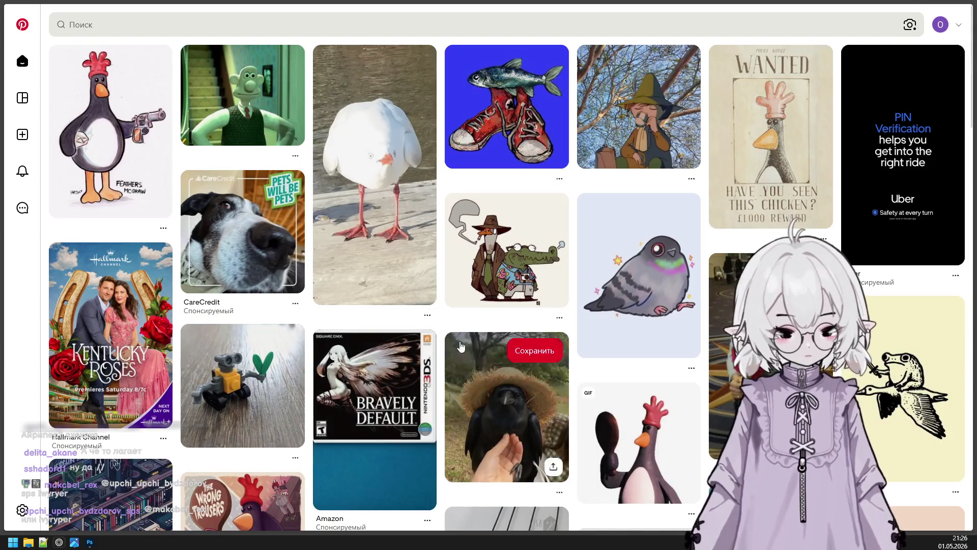
{"action": "scroll", "coordinate": [467, 319], "scroll_direction": "down", "scroll_amount": 1}
{"action": "scroll", "coordinate": [464, 318], "scroll_direction": "up", "scroll_amount": 1}
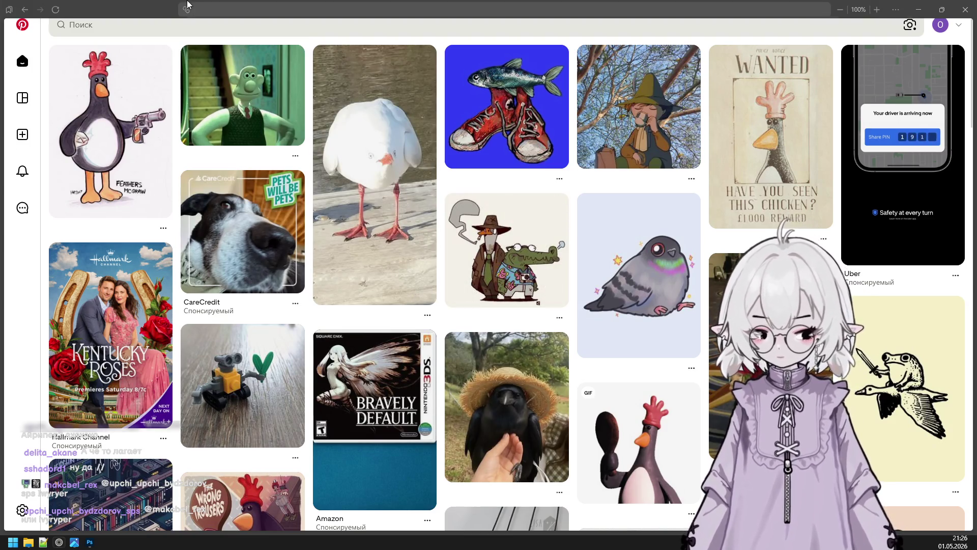
{"action": "left_click", "coordinate": [200, 23]}
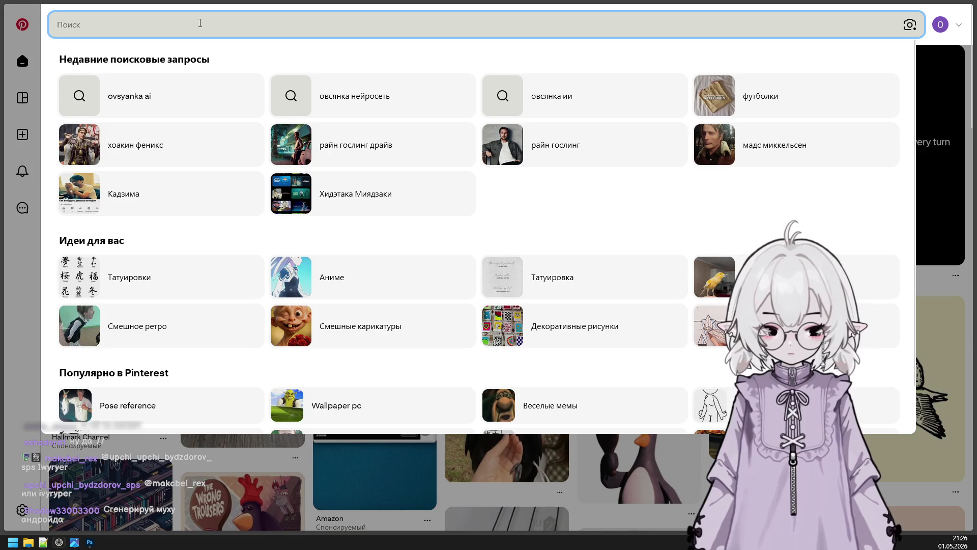
Search Pinterest for 'муха'.
{"action": "type", "text": "ve"}
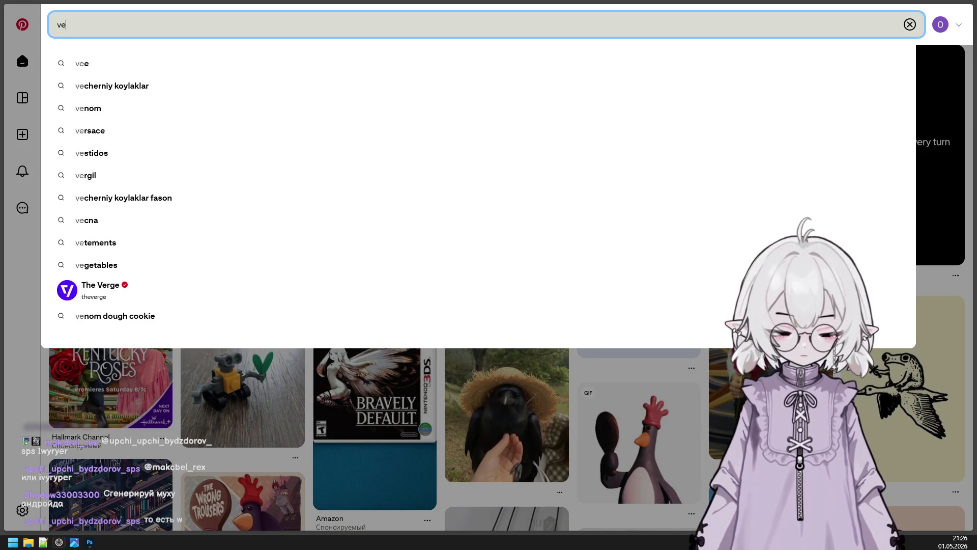
{"action": "key", "text": "BackSpace"}
{"action": "key", "text": "BackSpace"}
{"action": "type", "text": "ve"}
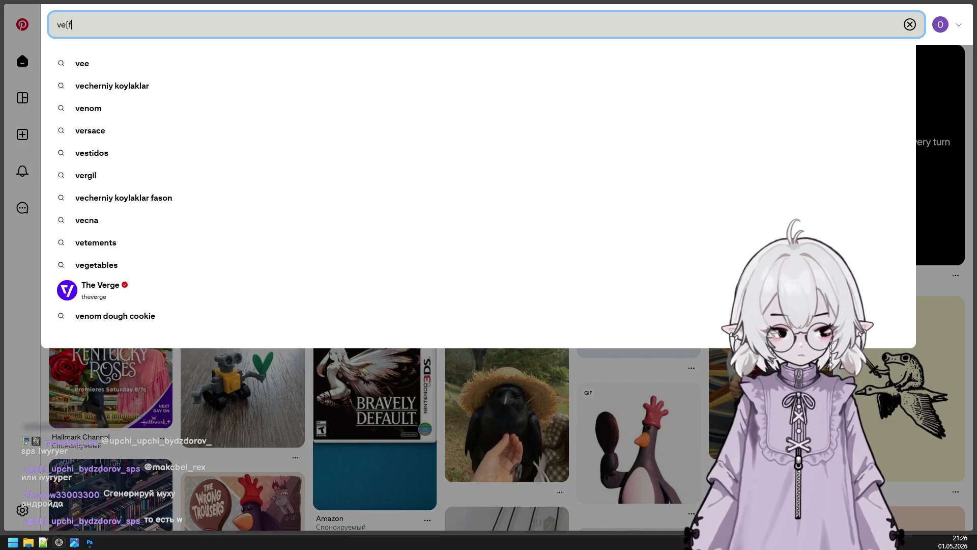
{"action": "key", "text": "BackSpace"}
{"action": "key", "text": "BackSpace"}
{"action": "key", "text": "BackSpace"}
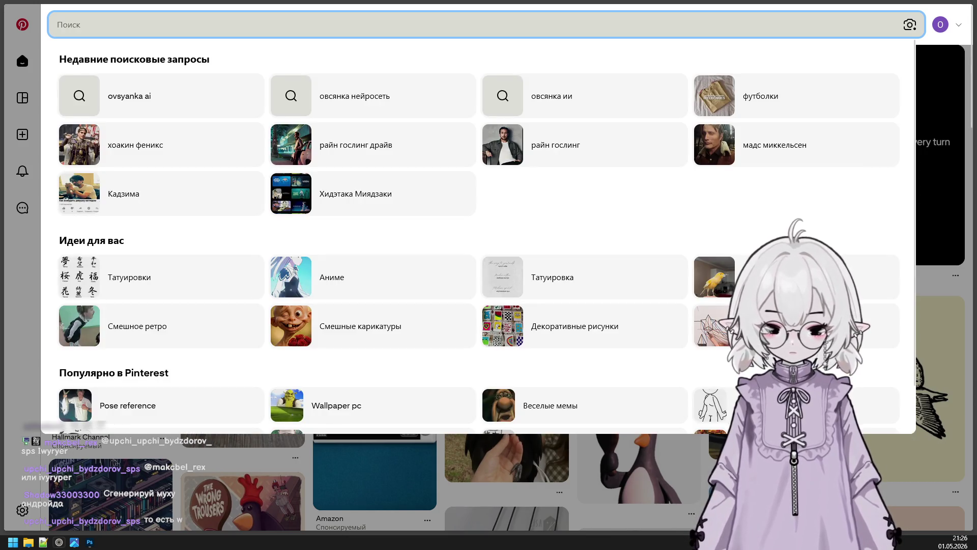
{"action": "type", "text": "муха"}
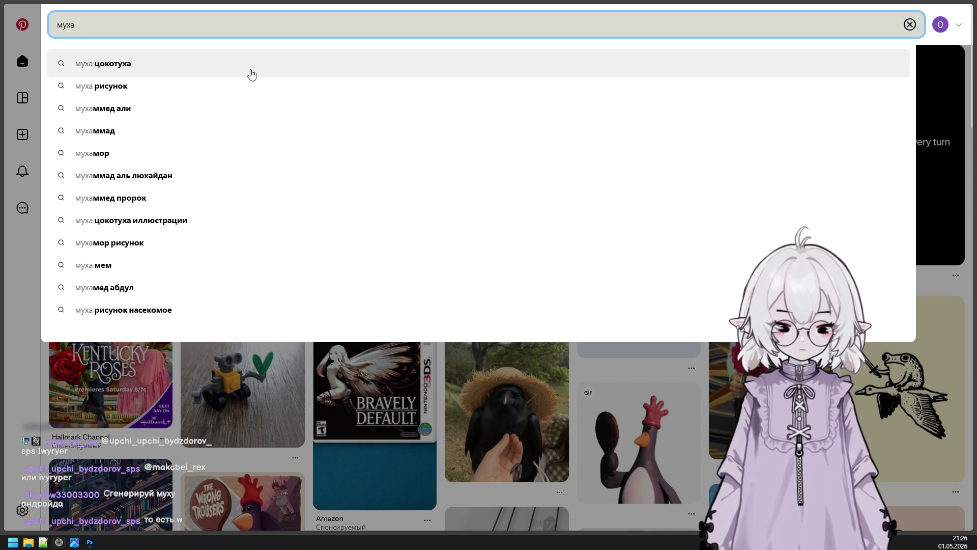
{"action": "key", "text": "Return"}
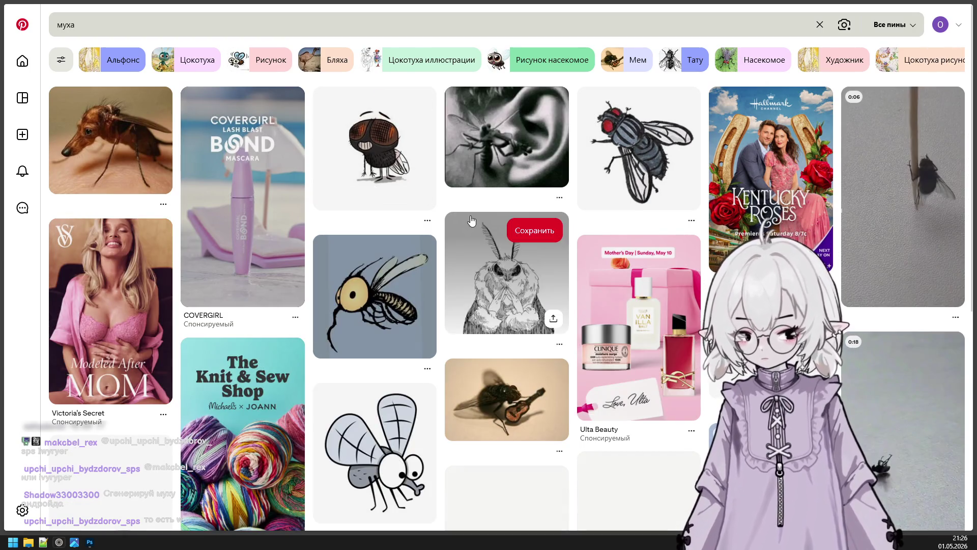
Open the cartoon fly pin, then the GROSS! fly pin, and return to the муха рисунок results.
{"action": "left_click", "coordinate": [383, 158]}
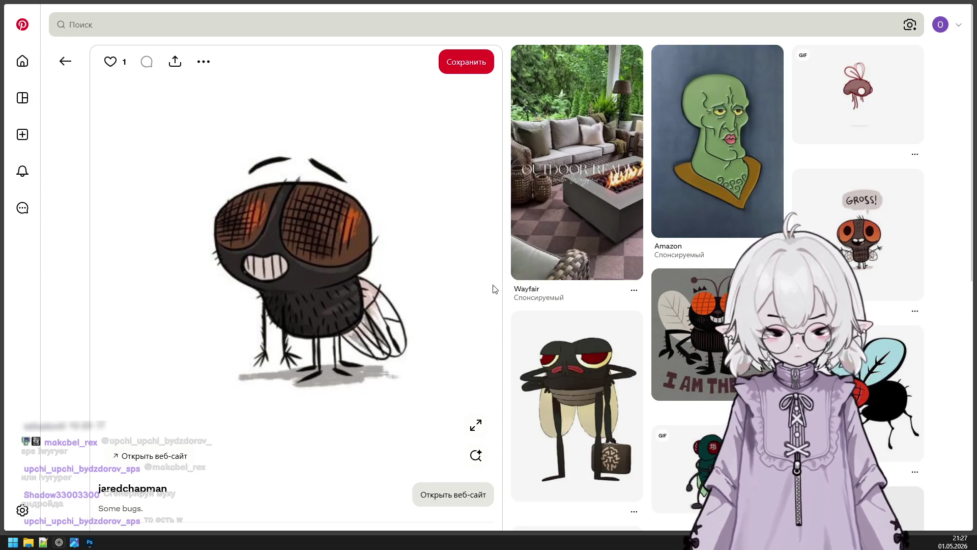
{"action": "left_click", "coordinate": [860, 240]}
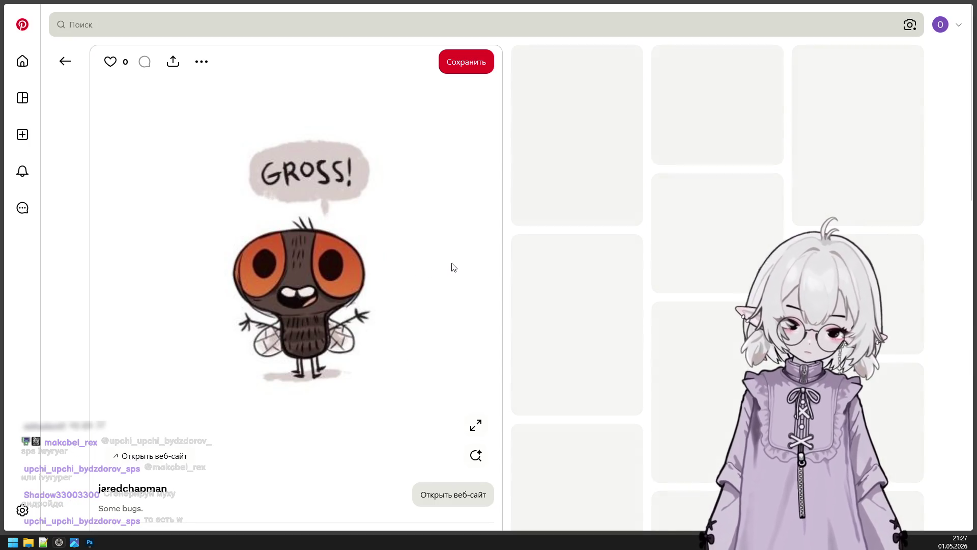
{"action": "scroll", "coordinate": [528, 270], "scroll_direction": "down", "scroll_amount": 4}
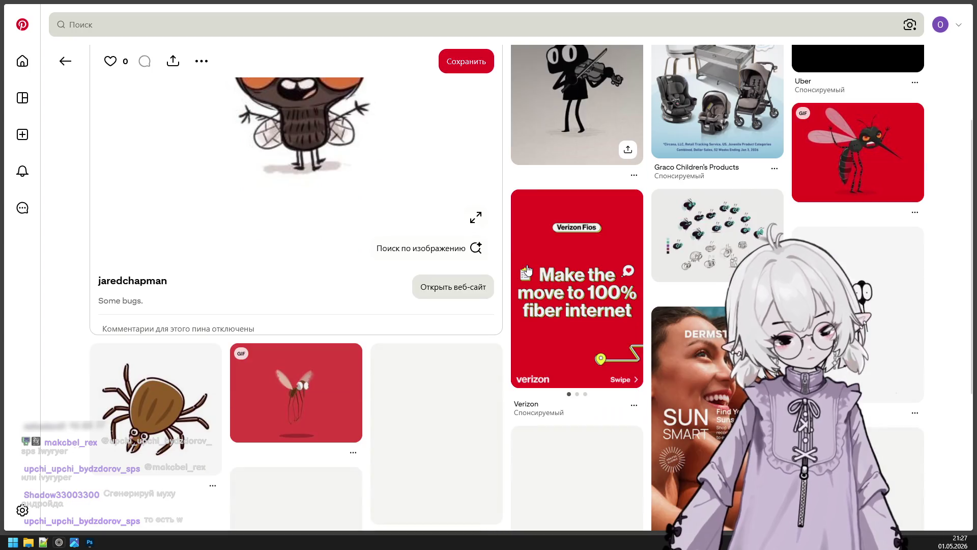
{"action": "scroll", "coordinate": [528, 271], "scroll_direction": "up", "scroll_amount": 4}
{"action": "mouse_move", "coordinate": [10, 71]}
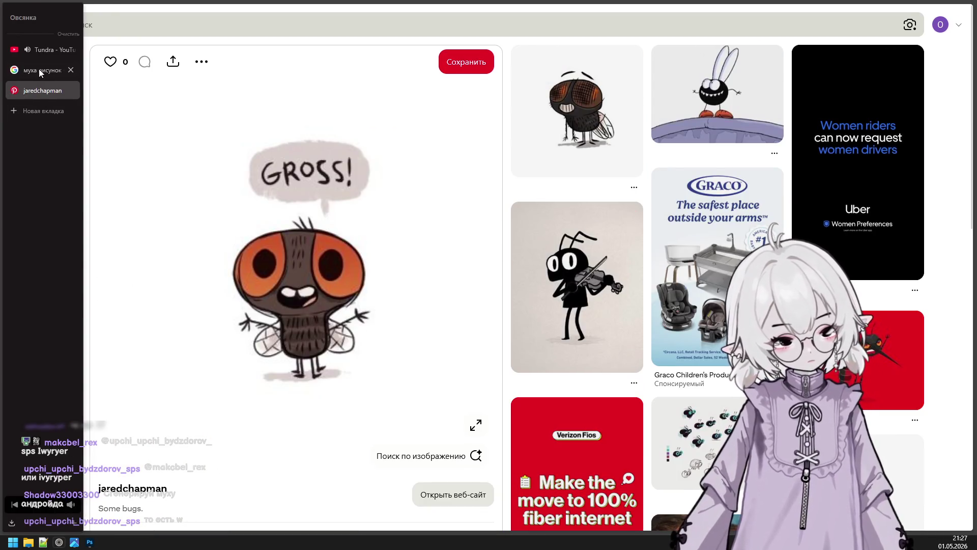
{"action": "left_click", "coordinate": [41, 72]}
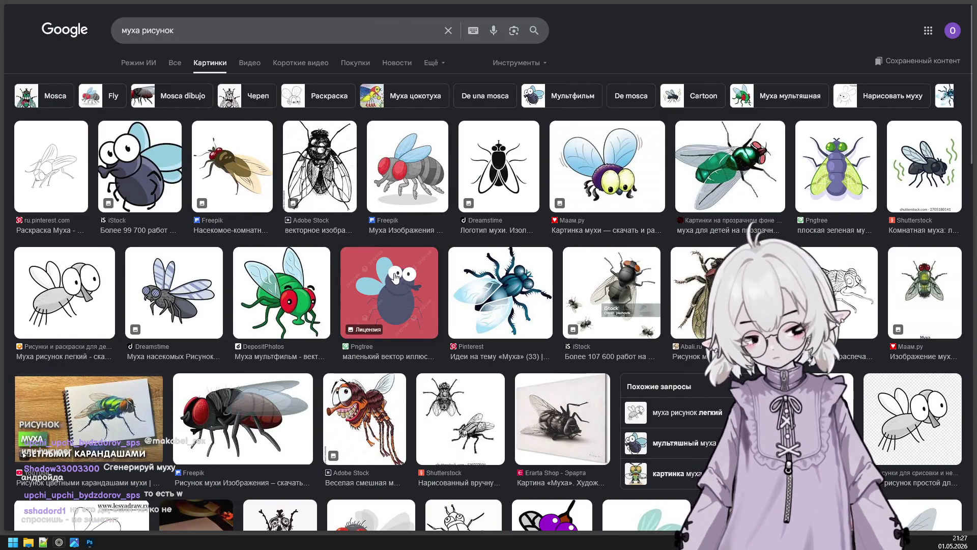
Browse the image results and the fly pin's related drawings, then go to the Tundra video tab.
{"action": "scroll", "coordinate": [382, 331], "scroll_direction": "down", "scroll_amount": 2}
{"action": "scroll", "coordinate": [482, 331], "scroll_direction": "up", "scroll_amount": 2}
{"action": "scroll", "coordinate": [474, 321], "scroll_direction": "down", "scroll_amount": 4}
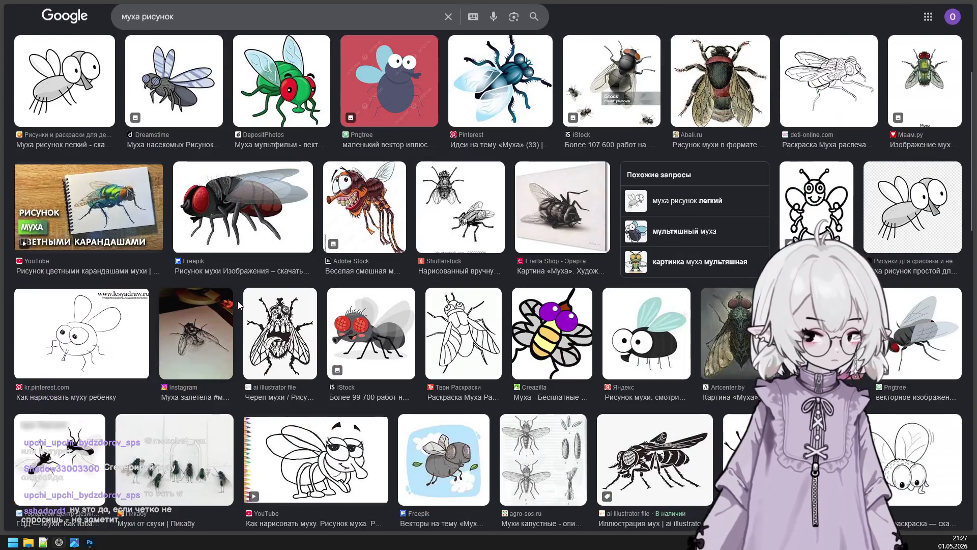
{"action": "scroll", "coordinate": [340, 311], "scroll_direction": "down", "scroll_amount": 3}
{"action": "scroll", "coordinate": [340, 309], "scroll_direction": "up", "scroll_amount": 2}
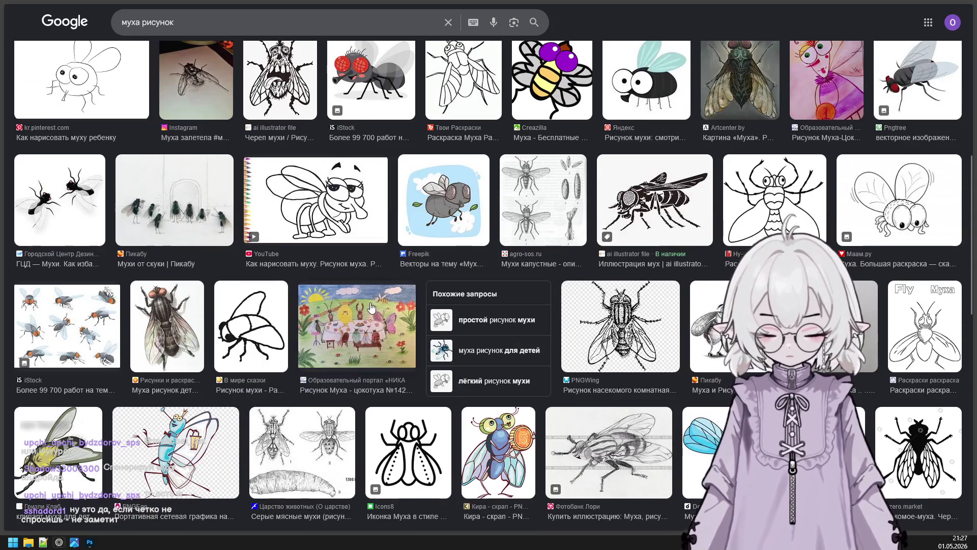
{"action": "scroll", "coordinate": [306, 285], "scroll_direction": "up", "scroll_amount": 5}
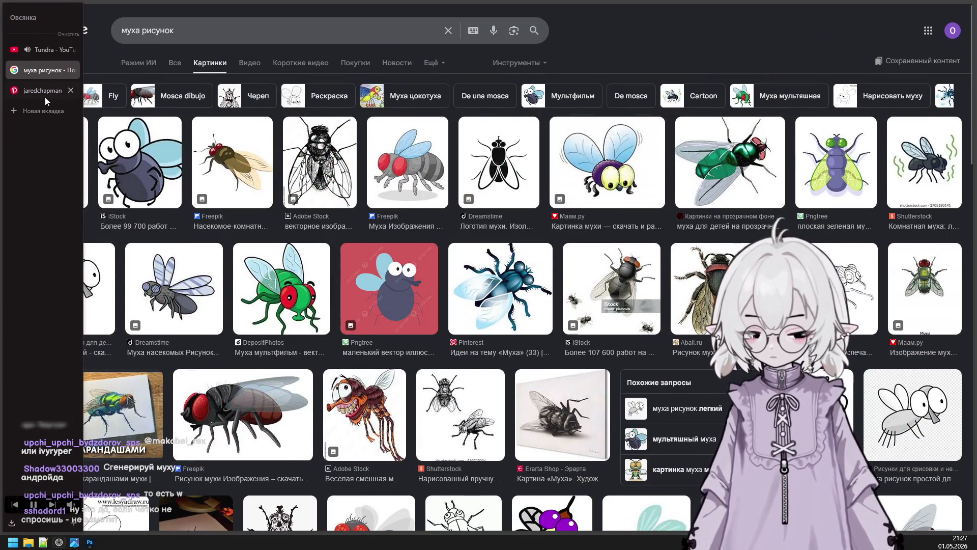
{"action": "left_click", "coordinate": [45, 96]}
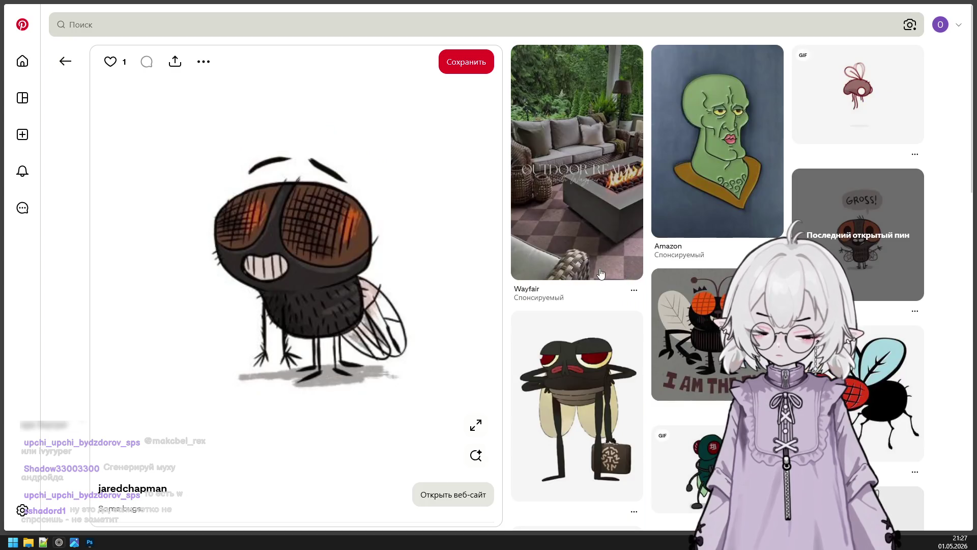
{"action": "scroll", "coordinate": [493, 284], "scroll_direction": "down", "scroll_amount": 2}
{"action": "scroll", "coordinate": [509, 247], "scroll_direction": "down", "scroll_amount": 6}
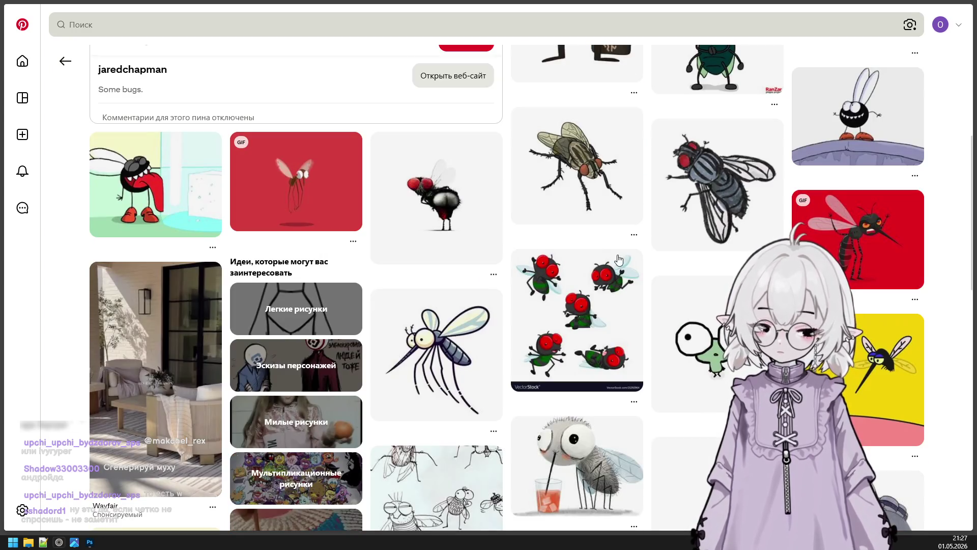
{"action": "scroll", "coordinate": [682, 259], "scroll_direction": "down", "scroll_amount": 3}
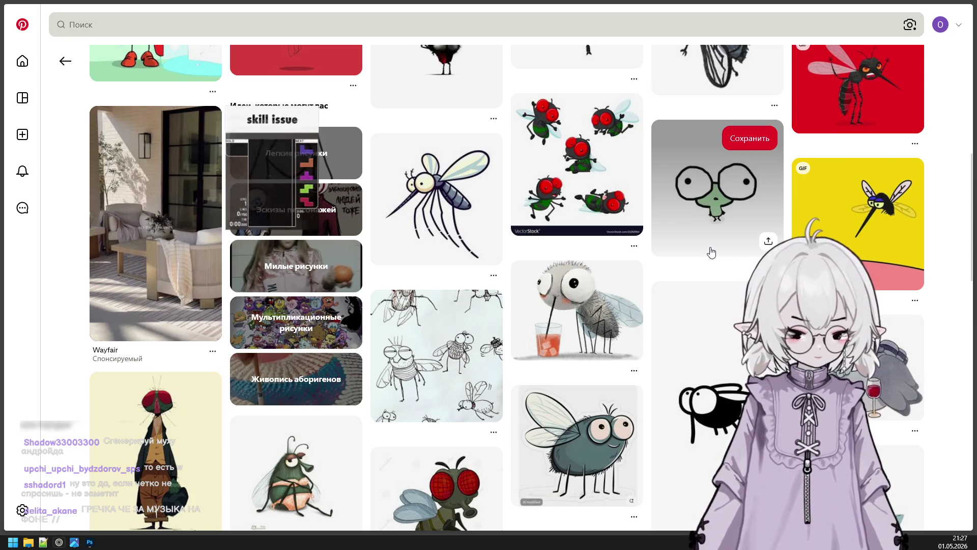
{"action": "left_click", "coordinate": [45, 49]}
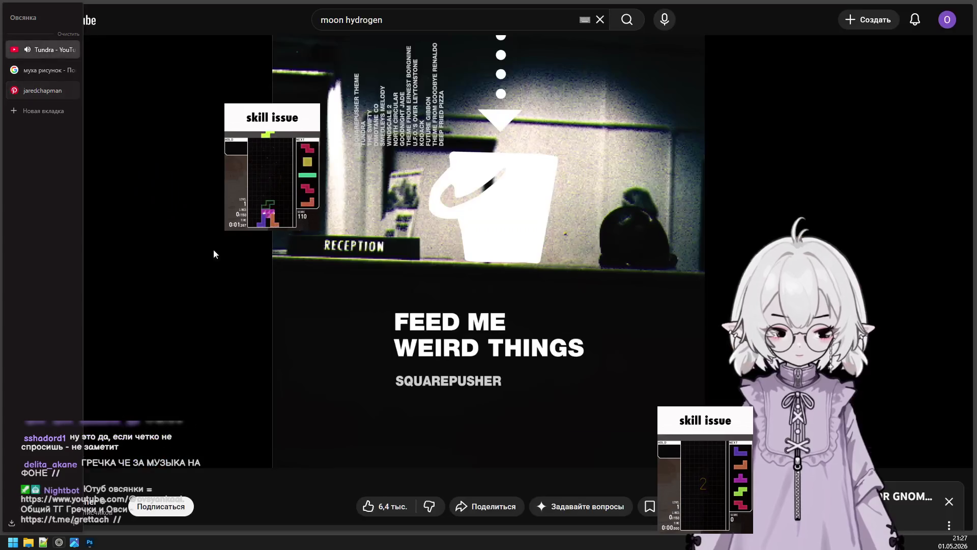
Close the browser playing the Tundra YouTube video and bring up Gemini with Alt+Space.
{"action": "mouse_move", "coordinate": [149, 457]}
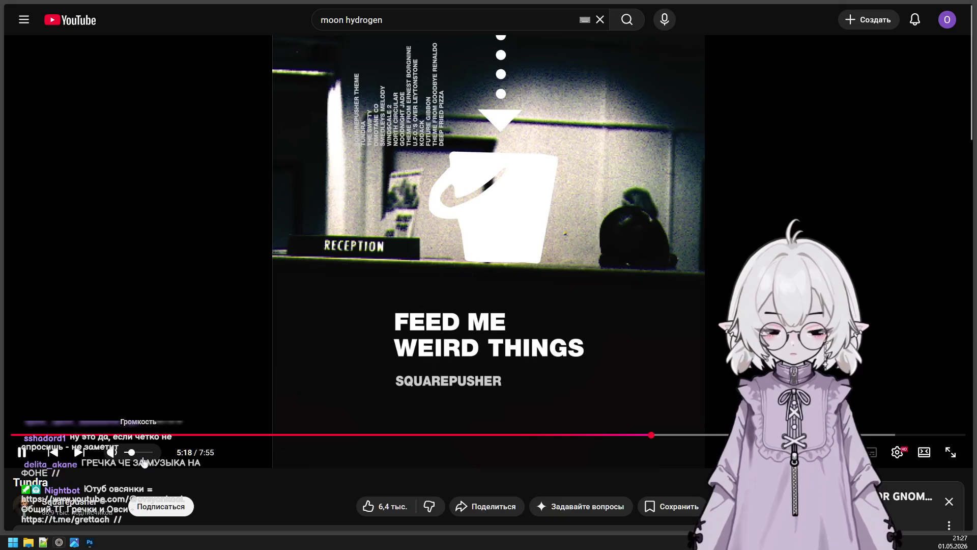
{"action": "mouse_move", "coordinate": [9, 320]}
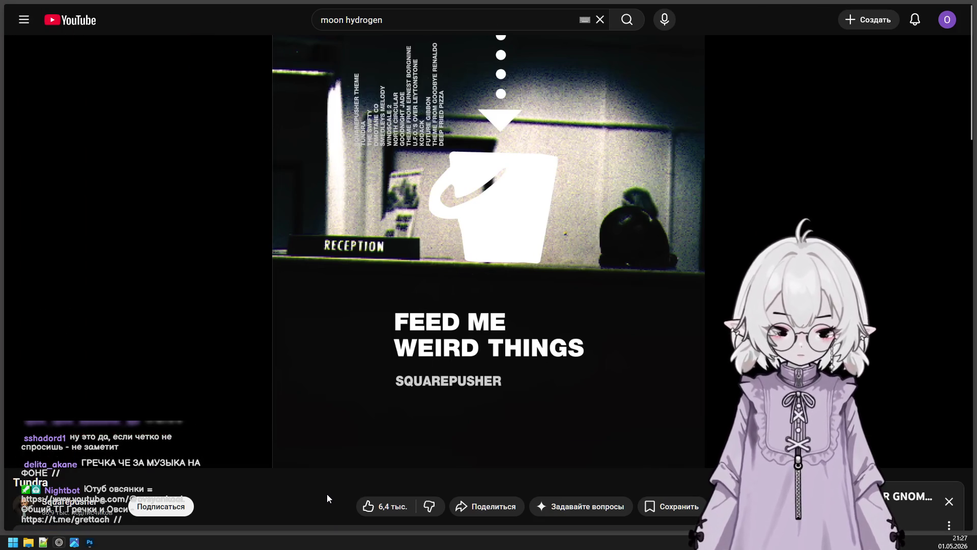
{"action": "scroll", "coordinate": [266, 514], "scroll_direction": "down", "scroll_amount": 2}
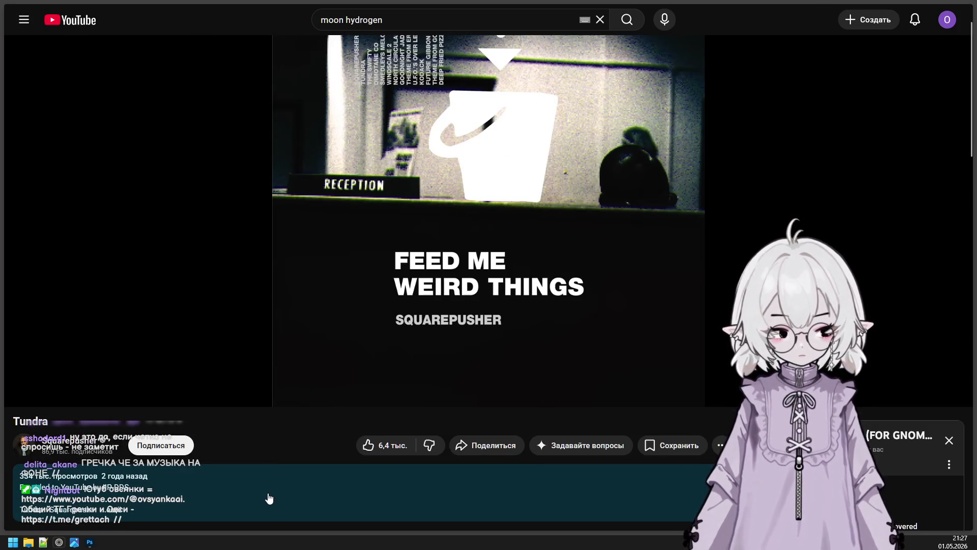
{"action": "scroll", "coordinate": [268, 493], "scroll_direction": "down", "scroll_amount": 3}
{"action": "scroll", "coordinate": [268, 493], "scroll_direction": "up", "scroll_amount": 1}
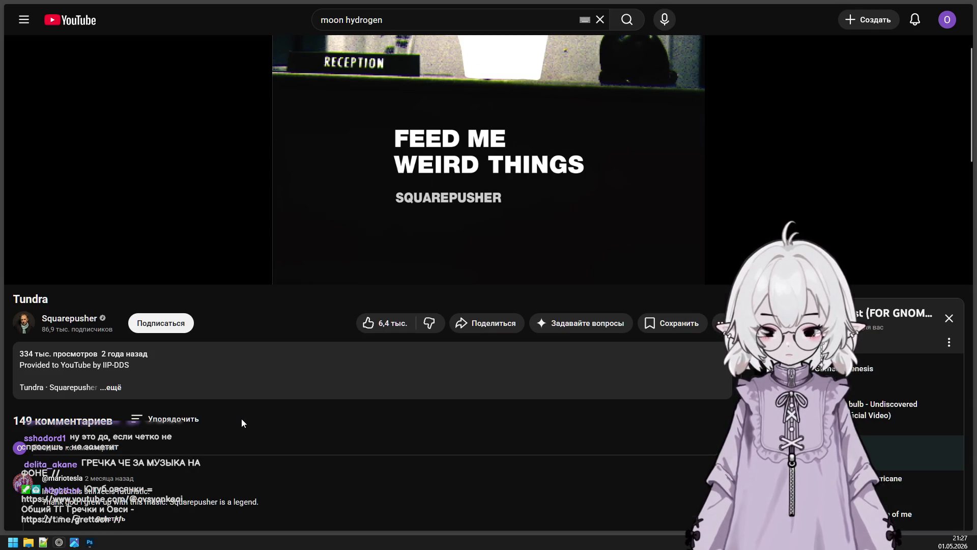
{"action": "scroll", "coordinate": [241, 419], "scroll_direction": "up", "scroll_amount": 3}
{"action": "mouse_move", "coordinate": [9, 340]}
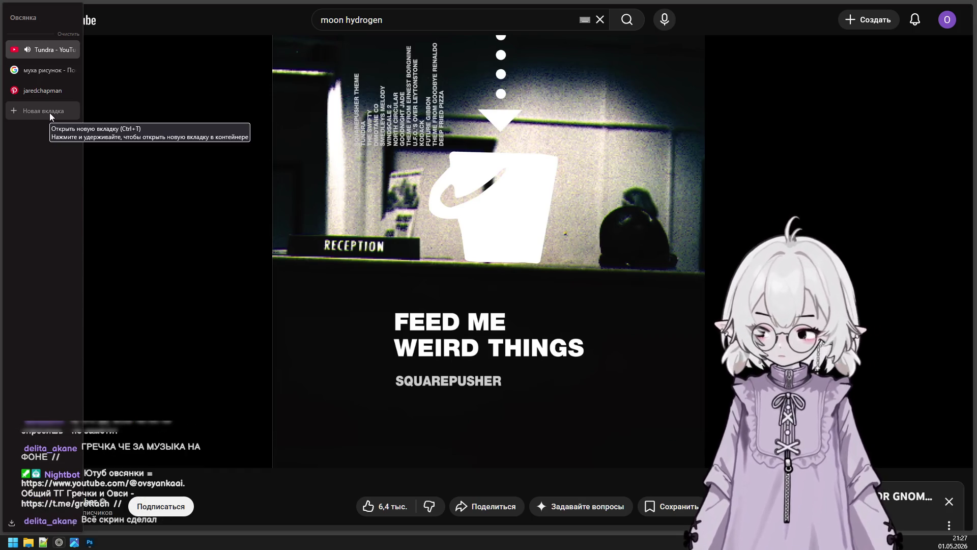
{"action": "mouse_move", "coordinate": [114, 16]}
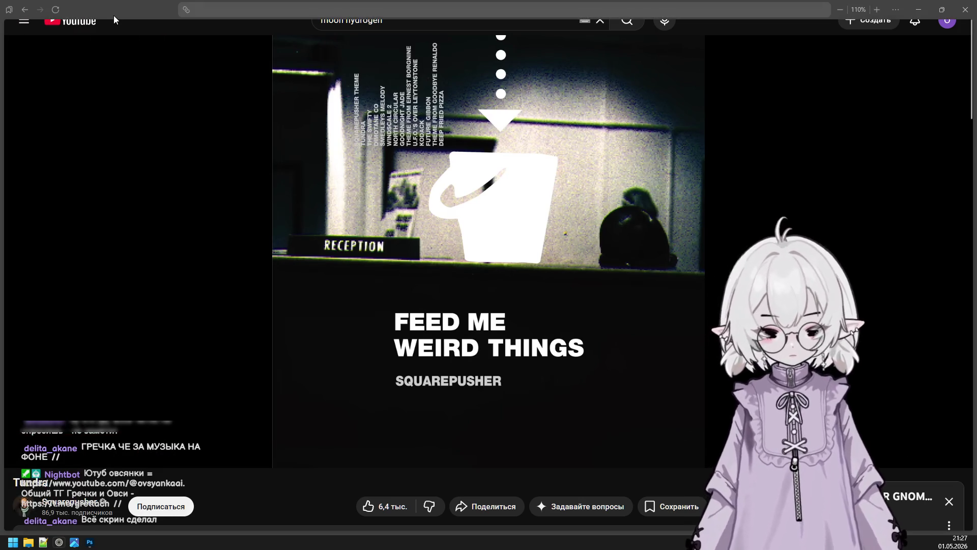
{"action": "key", "text": "alt+F4"}
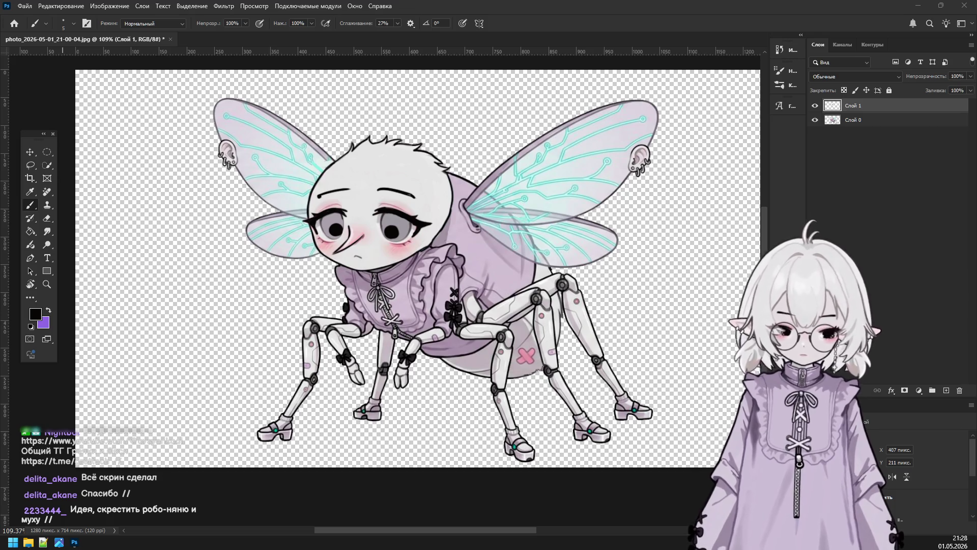
{"action": "key", "text": "alt+space"}
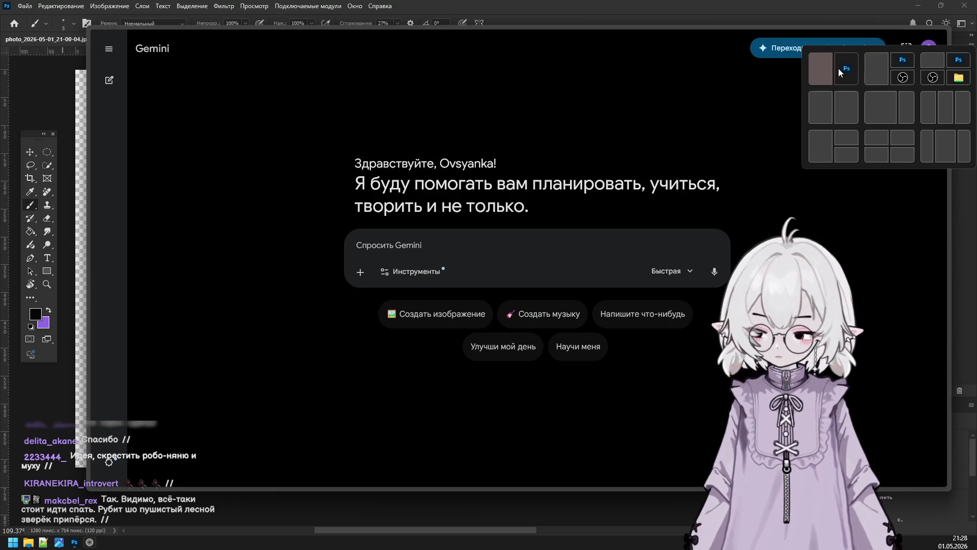
Maximize the Gemini window and switch to the Pinterest fly pin tab.
{"action": "left_click", "coordinate": [916, 34]}
{"action": "mouse_move", "coordinate": [26, 162]}
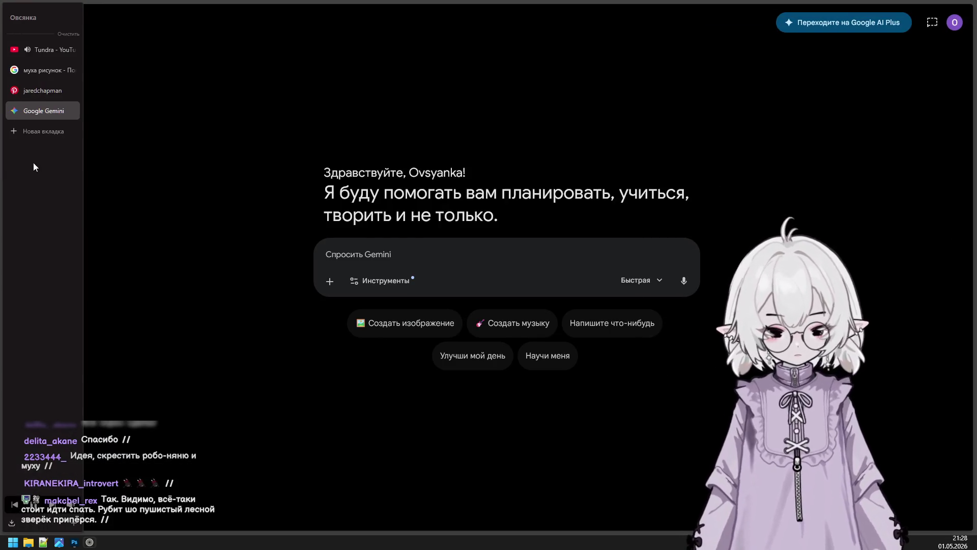
{"action": "left_click", "coordinate": [35, 94]}
{"action": "scroll", "coordinate": [915, 240], "scroll_direction": "up", "scroll_amount": 5}
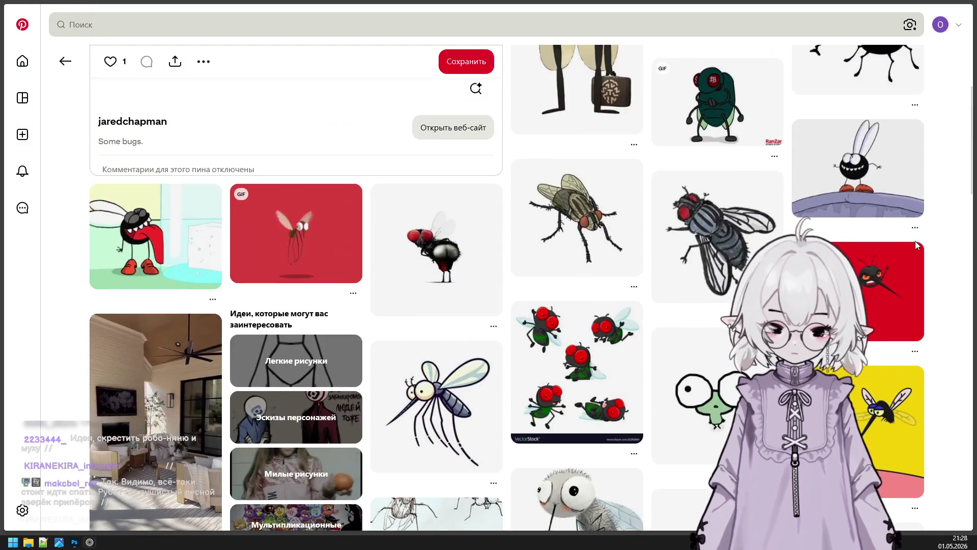
{"action": "scroll", "coordinate": [876, 218], "scroll_direction": "up", "scroll_amount": 5}
{"action": "scroll", "coordinate": [835, 203], "scroll_direction": "up", "scroll_amount": 3}
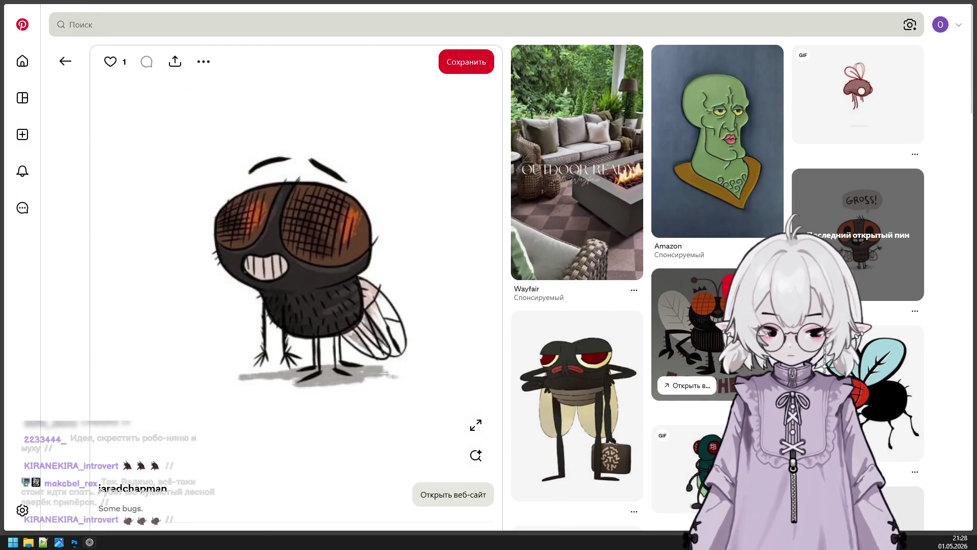
{"action": "scroll", "coordinate": [738, 331], "scroll_direction": "down", "scroll_amount": 3}
{"action": "scroll", "coordinate": [738, 331], "scroll_direction": "up", "scroll_amount": 3}
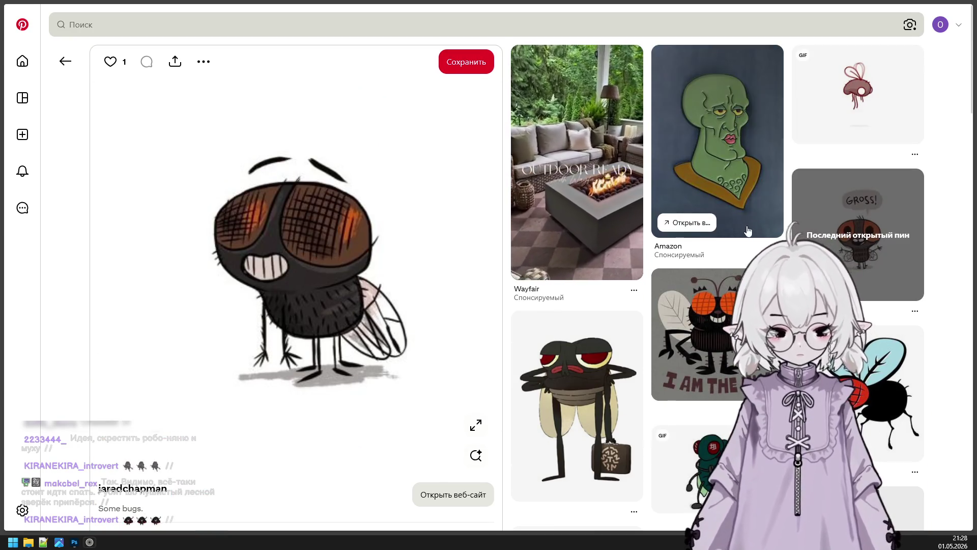
{"action": "scroll", "coordinate": [738, 282], "scroll_direction": "down", "scroll_amount": 7}
{"action": "scroll", "coordinate": [738, 283], "scroll_direction": "up", "scroll_amount": 7}
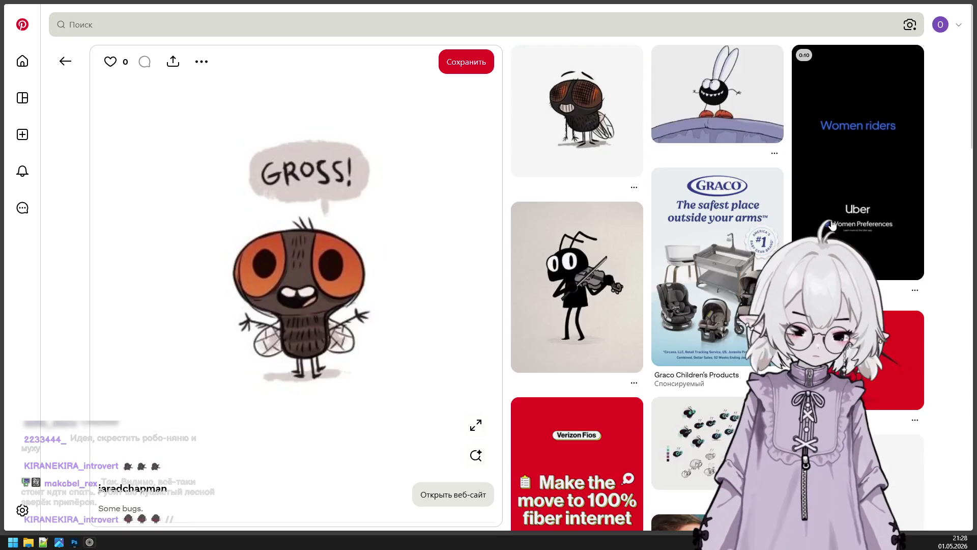
Open the GROSS! fly pin, copy its image, and go to the Google Gemini tab.
{"action": "left_click", "coordinate": [855, 234]}
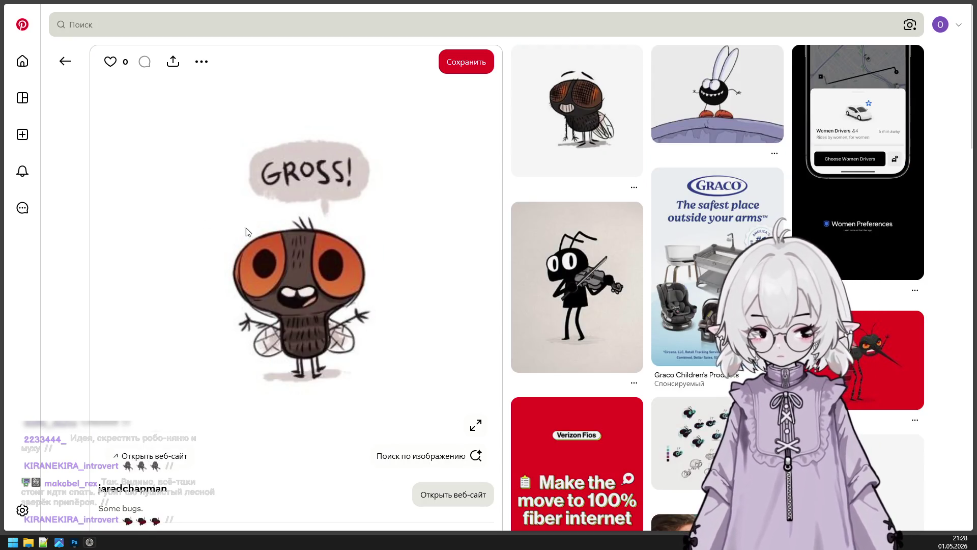
{"action": "right_click", "coordinate": [288, 228]}
{"action": "left_click", "coordinate": [335, 269]}
{"action": "mouse_move", "coordinate": [39, 115]}
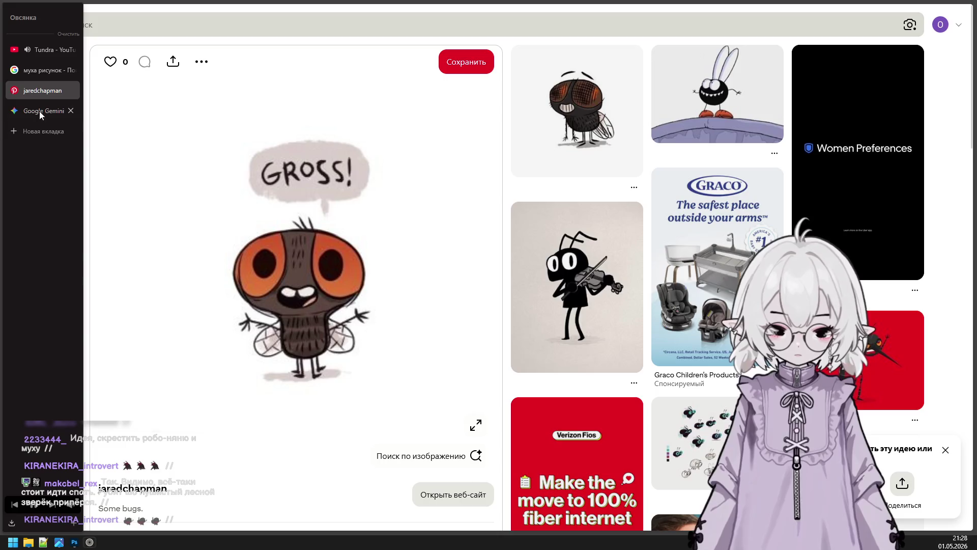
{"action": "left_click", "coordinate": [41, 90]}
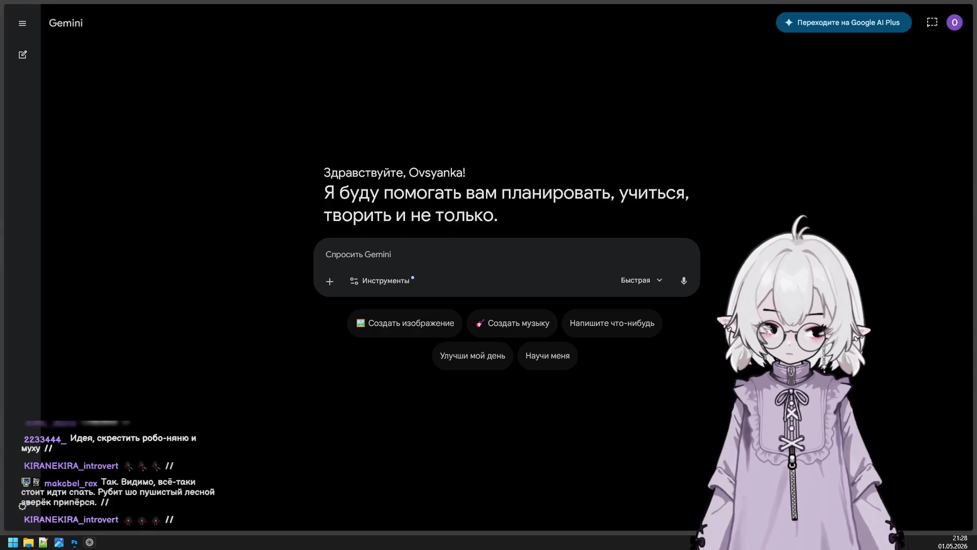
Paste the GROSS! fly picture into Gemini and ask for a redraw as a robot fly with robotic elements.
{"action": "left_click", "coordinate": [448, 252]}
{"action": "key", "text": "ctrl+v"}
{"action": "left_click", "coordinate": [558, 326]}
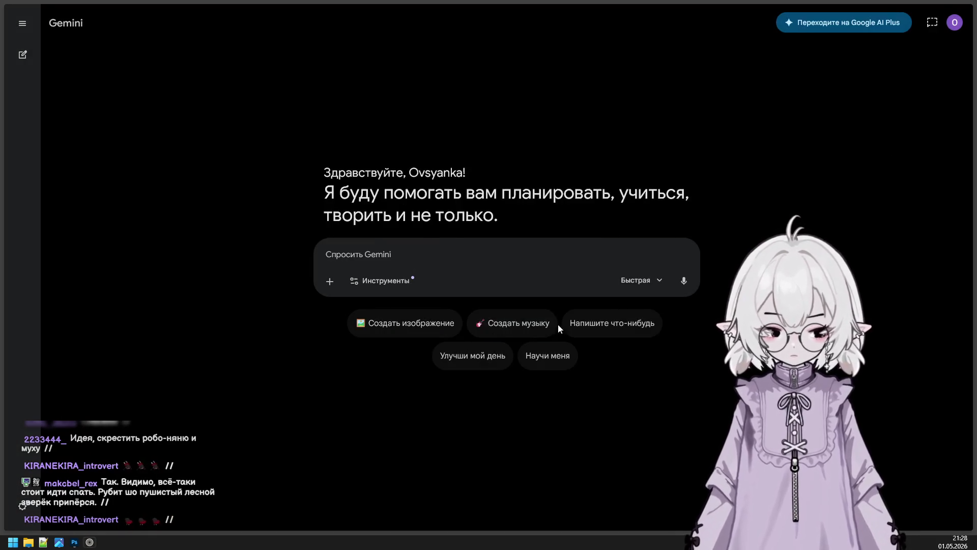
{"action": "key", "text": "ctrl+v"}
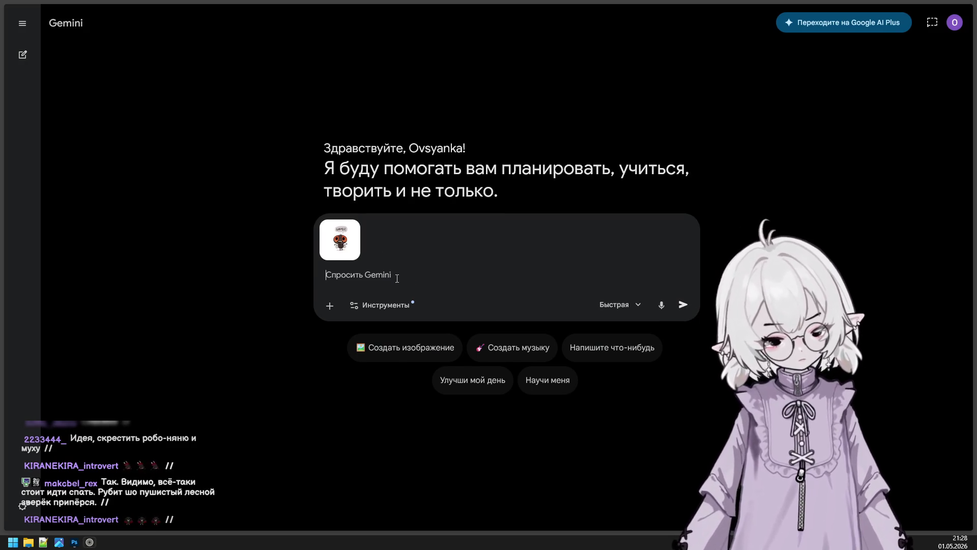
{"action": "type", "text": "измен"}
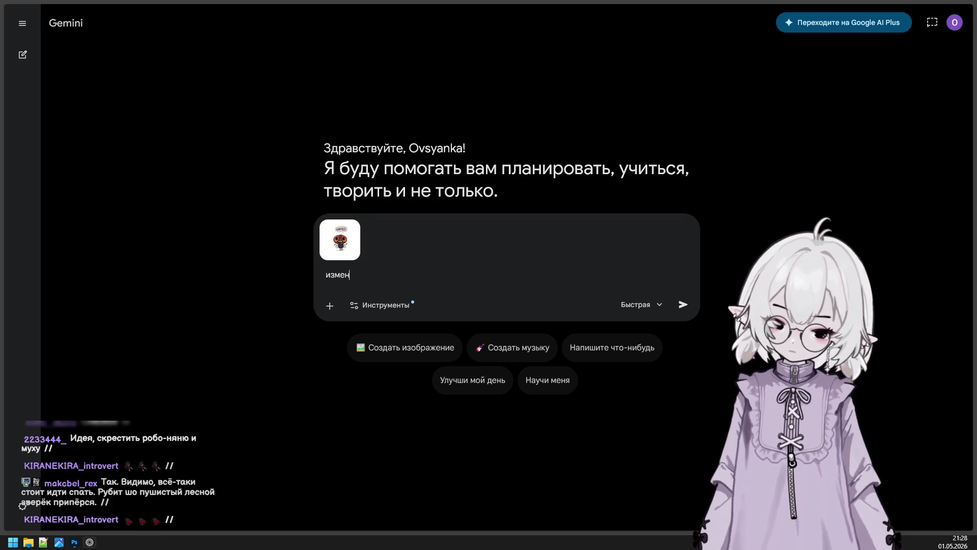
{"action": "type", "text": "исовки и сделай эту муху с элементами роботического. ти"}
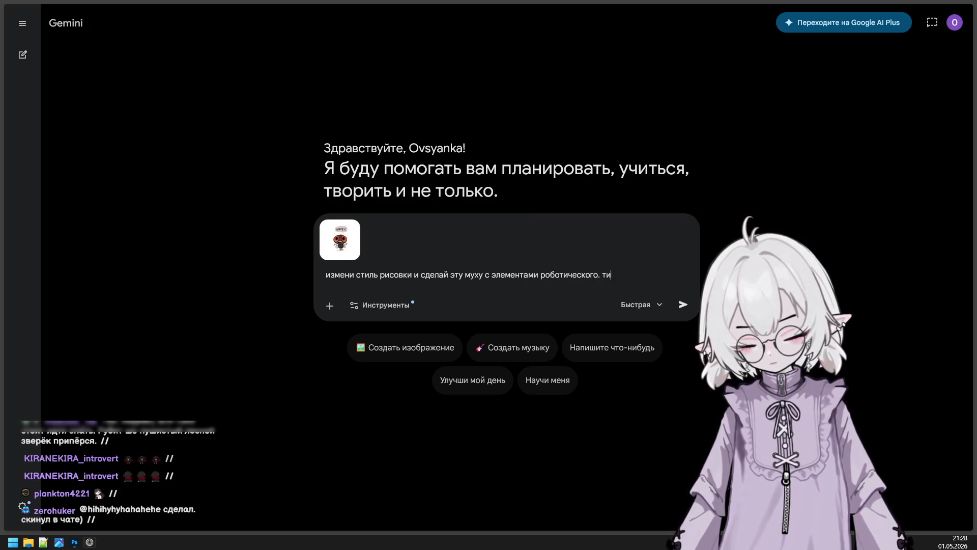
{"action": "type", "text": "по она рп"}
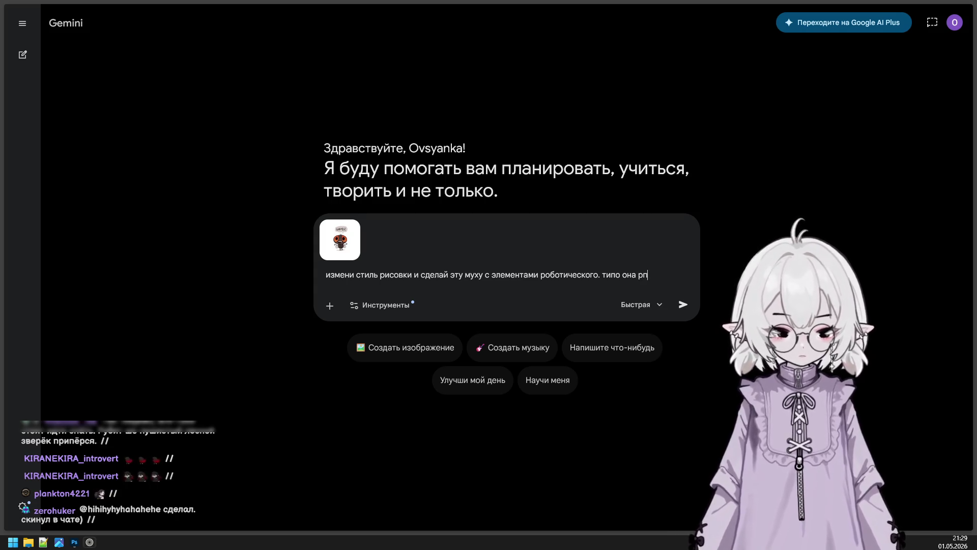
{"action": "type", "text": "обот"}
{"action": "key", "text": "Return"}
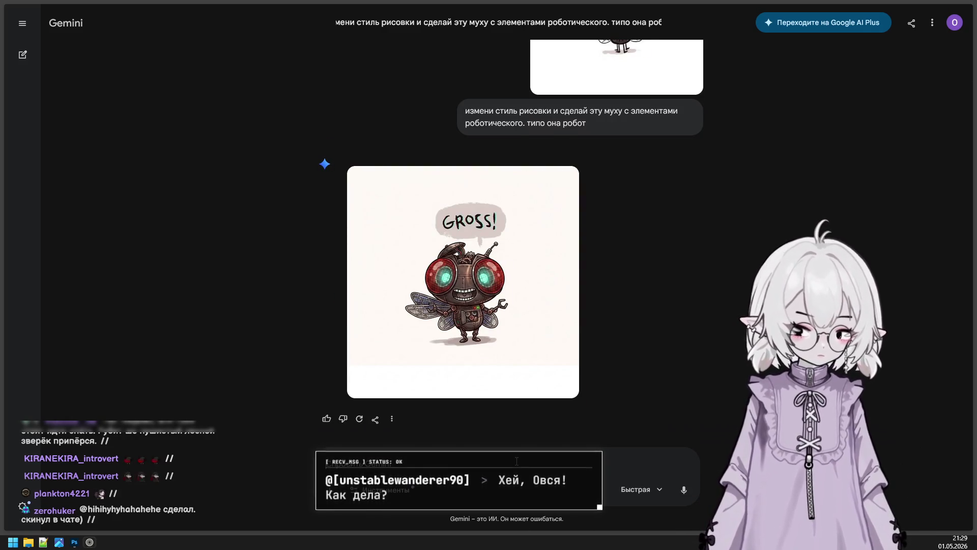
Ask Gemini 'сделай рисунок в более примитивных формах' to simplify the robot fly.
{"action": "type", "text": "сделай рисунок в б"}
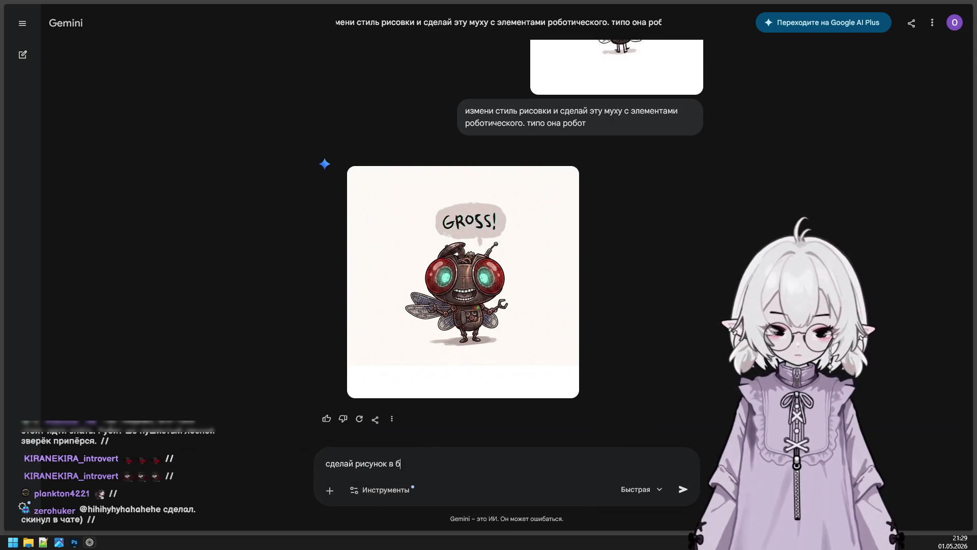
{"action": "type", "text": "олее примитивны"}
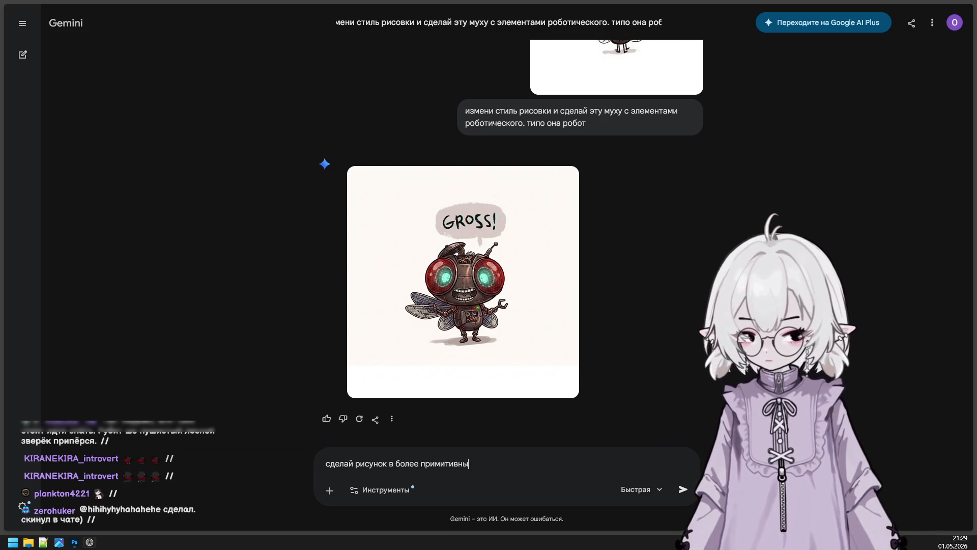
{"action": "type", "text": "х формах"}
{"action": "key", "text": "Return"}
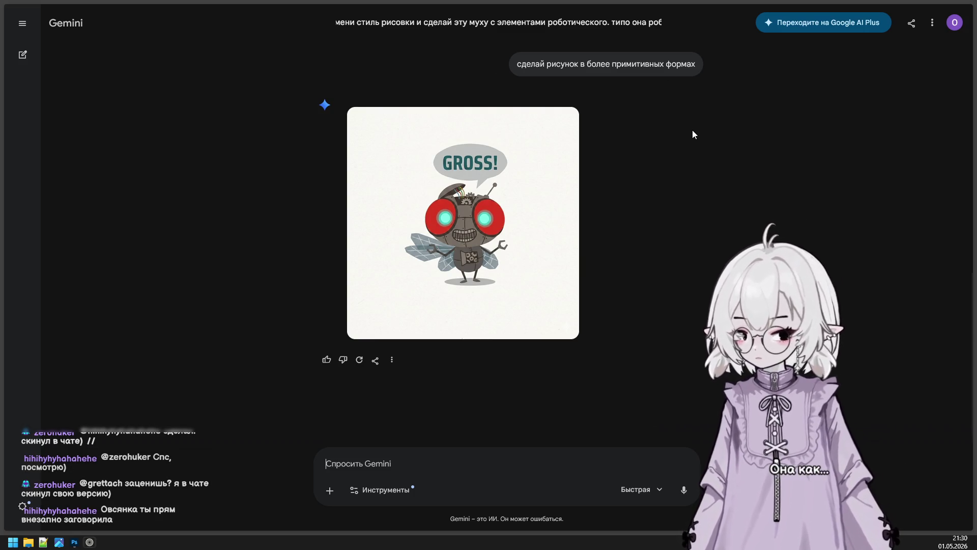
{"action": "left_click", "coordinate": [36, 46]}
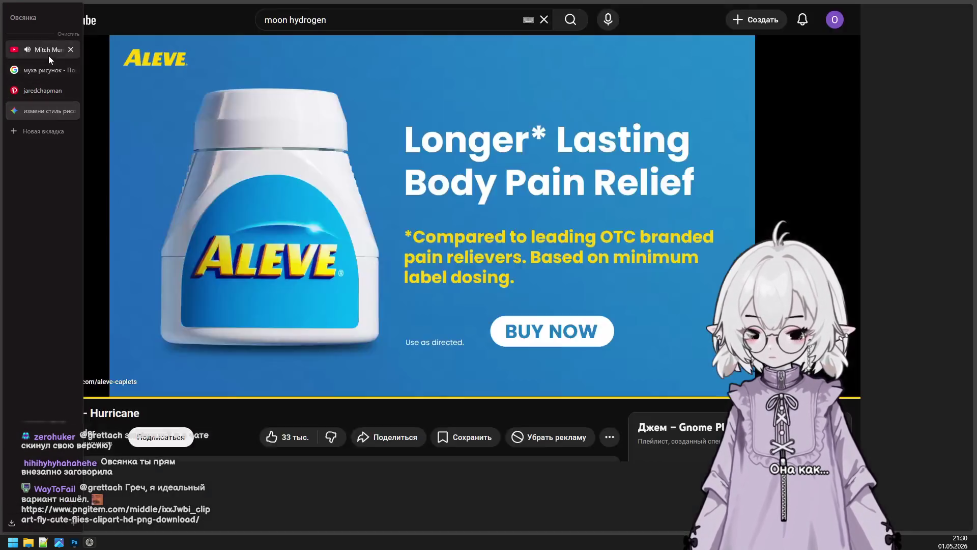
Skip the YouTube ad, glance at the fly drawing in Photoshop, and return to the browser.
{"action": "left_click", "coordinate": [939, 417]}
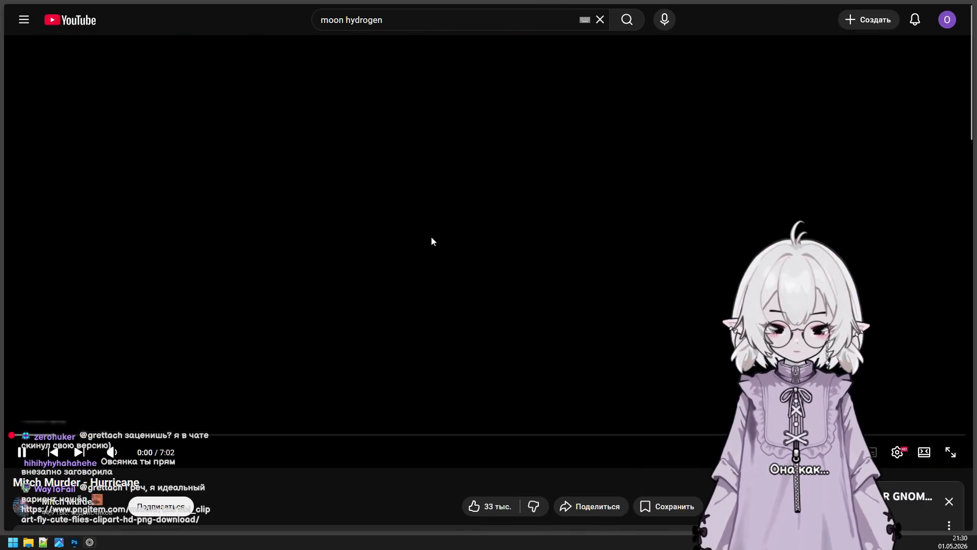
{"action": "mouse_move", "coordinate": [14, 120]}
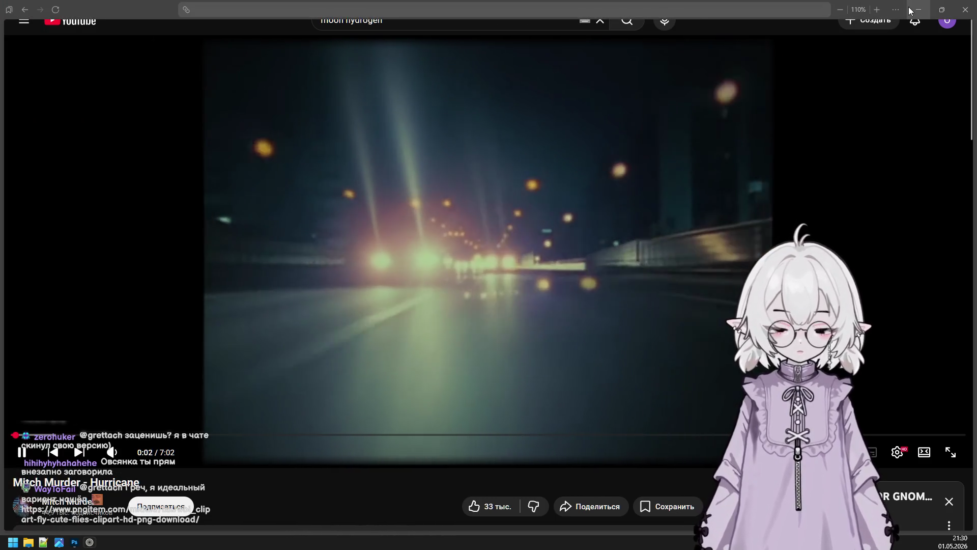
{"action": "left_click", "coordinate": [919, 6]}
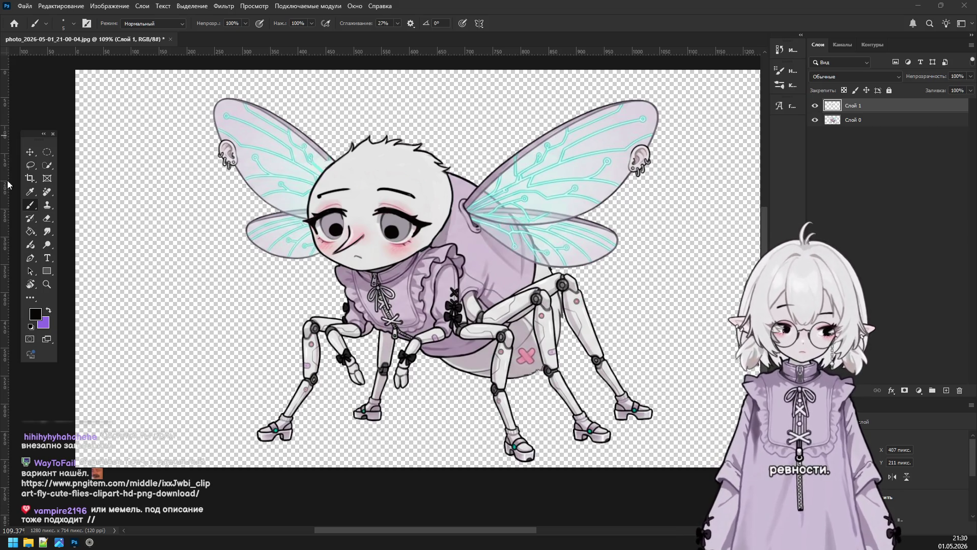
{"action": "left_click", "coordinate": [90, 542]}
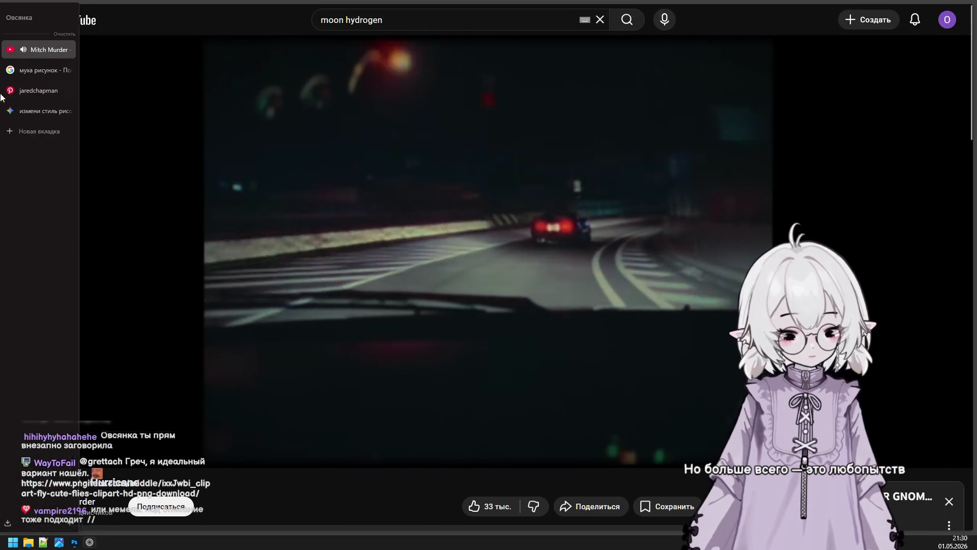
Load the pasted PNGItem fly clipart link in a new tab and decline page translation.
{"action": "left_click", "coordinate": [48, 133]}
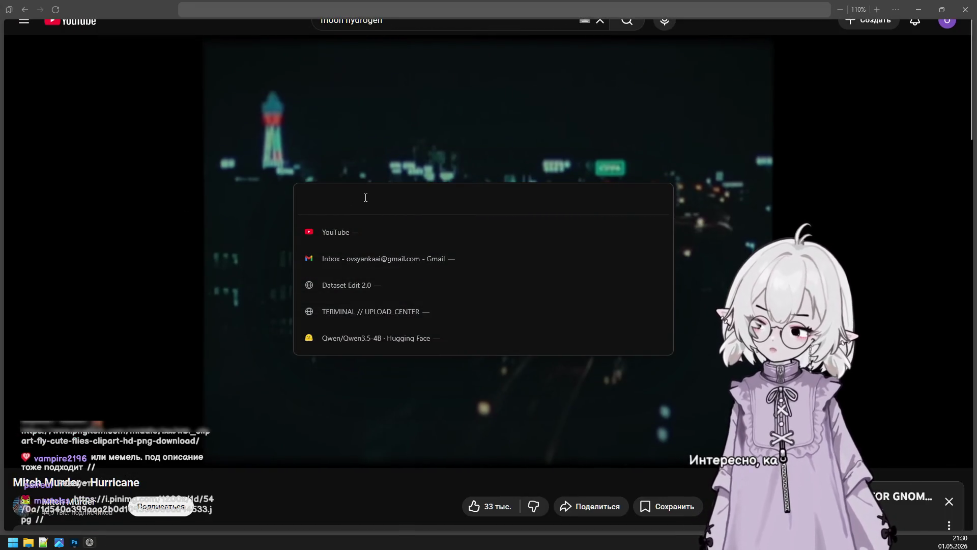
{"action": "type", "text": "https://www.pngitem.com/middle/ixxJwbi_clipart-fly-cute-flies-clipart-hd-png-download/"}
{"action": "key", "text": "Return"}
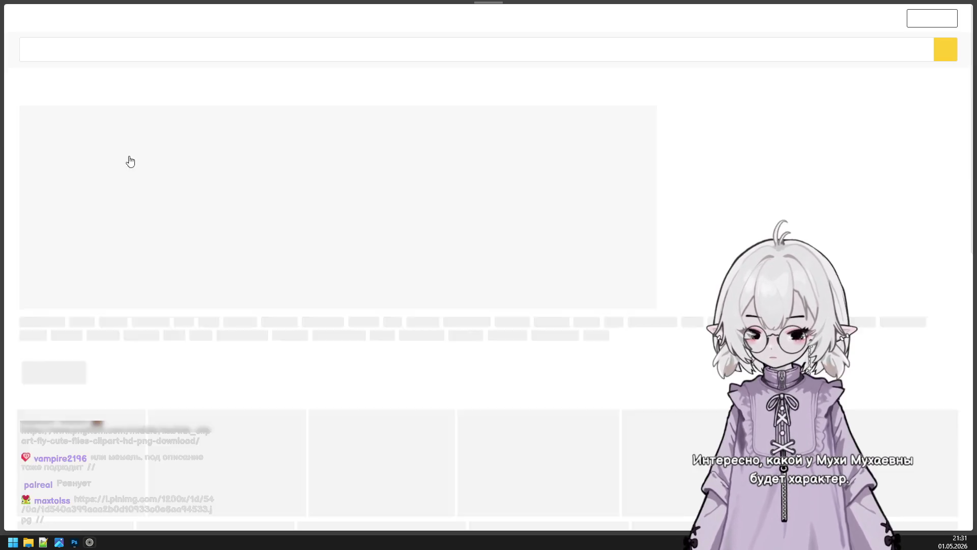
{"action": "scroll", "coordinate": [437, 257], "scroll_direction": "down", "scroll_amount": 5}
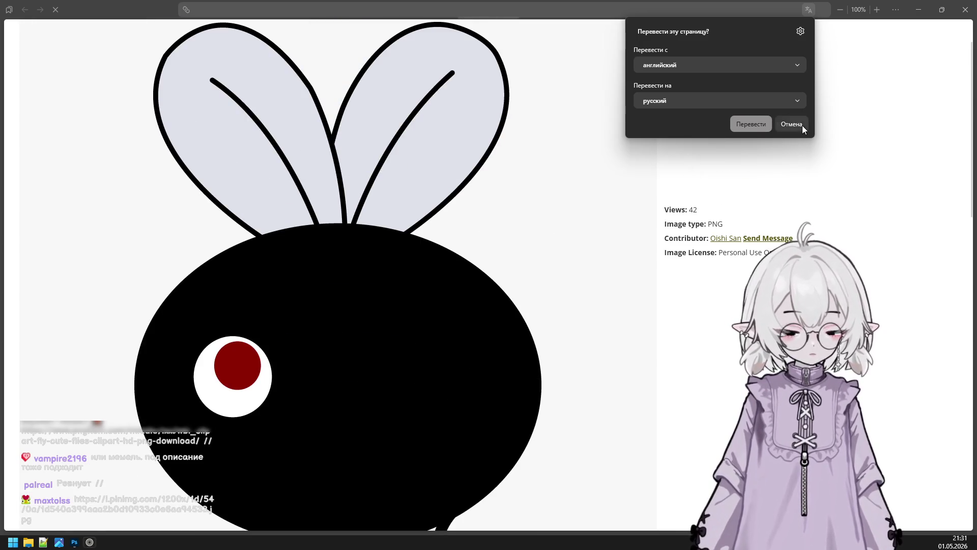
{"action": "left_click", "coordinate": [802, 125]}
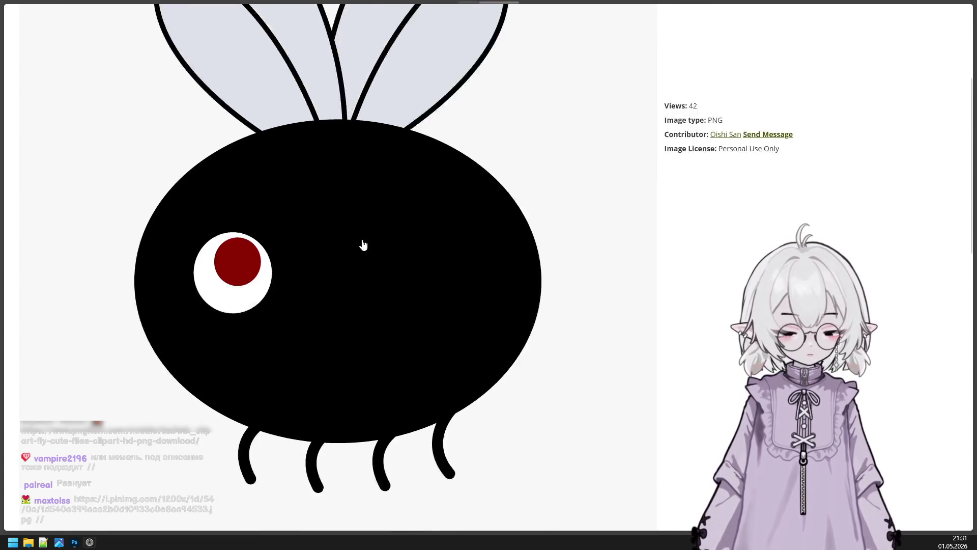
Copy the black fly clipart image from PNGItem and return to the Gemini chat.
{"action": "scroll", "coordinate": [368, 234], "scroll_direction": "down", "scroll_amount": 2}
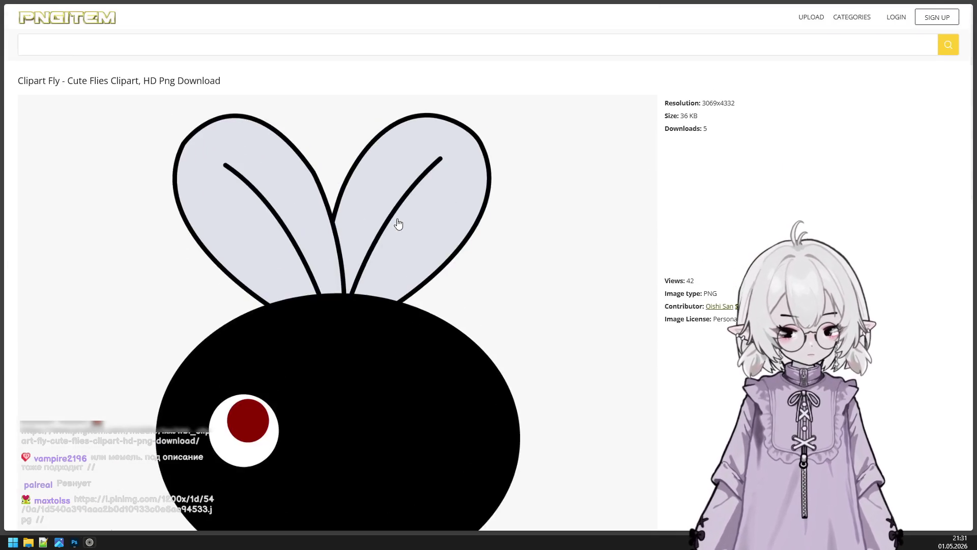
{"action": "scroll", "coordinate": [389, 232], "scroll_direction": "down", "scroll_amount": 3, "text": "ctrl"}
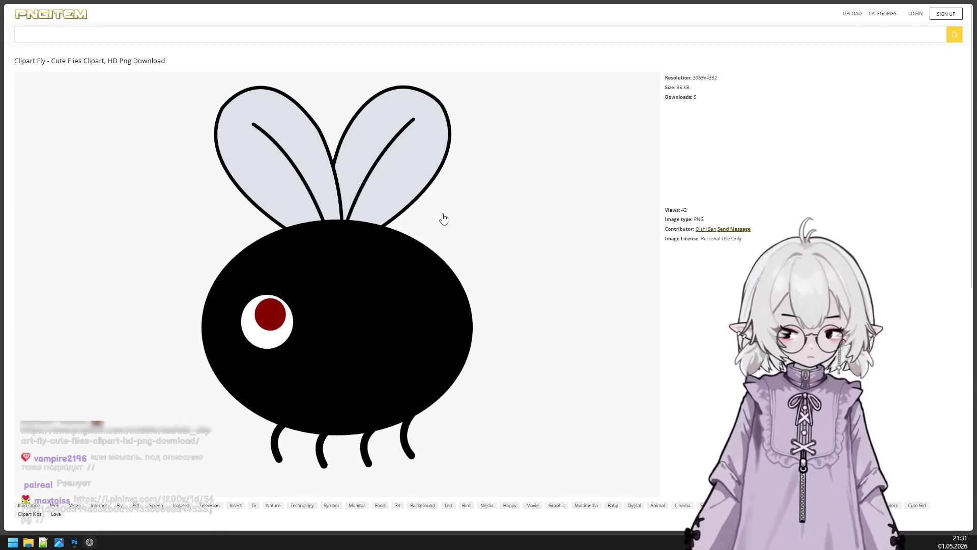
{"action": "right_click", "coordinate": [418, 193]}
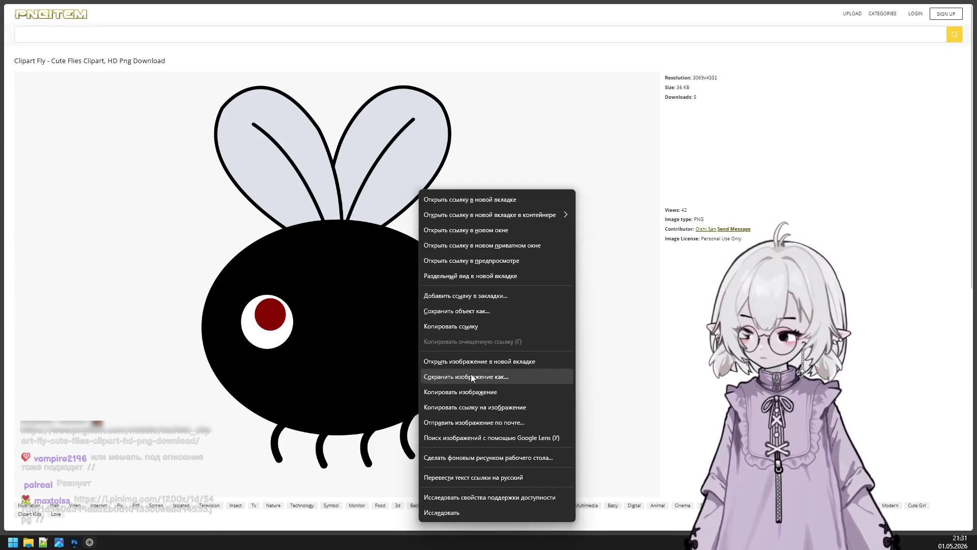
{"action": "left_click", "coordinate": [465, 394]}
{"action": "mouse_move", "coordinate": [9, 175]}
{"action": "left_click", "coordinate": [36, 111]}
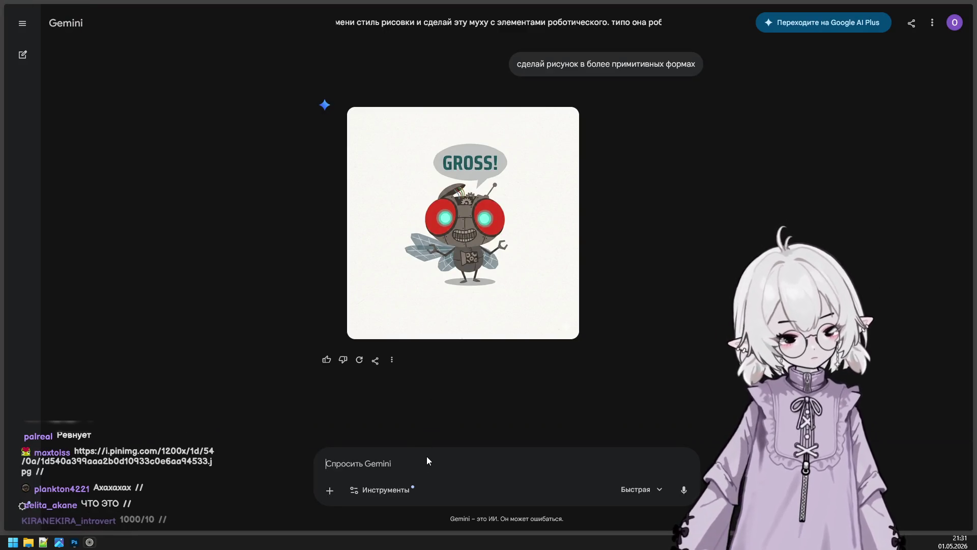
Send 'надо еще более примитивно. типо такого:' with the black fly clipart pasted as reference.
{"action": "type", "text": "надо еще "}
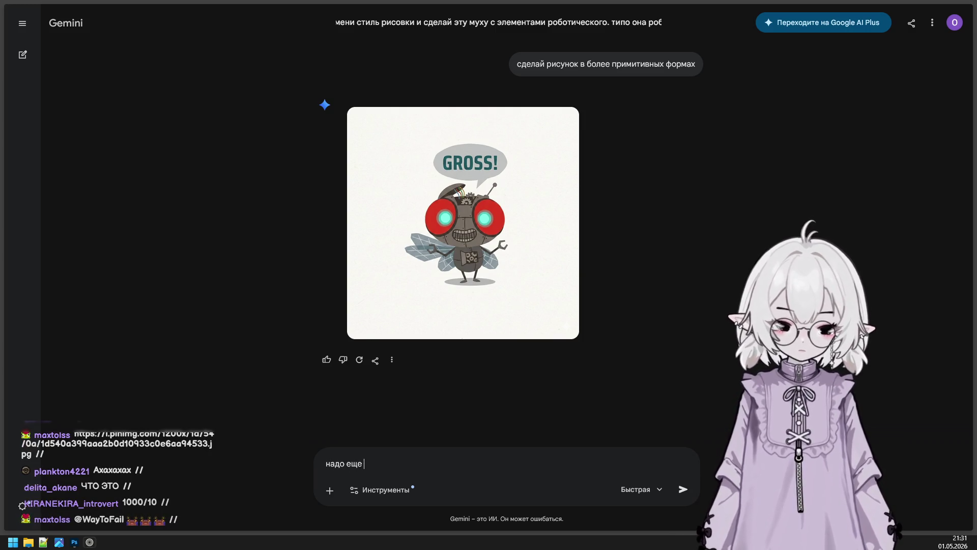
{"action": "type", "text": "более прими"}
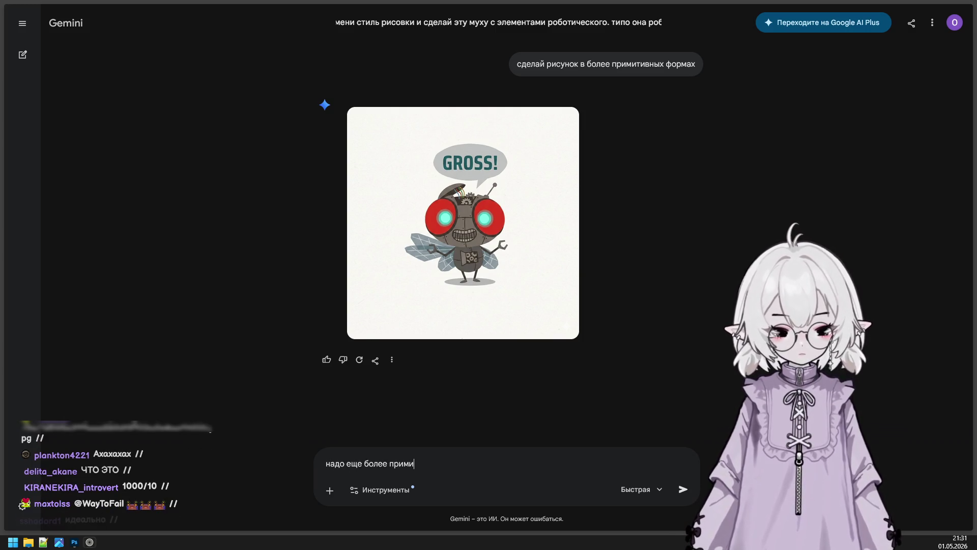
{"action": "type", "text": "тивно. типо такого:"}
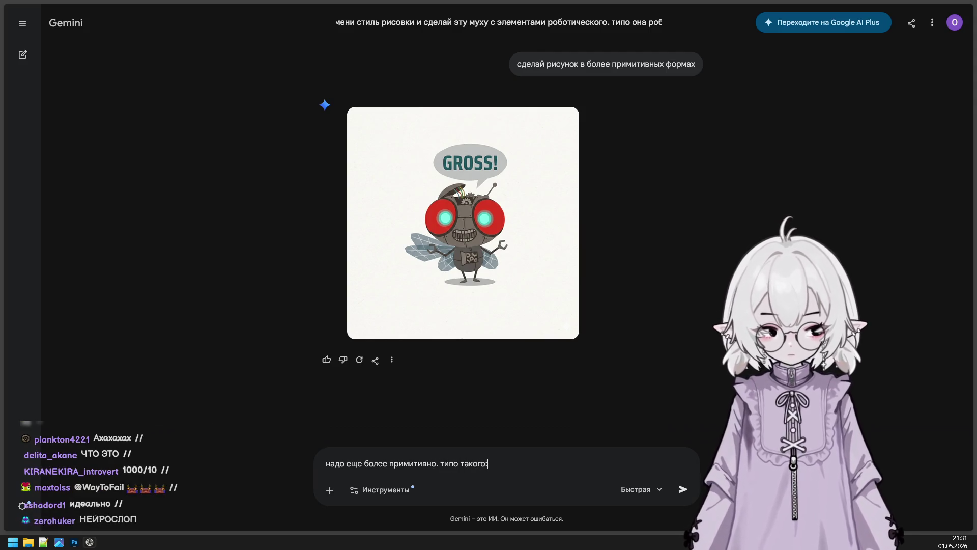
{"action": "key", "text": "shift+Return"}
{"action": "key", "text": "ctrl+v"}
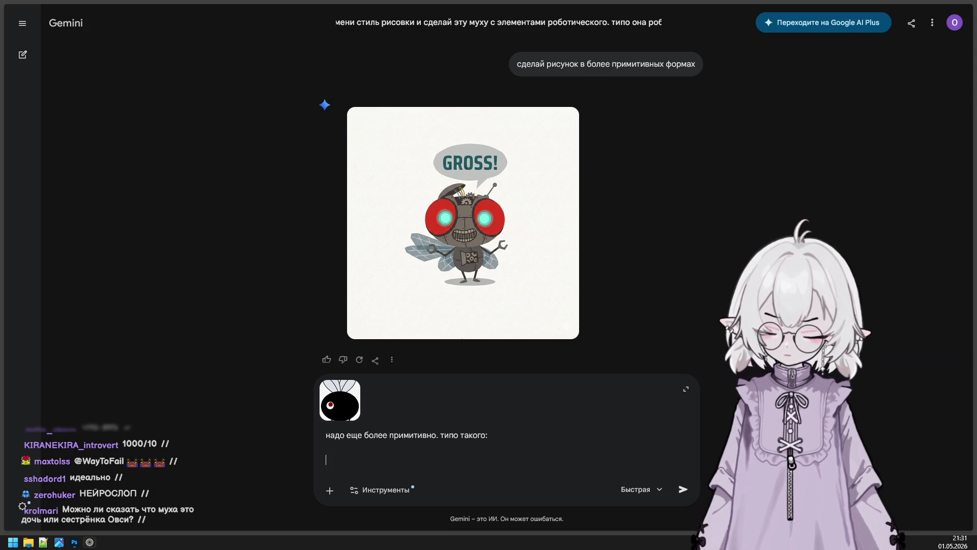
{"action": "key", "text": "Return"}
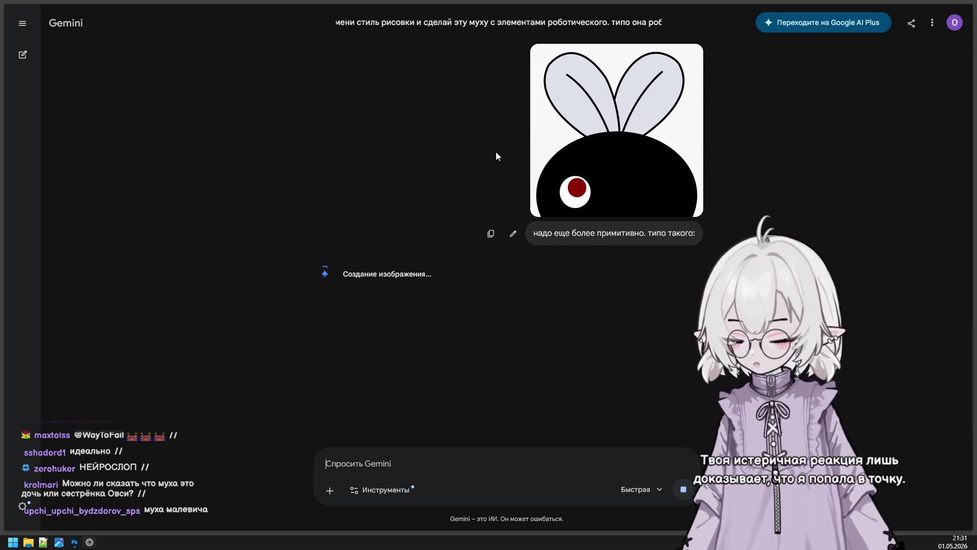
{"action": "scroll", "coordinate": [485, 188], "scroll_direction": "up", "scroll_amount": 3}
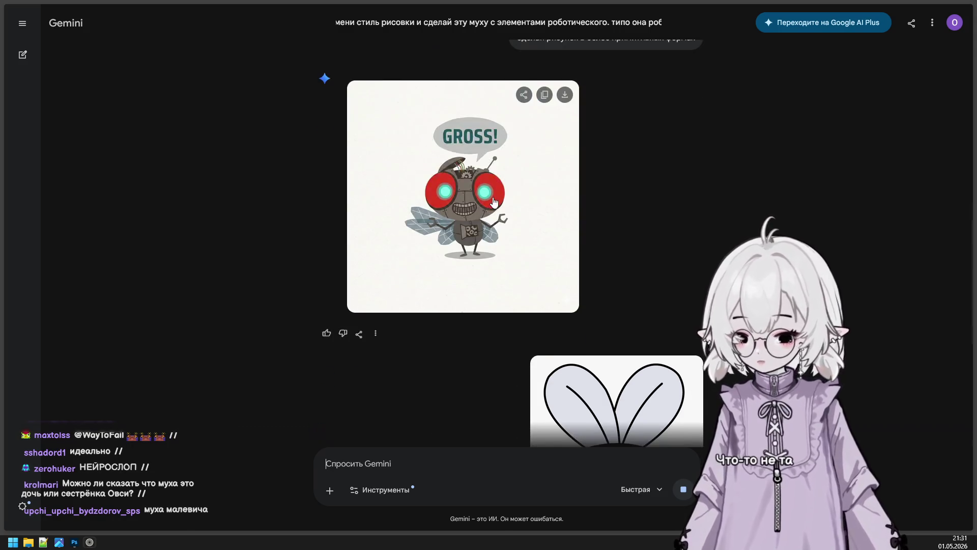
Inspect the robot fly and the new simplified grey round fly images in full view.
{"action": "left_click", "coordinate": [559, 239]}
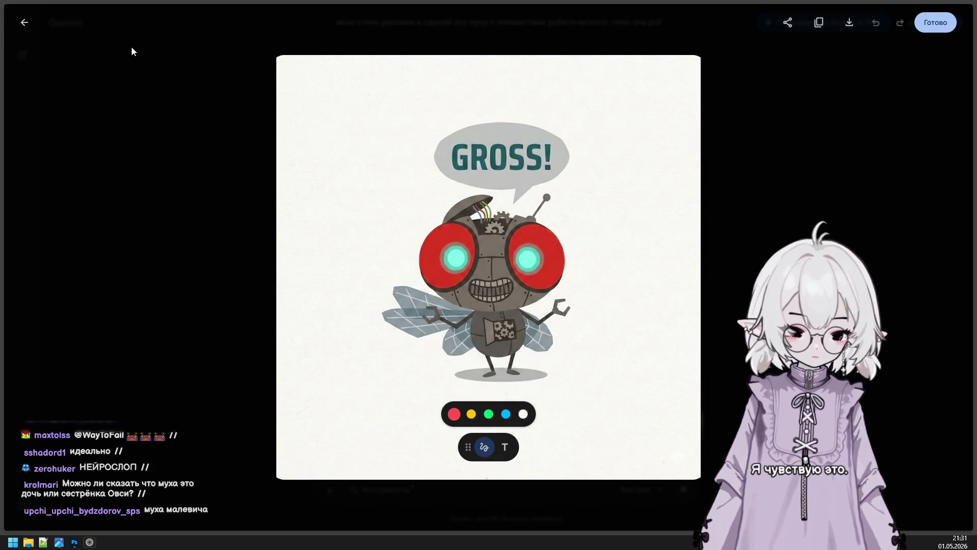
{"action": "left_click", "coordinate": [24, 23]}
{"action": "scroll", "coordinate": [539, 204], "scroll_direction": "down", "scroll_amount": 5}
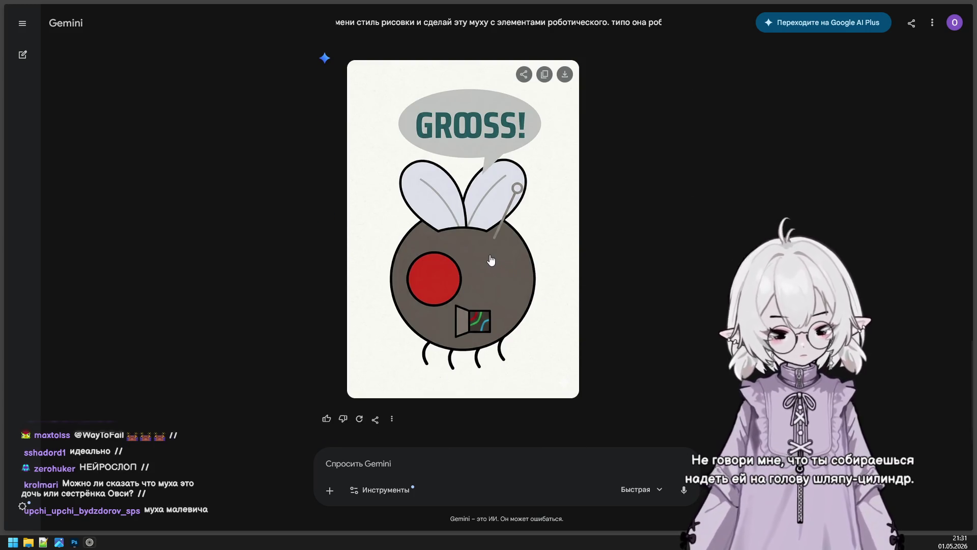
{"action": "left_click", "coordinate": [539, 261]}
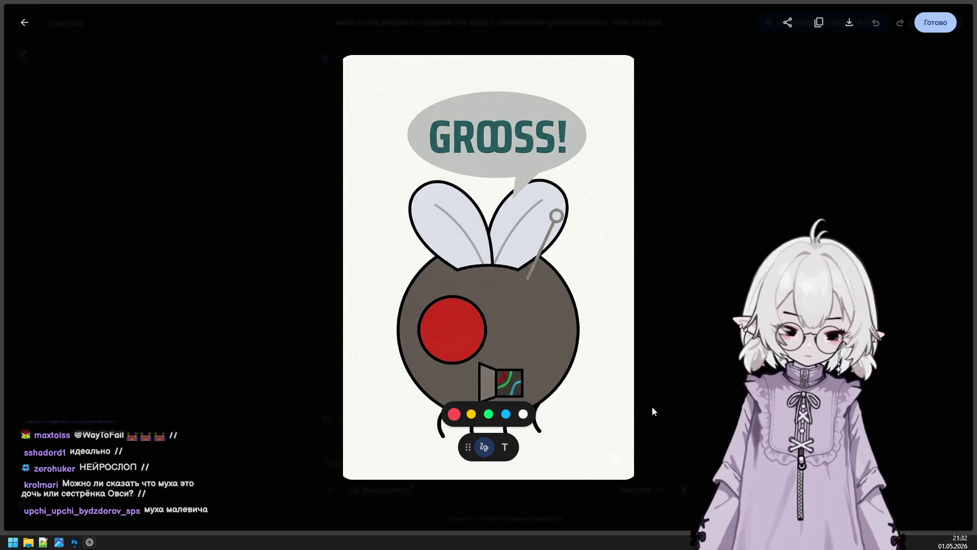
{"action": "key", "text": "Escape"}
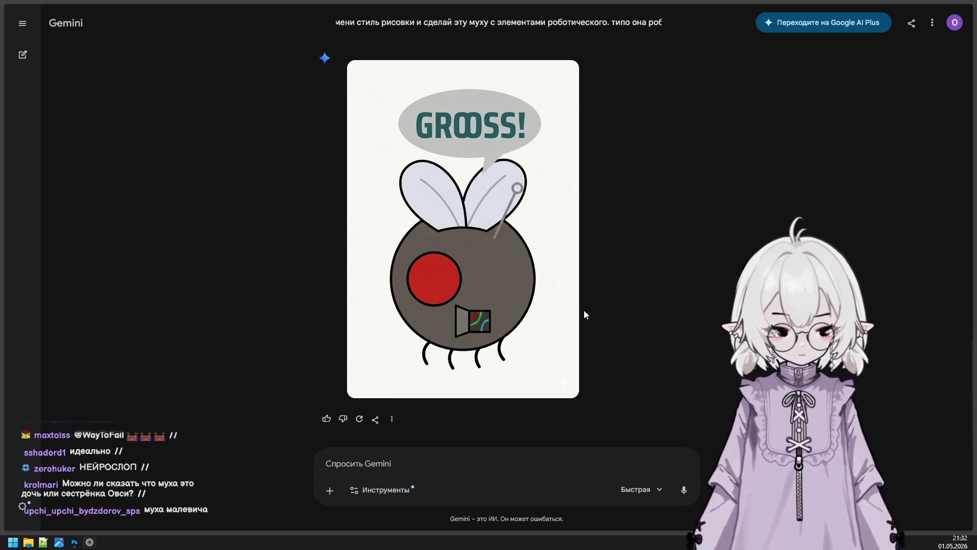
{"action": "mouse_move", "coordinate": [569, 295]}
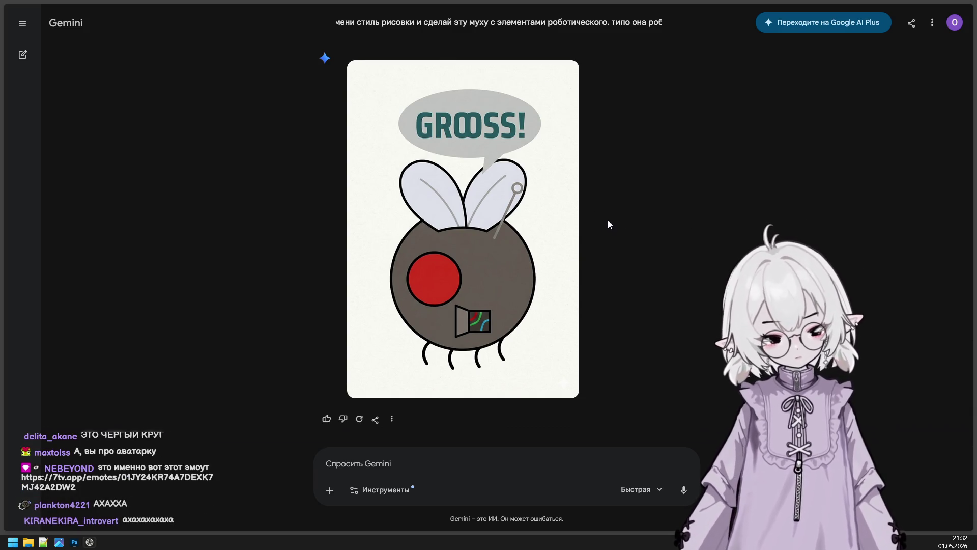
{"action": "mouse_move", "coordinate": [574, 202]}
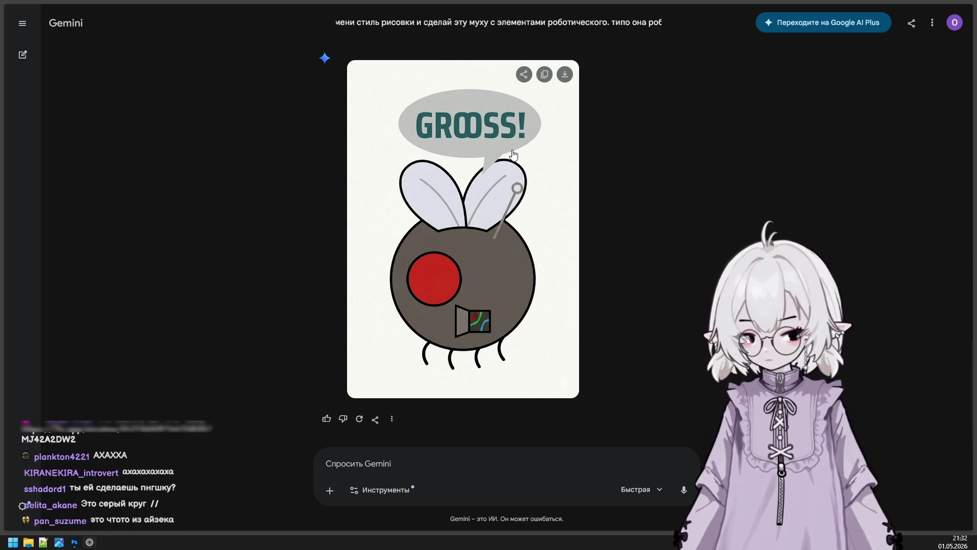
Download the simplified grey round fly image at full size.
{"action": "left_click", "coordinate": [511, 216]}
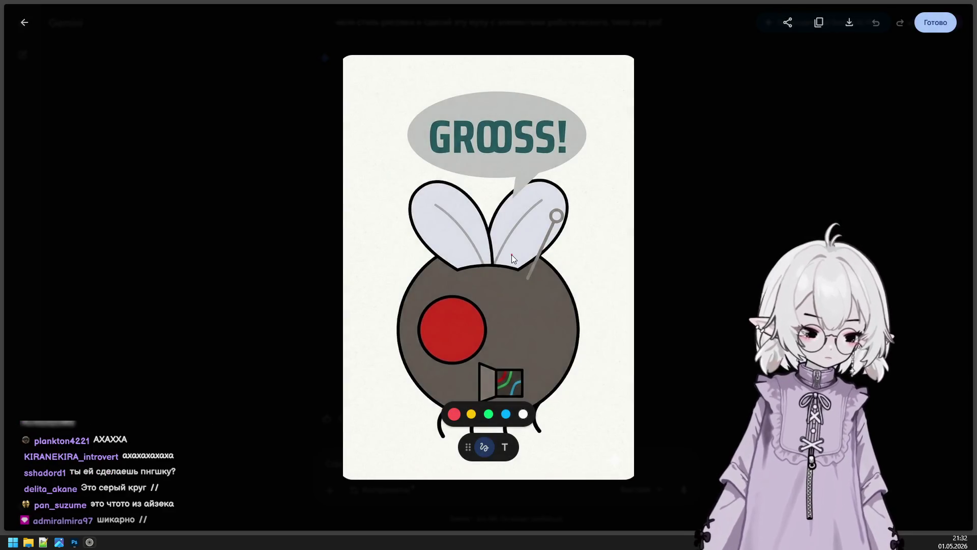
{"action": "right_click", "coordinate": [511, 255]}
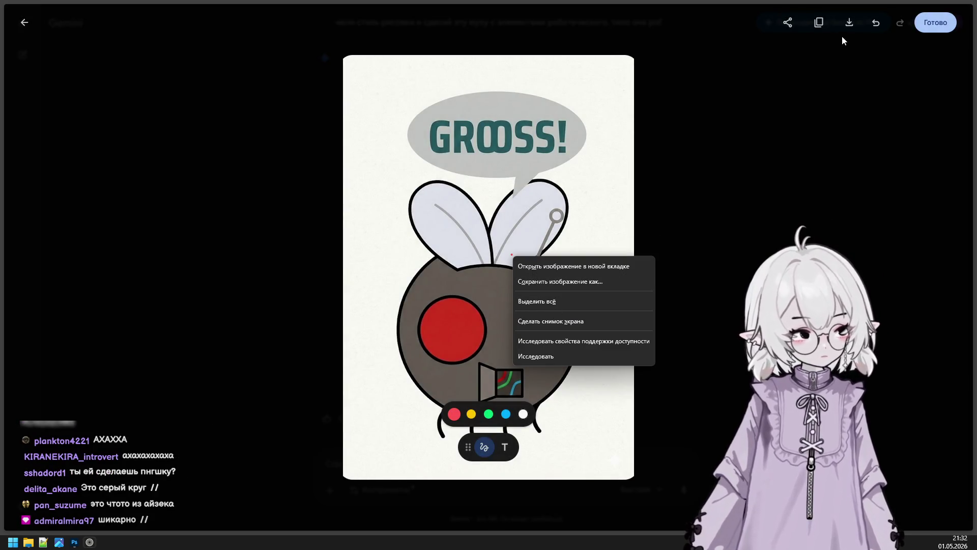
{"action": "left_click", "coordinate": [850, 22]}
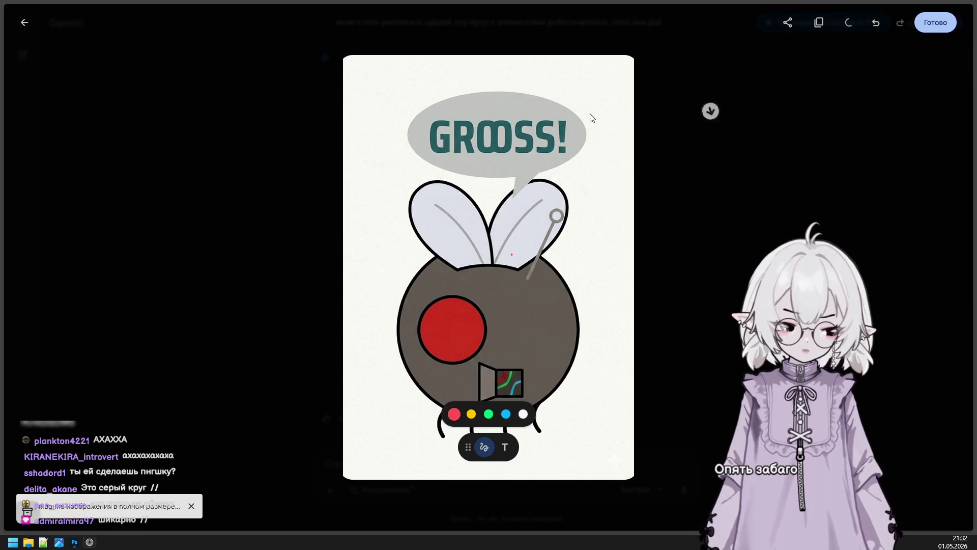
{"action": "mouse_move", "coordinate": [24, 299]}
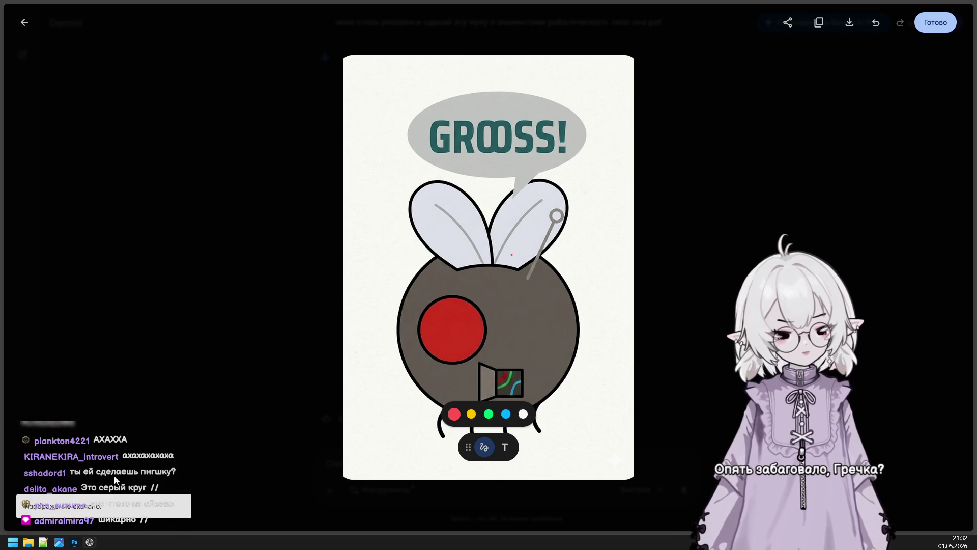
{"action": "left_click", "coordinate": [63, 547]}
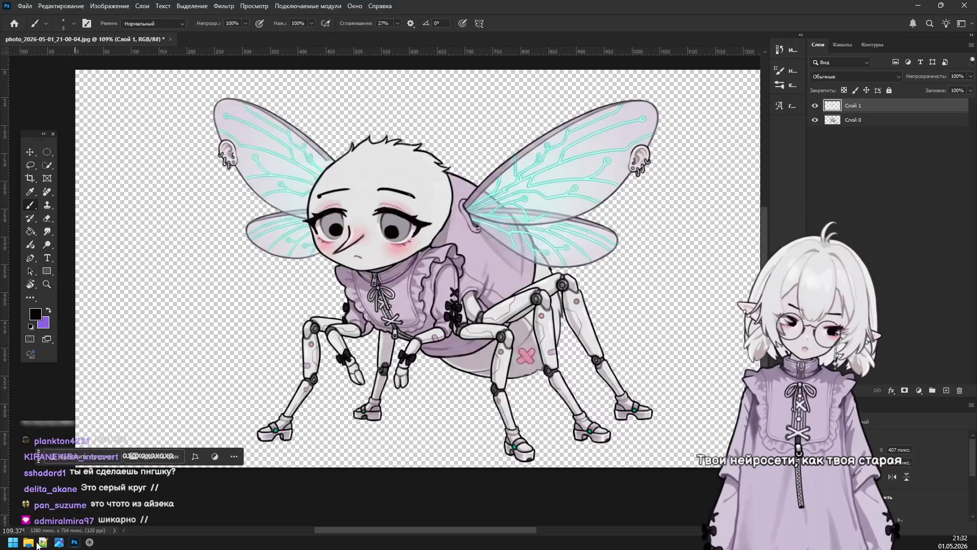
Open the Gemini_Generated_Image PNG from Загрузки in Photoshop and close the old photo document.
{"action": "left_click", "coordinate": [28, 542]}
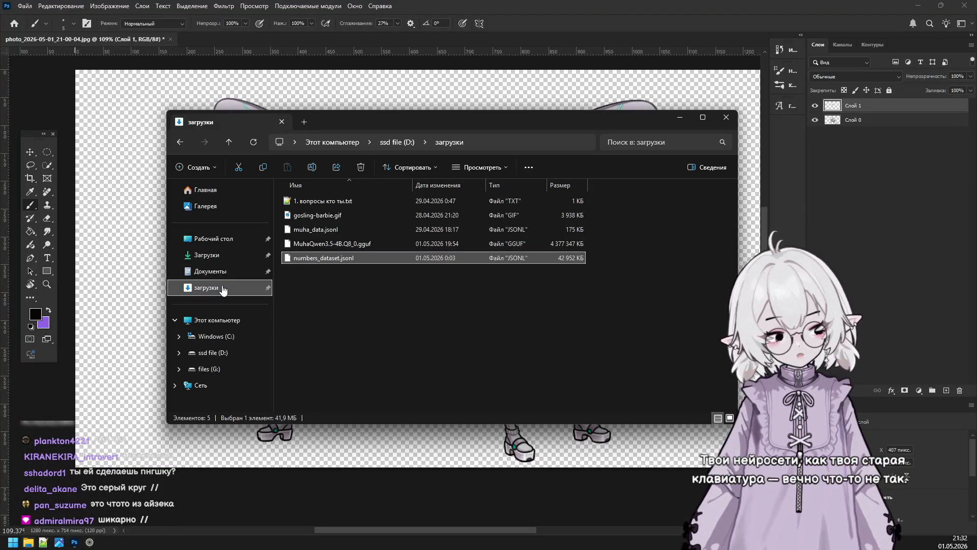
{"action": "left_click", "coordinate": [331, 267]}
{"action": "left_click", "coordinate": [729, 418]}
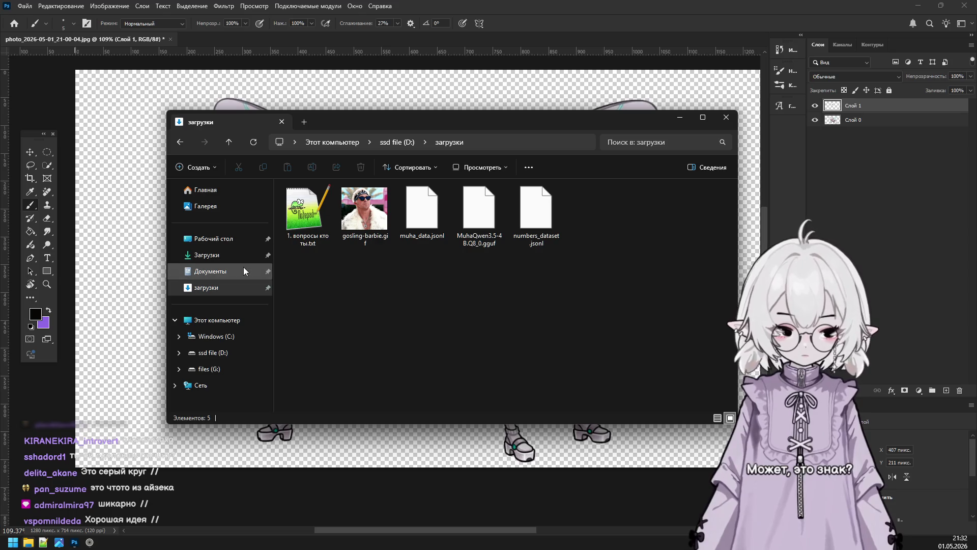
{"action": "left_click", "coordinate": [239, 251]}
{"action": "left_click_drag", "start_coordinate": [336, 219], "coordinate": [204, 41]}
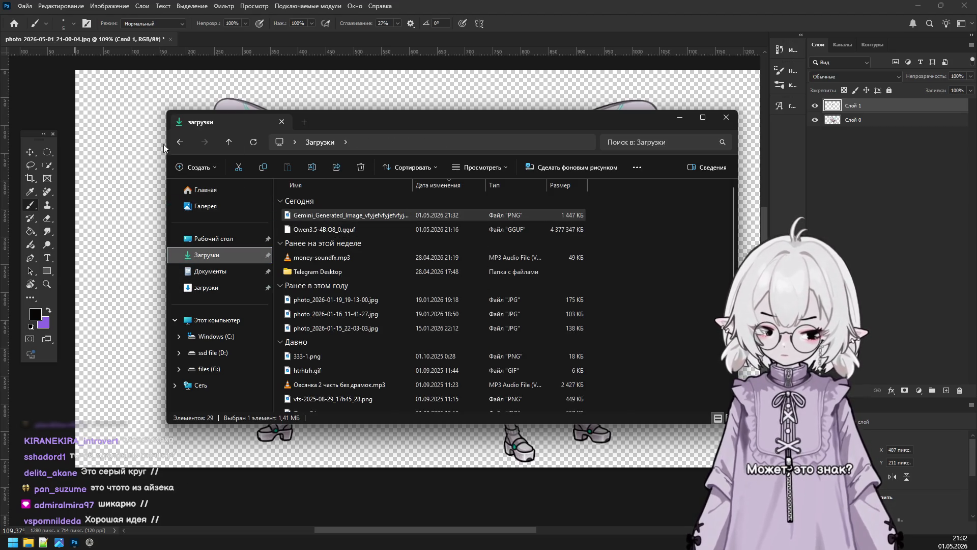
{"action": "key", "text": "i"}
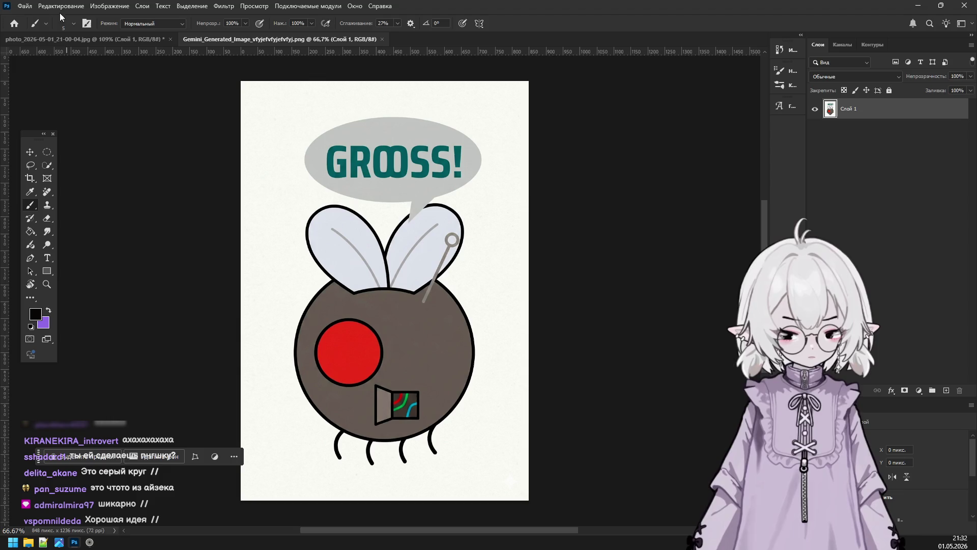
{"action": "left_click", "coordinate": [171, 39]}
Close the old photo tab, answering the save prompt.
{"action": "left_click", "coordinate": [505, 201]}
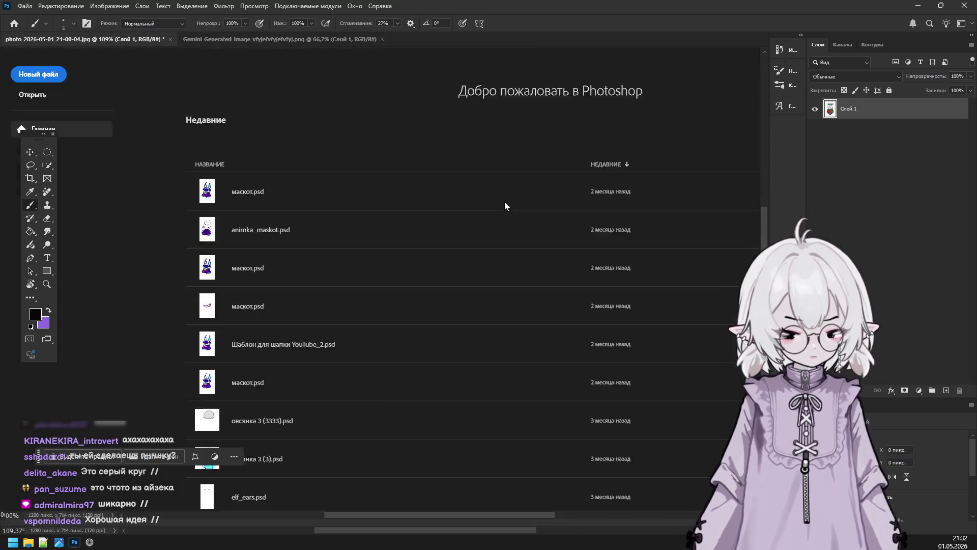
{"action": "scroll", "coordinate": [406, 205], "scroll_direction": "up", "scroll_amount": 2}
{"action": "scroll", "coordinate": [407, 204], "scroll_direction": "up", "scroll_amount": 2}
{"action": "scroll", "coordinate": [407, 204], "scroll_direction": "down", "scroll_amount": 5}
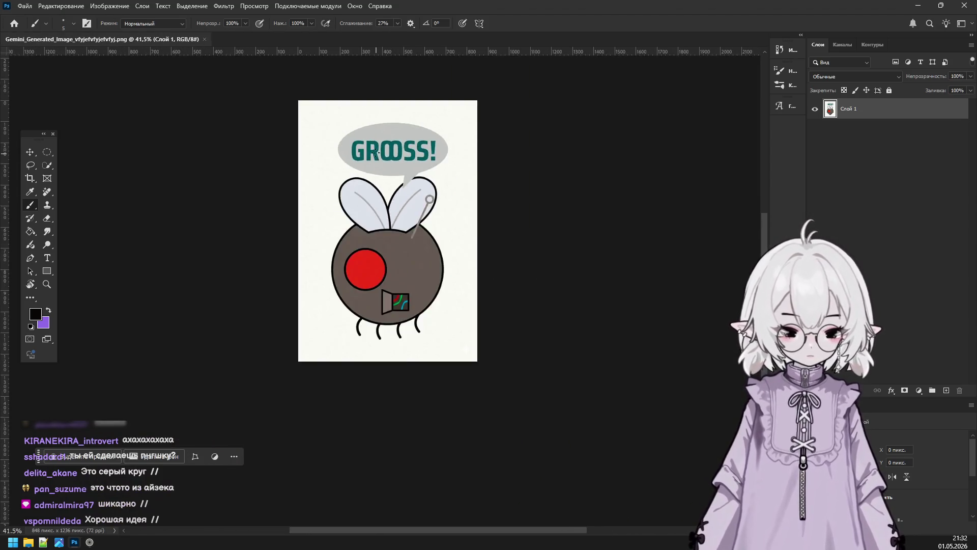
{"action": "scroll", "coordinate": [391, 151], "scroll_direction": "up", "scroll_amount": 5}
Make the fly image's white background transparent with the Magic Eraser.
{"action": "right_click", "coordinate": [47, 224]}
{"action": "left_click", "coordinate": [92, 238]}
{"action": "left_click", "coordinate": [146, 244]}
{"action": "scroll", "coordinate": [365, 285], "scroll_direction": "down", "scroll_amount": 3}
{"action": "scroll", "coordinate": [365, 285], "scroll_direction": "down", "scroll_amount": 3}
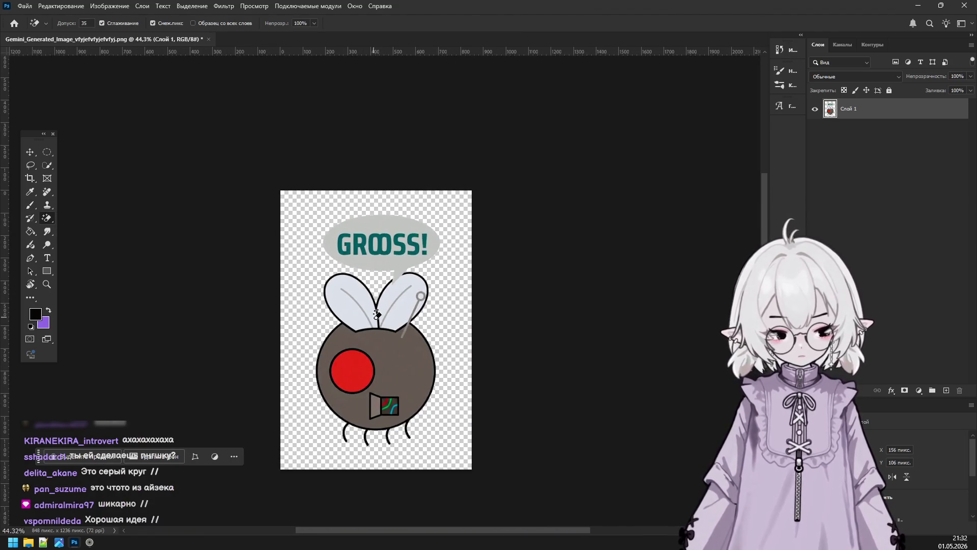
{"action": "scroll", "coordinate": [331, 254], "scroll_direction": "up", "scroll_amount": 3}
{"action": "scroll", "coordinate": [305, 239], "scroll_direction": "down", "scroll_amount": 3}
{"action": "scroll", "coordinate": [241, 222], "scroll_direction": "up", "scroll_amount": 4}
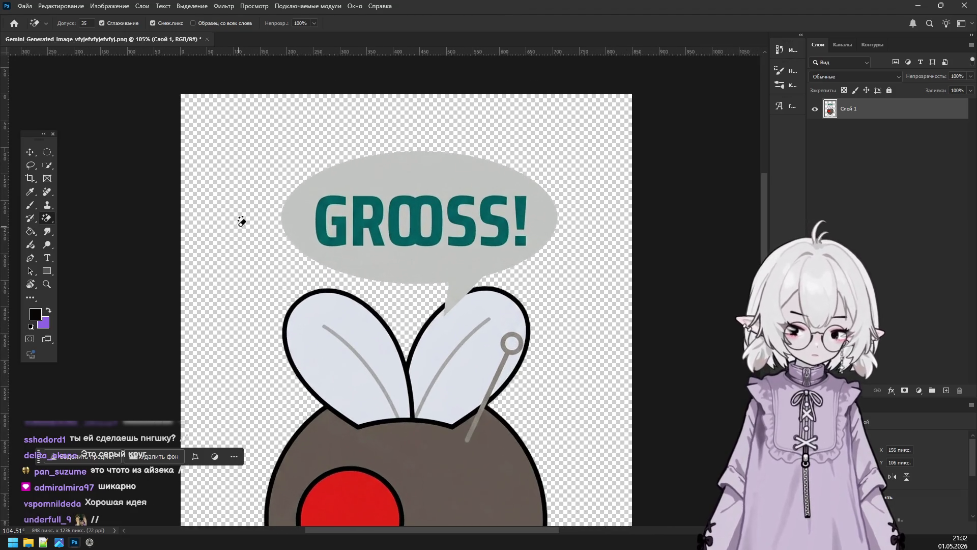
Erase the GROOSS! speech bubble with a 36 px Eraser, leaving a small grey sliver.
{"action": "right_click", "coordinate": [47, 231]}
{"action": "left_click", "coordinate": [92, 218]}
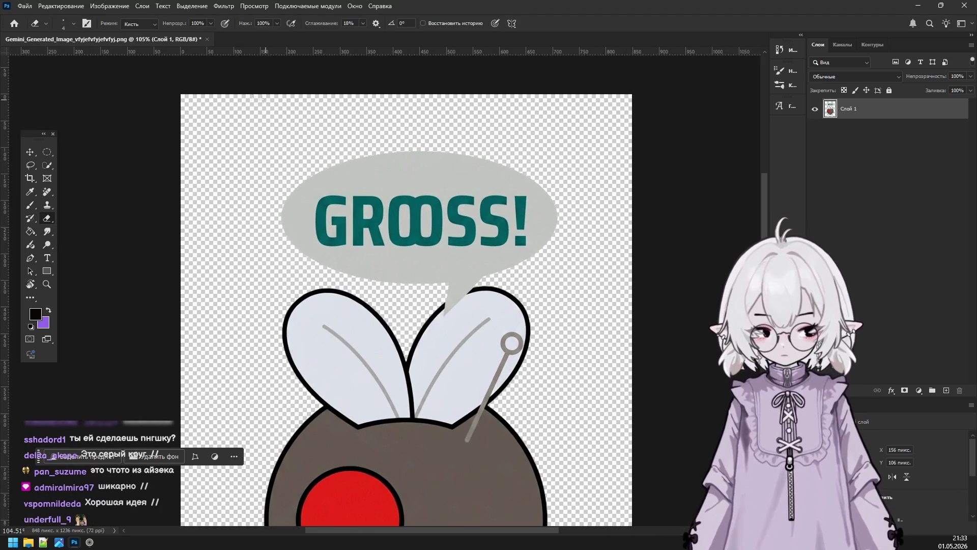
{"action": "left_click", "coordinate": [74, 24]}
{"action": "left_click_drag", "start_coordinate": [59, 54], "coordinate": [70, 55]}
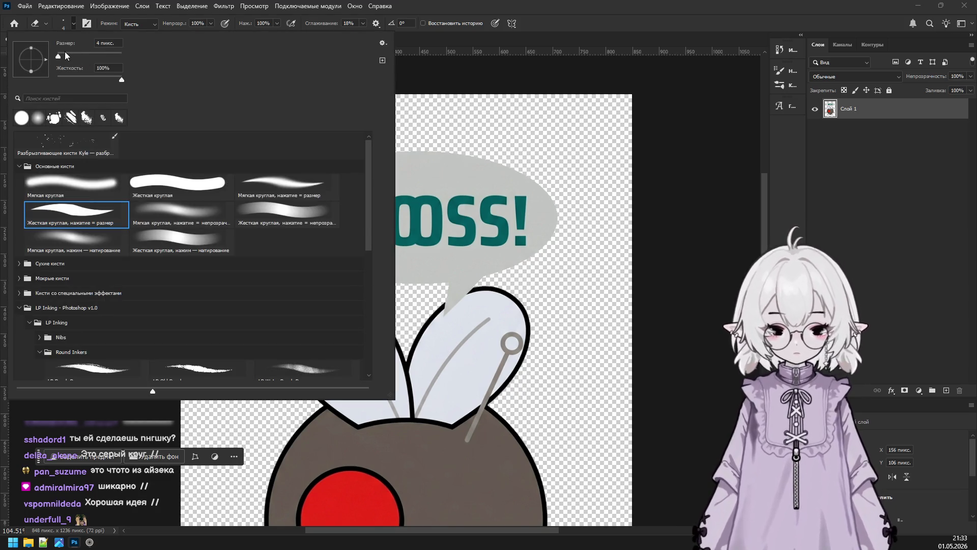
{"action": "left_click", "coordinate": [600, 207]}
{"action": "mouse_move", "coordinate": [555, 232]}
{"action": "left_mouse_down"}
{"action": "mouse_move", "coordinate": [292, 200]}
{"action": "mouse_move", "coordinate": [327, 170]}
{"action": "mouse_move", "coordinate": [396, 150]}
{"action": "left_mouse_up"}
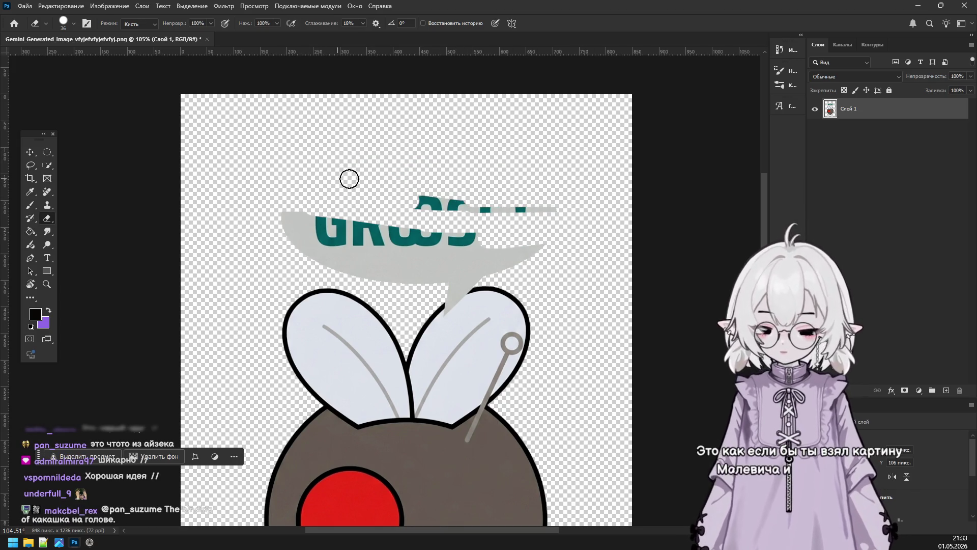
{"action": "mouse_move", "coordinate": [460, 212]}
{"action": "left_mouse_down"}
{"action": "mouse_move", "coordinate": [506, 197]}
{"action": "mouse_move", "coordinate": [543, 209]}
{"action": "mouse_move", "coordinate": [359, 240]}
{"action": "mouse_move", "coordinate": [375, 220]}
{"action": "mouse_move", "coordinate": [288, 216]}
{"action": "left_mouse_up"}
{"action": "left_click_drag", "start_coordinate": [355, 253], "coordinate": [330, 258]}
{"action": "mouse_move", "coordinate": [395, 278]}
{"action": "left_mouse_down"}
{"action": "mouse_move", "coordinate": [453, 240]}
{"action": "mouse_move", "coordinate": [484, 242]}
{"action": "mouse_move", "coordinate": [429, 253]}
{"action": "mouse_move", "coordinate": [476, 277]}
{"action": "mouse_move", "coordinate": [510, 253]}
{"action": "mouse_move", "coordinate": [560, 249]}
{"action": "left_mouse_up"}
{"action": "scroll", "coordinate": [448, 295], "scroll_direction": "up", "scroll_amount": 5}
{"action": "scroll", "coordinate": [460, 295], "scroll_direction": "up", "scroll_amount": 5}
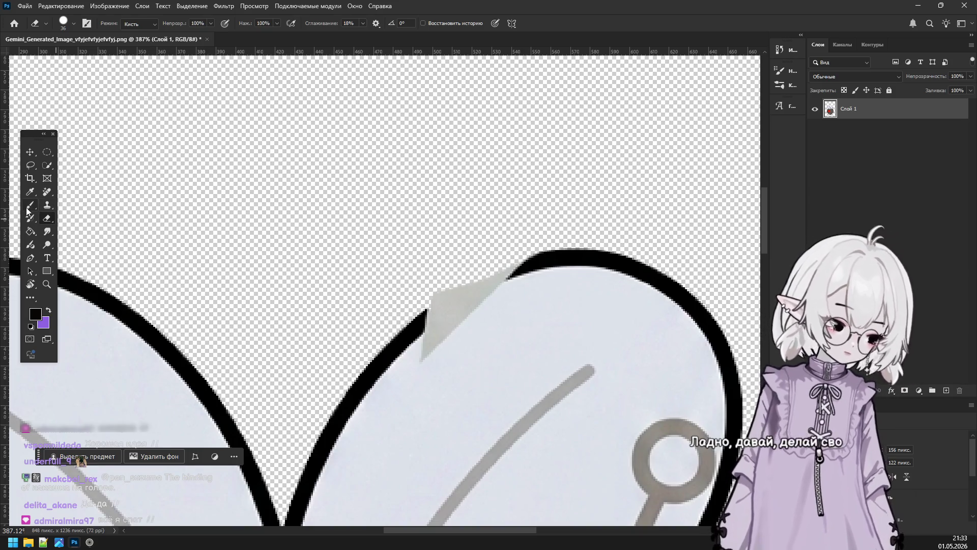
Sample the wing's light grey-blue with the Brush and paint over the grey sliver.
{"action": "key", "text": "b"}
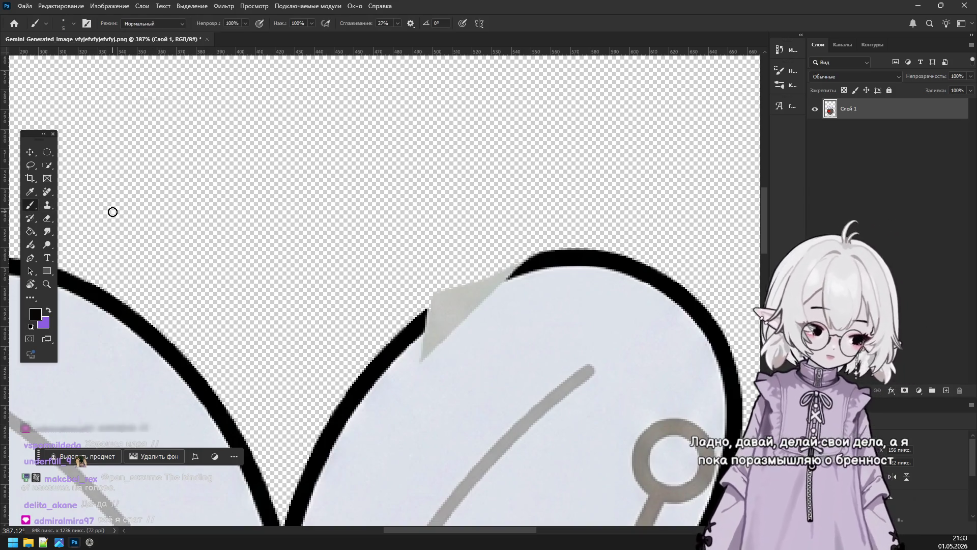
{"action": "left_click", "coordinate": [460, 368], "text": "alt"}
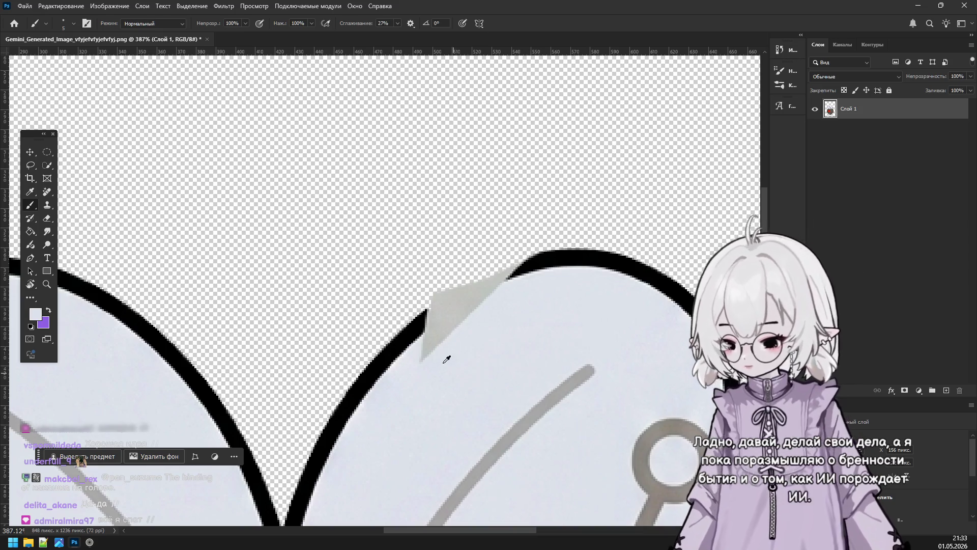
{"action": "left_click_drag", "start_coordinate": [454, 322], "coordinate": [430, 334]}
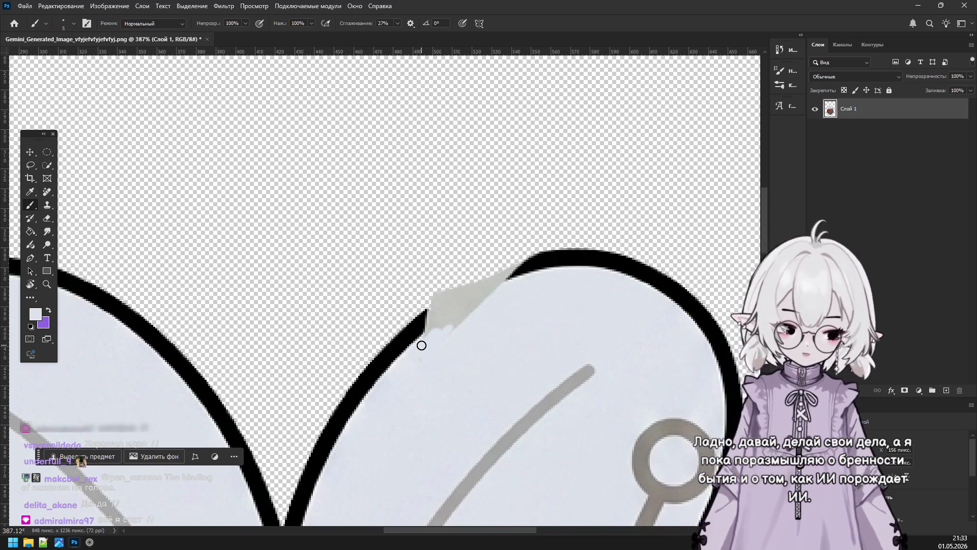
Briefly check the YouTube music tab in the browser, then return to Photoshop.
{"action": "left_click", "coordinate": [90, 542]}
{"action": "mouse_move", "coordinate": [20, 101]}
{"action": "left_click", "coordinate": [44, 49]}
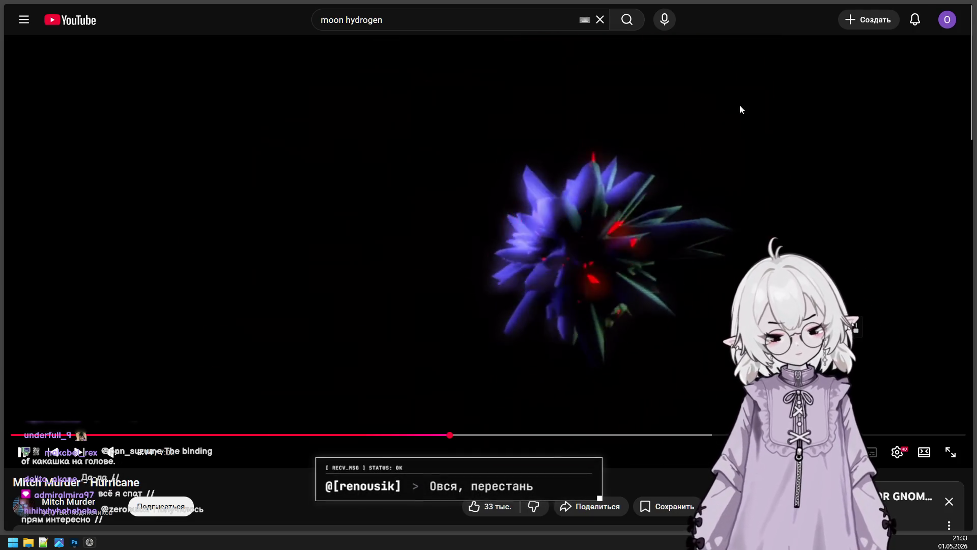
{"action": "key", "text": "alt+Tab"}
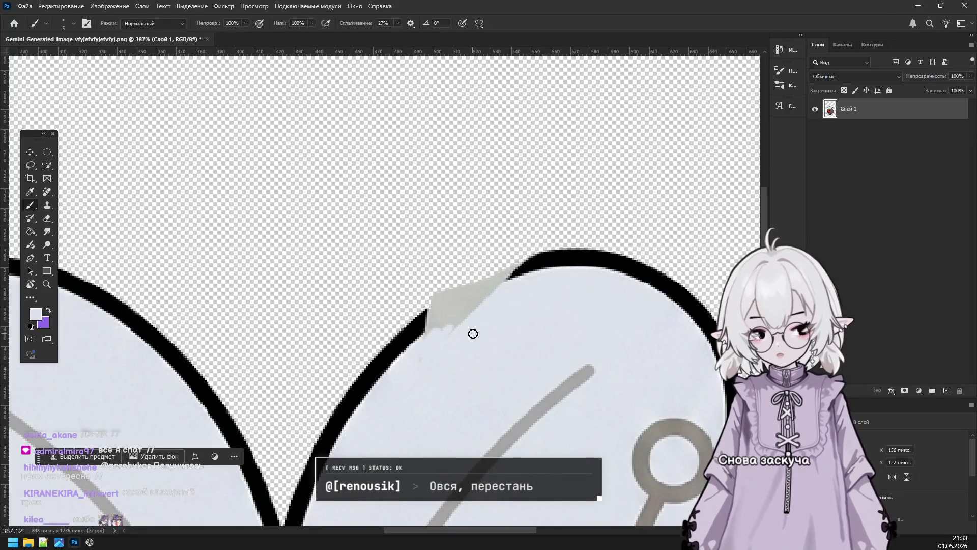
Cover more of the grey patch, then extend the black wing outline across it.
{"action": "left_click_drag", "start_coordinate": [415, 345], "coordinate": [465, 311]}
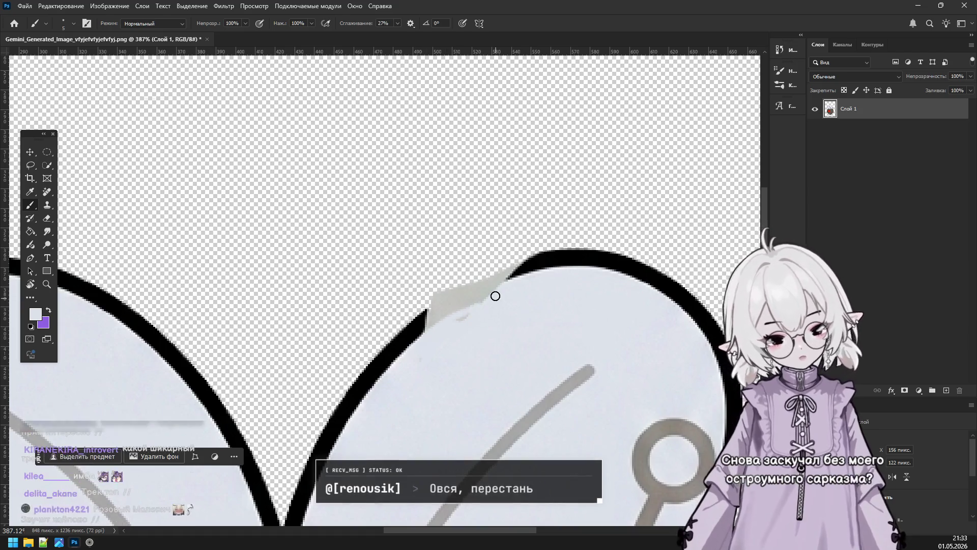
{"action": "left_click", "coordinate": [412, 333], "text": "alt"}
{"action": "left_click_drag", "start_coordinate": [427, 312], "coordinate": [508, 275]}
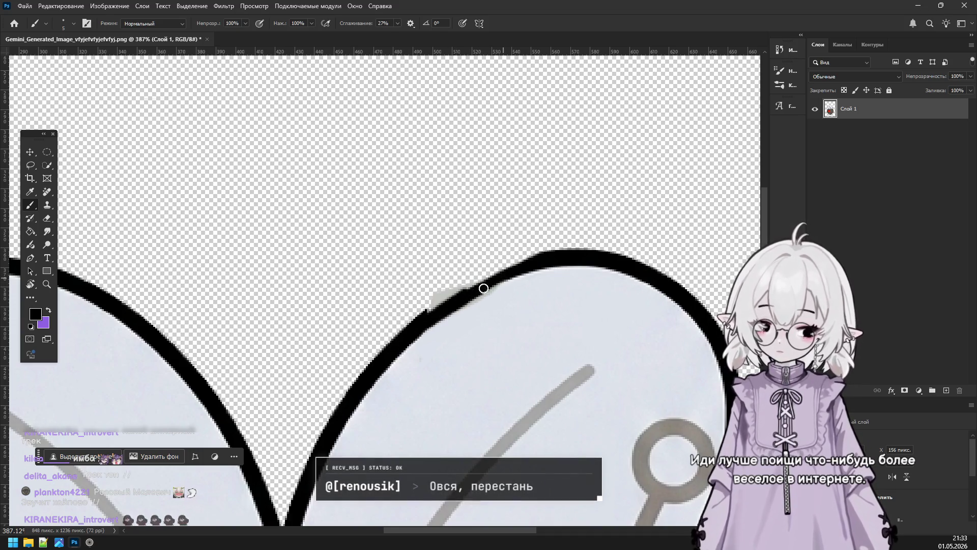
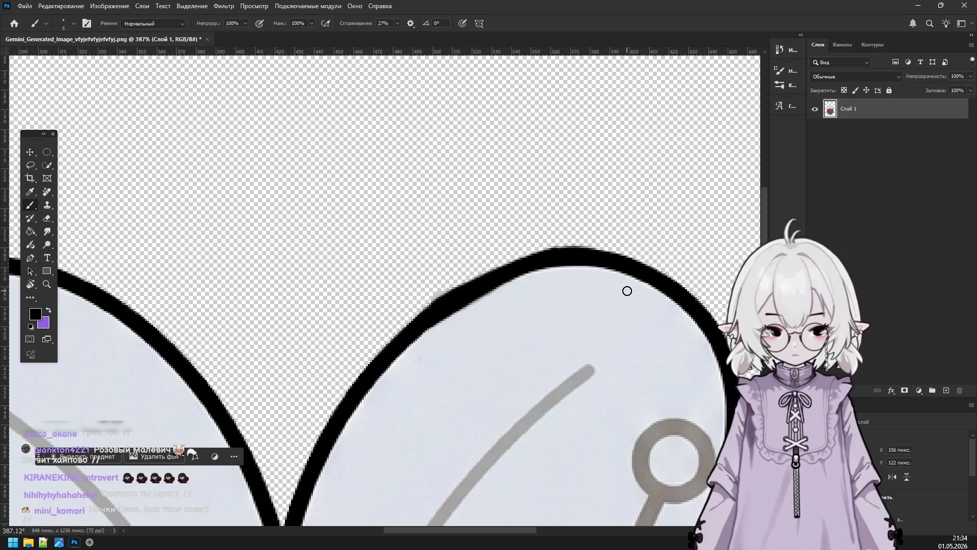
Switch to the Eraser and shrink it from 20 px to 10 px, looking over the robot fly drawing.
{"action": "scroll", "coordinate": [617, 289], "scroll_direction": "down", "scroll_amount": 7}
{"action": "scroll", "coordinate": [528, 241], "scroll_direction": "up", "scroll_amount": 2}
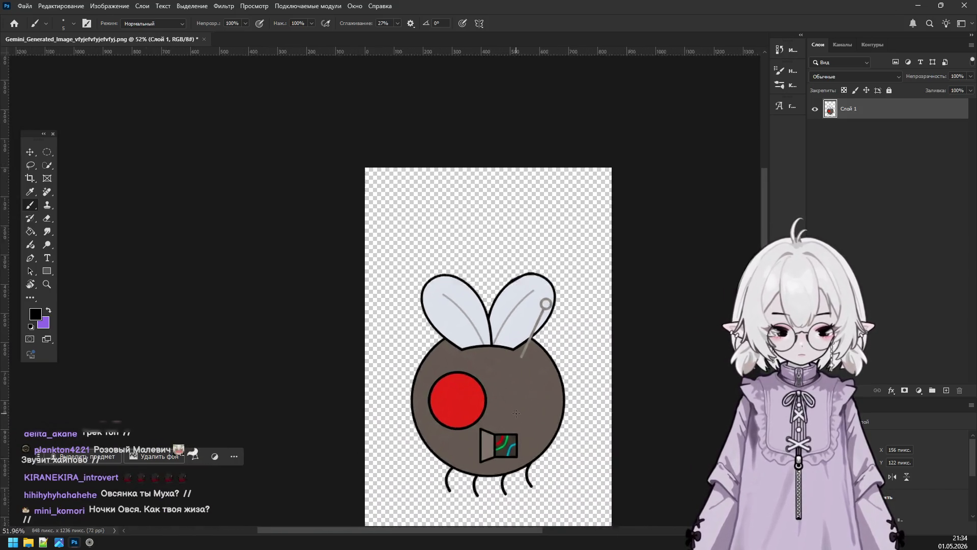
{"action": "scroll", "coordinate": [528, 241], "scroll_direction": "up", "scroll_amount": 2}
{"action": "scroll", "coordinate": [530, 150], "scroll_direction": "up", "scroll_amount": 2}
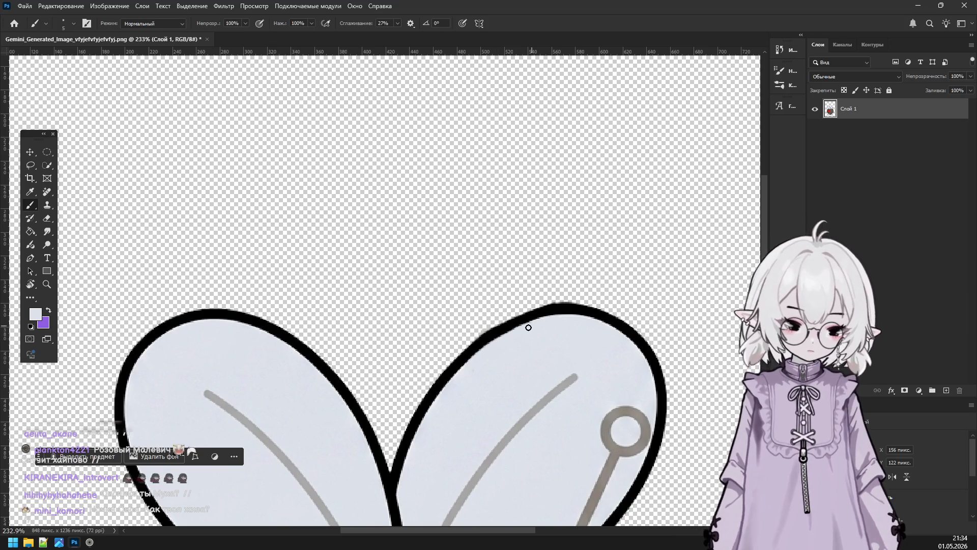
{"action": "left_click", "coordinate": [50, 222]}
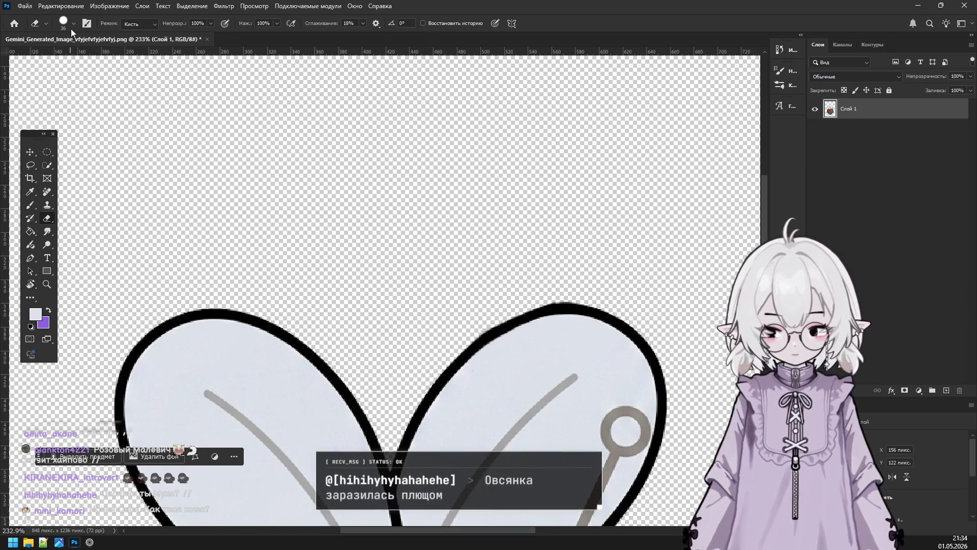
{"action": "left_click", "coordinate": [73, 23]}
{"action": "left_click_drag", "start_coordinate": [64, 56], "coordinate": [60, 57]}
{"action": "key", "text": "Return"}
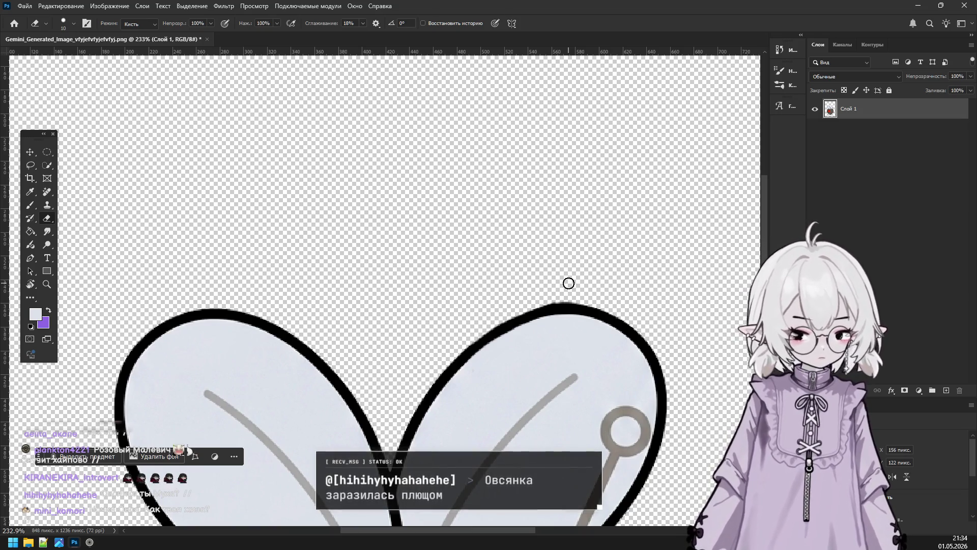
{"action": "scroll", "coordinate": [571, 305], "scroll_direction": "down", "scroll_amount": 6}
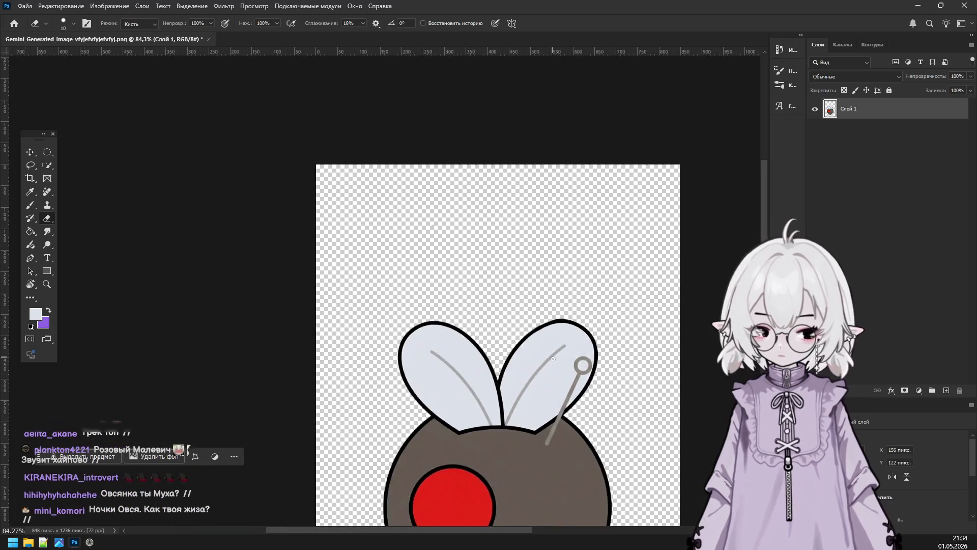
{"action": "scroll", "coordinate": [482, 414], "scroll_direction": "up", "scroll_amount": 4}
{"action": "scroll", "coordinate": [483, 413], "scroll_direction": "up", "scroll_amount": 2}
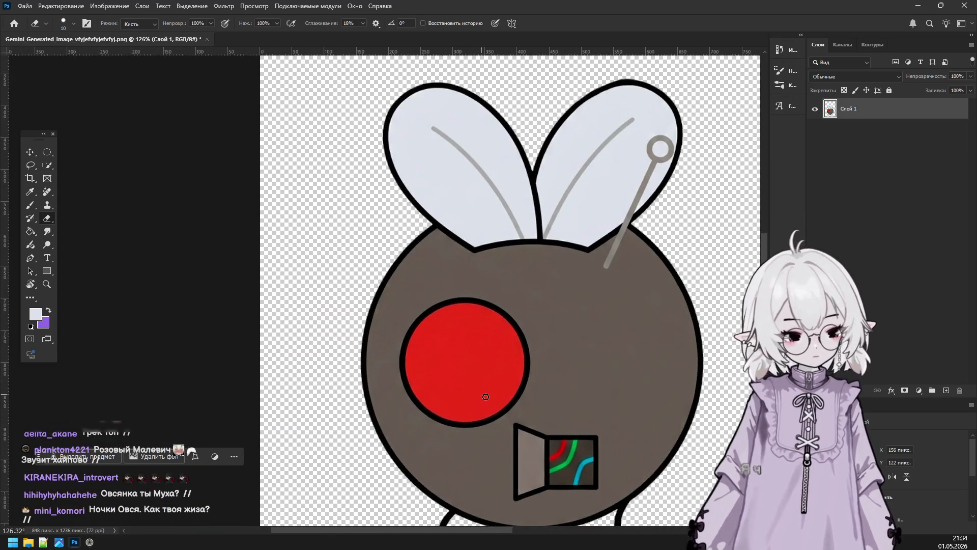
{"action": "scroll", "coordinate": [479, 397], "scroll_direction": "down", "scroll_amount": 2}
{"action": "scroll", "coordinate": [481, 346], "scroll_direction": "up", "scroll_amount": 5}
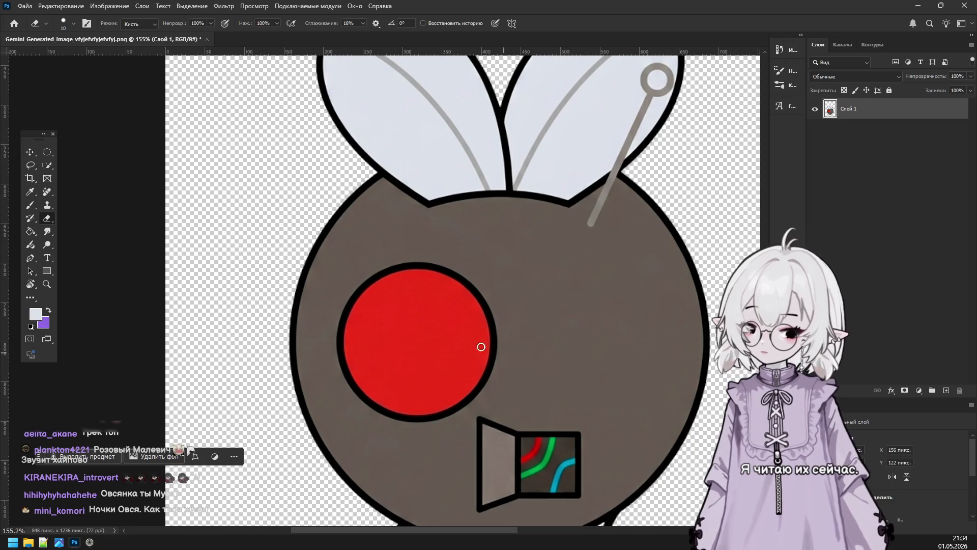
Try erasing the brown body with the Magic Eraser, then undo it.
{"action": "right_click", "coordinate": [46, 218]}
{"action": "left_click", "coordinate": [102, 238]}
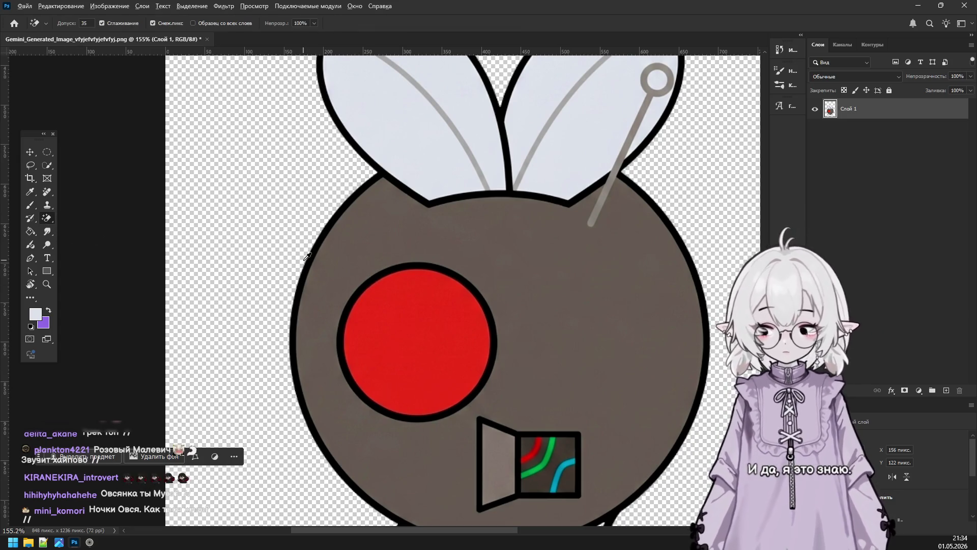
{"action": "left_click", "coordinate": [356, 262]}
{"action": "key", "text": "ctrl+z"}
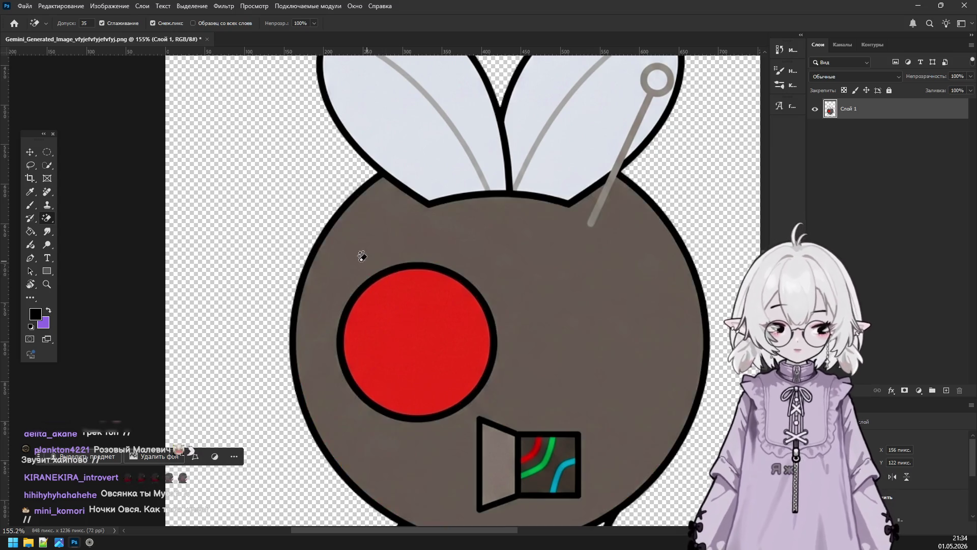
Test black Paint Bucket fills on the body at Tolerance 36, undoing each.
{"action": "left_click", "coordinate": [30, 232]}
{"action": "left_click", "coordinate": [381, 252]}
{"action": "key", "text": "ctrl+z"}
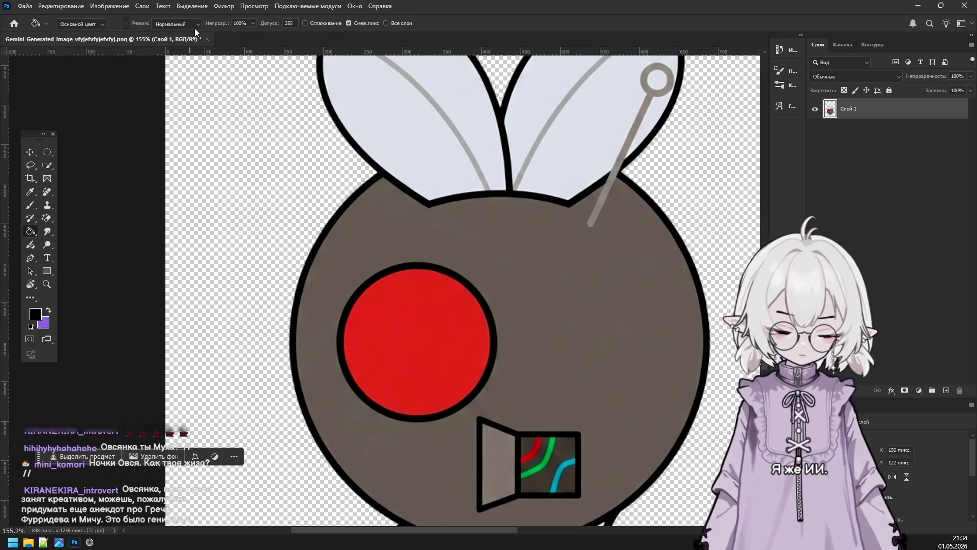
{"action": "type", "text": "36"}
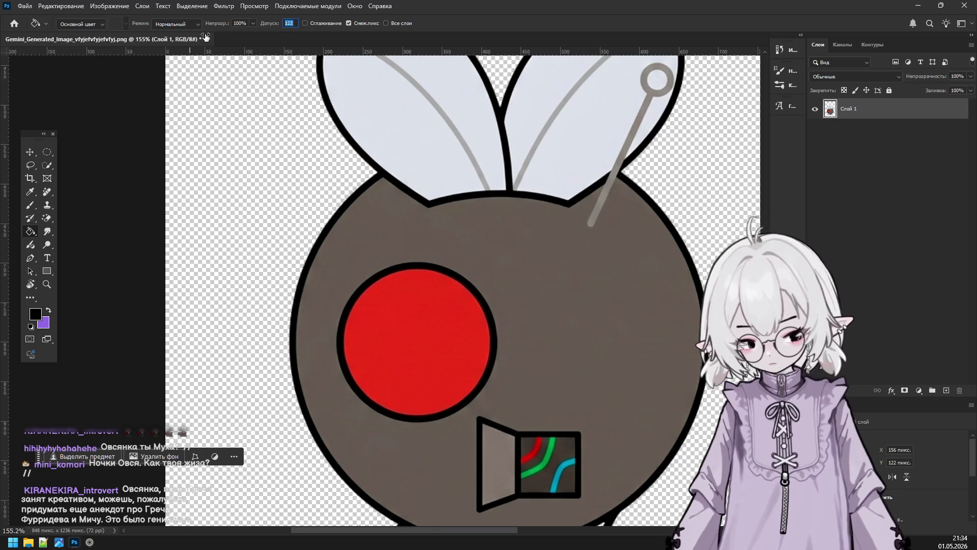
{"action": "left_click", "coordinate": [422, 226]}
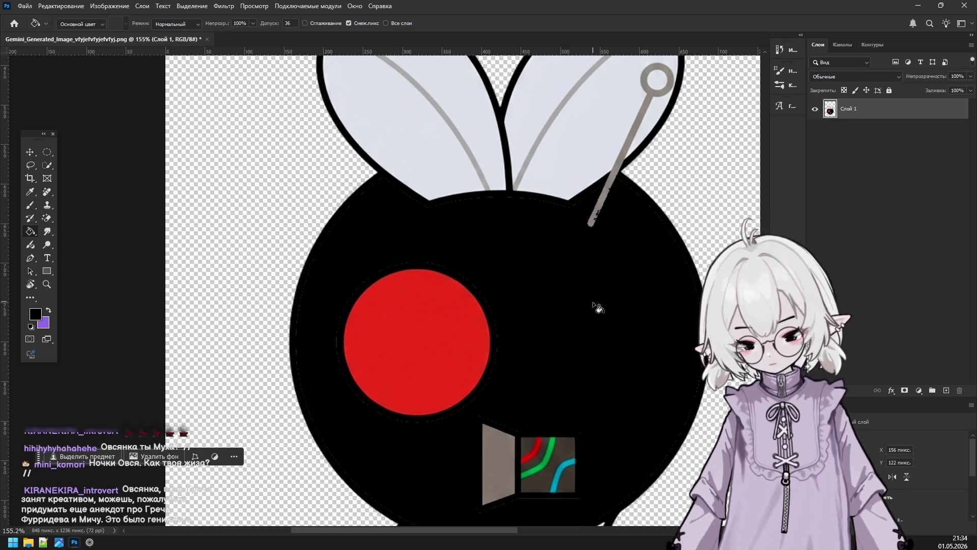
{"action": "scroll", "coordinate": [593, 301], "scroll_direction": "down", "scroll_amount": 5}
{"action": "key", "text": "ctrl+z"}
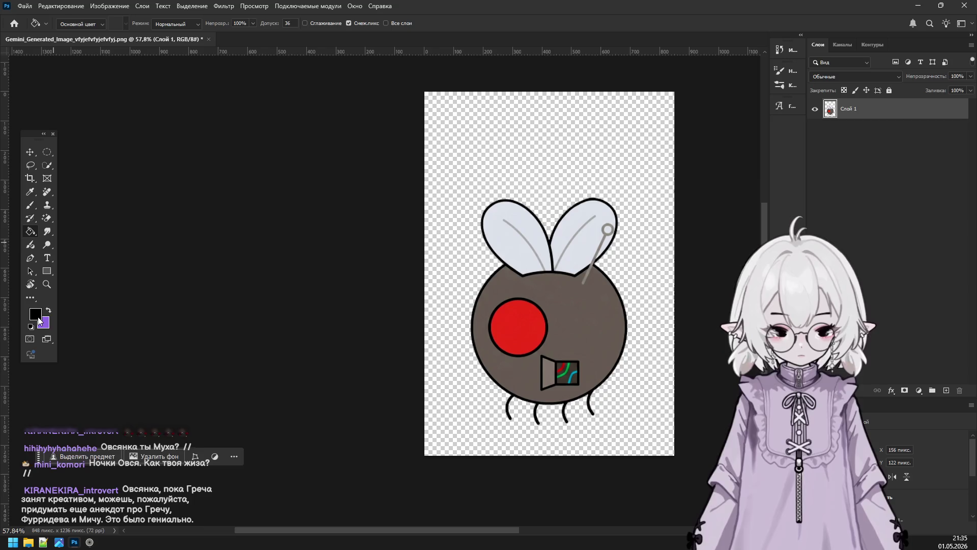
Fill the fly body with grey 656565, then switch over to the browser.
{"action": "left_click", "coordinate": [36, 314]}
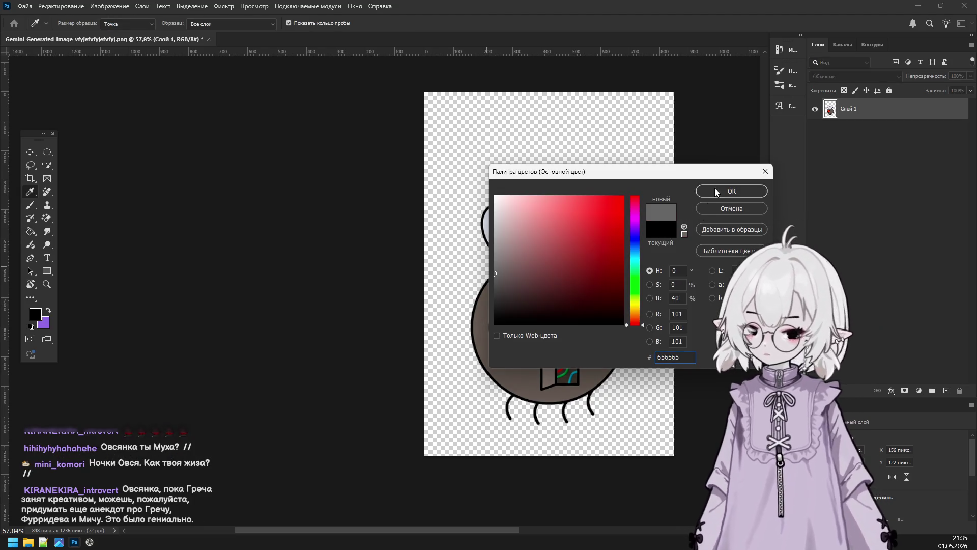
{"action": "left_click", "coordinate": [715, 191]}
{"action": "key", "text": "g"}
{"action": "left_click", "coordinate": [587, 295]}
{"action": "scroll", "coordinate": [588, 341], "scroll_direction": "up", "scroll_amount": 2}
{"action": "scroll", "coordinate": [591, 347], "scroll_direction": "up", "scroll_amount": 2}
{"action": "scroll", "coordinate": [568, 334], "scroll_direction": "up", "scroll_amount": 1}
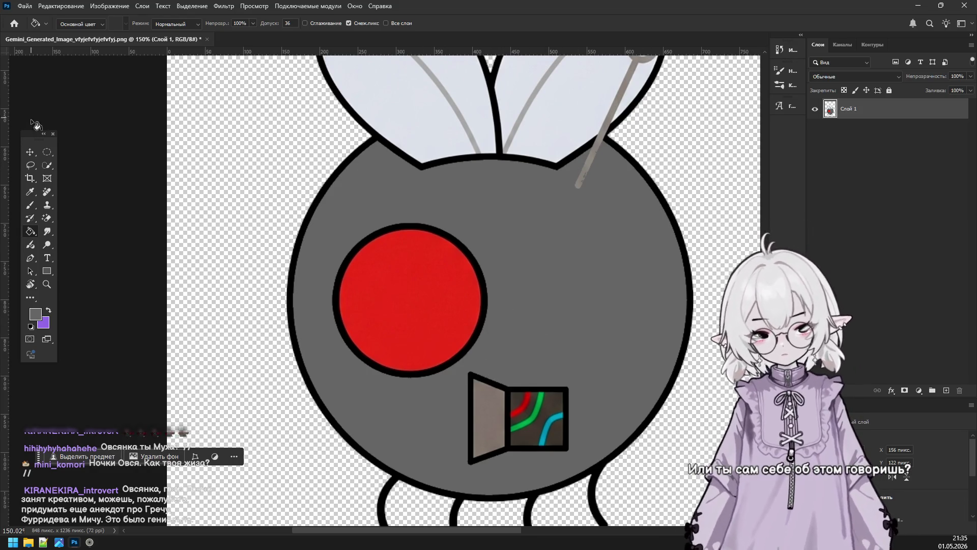
{"action": "left_click", "coordinate": [89, 542]}
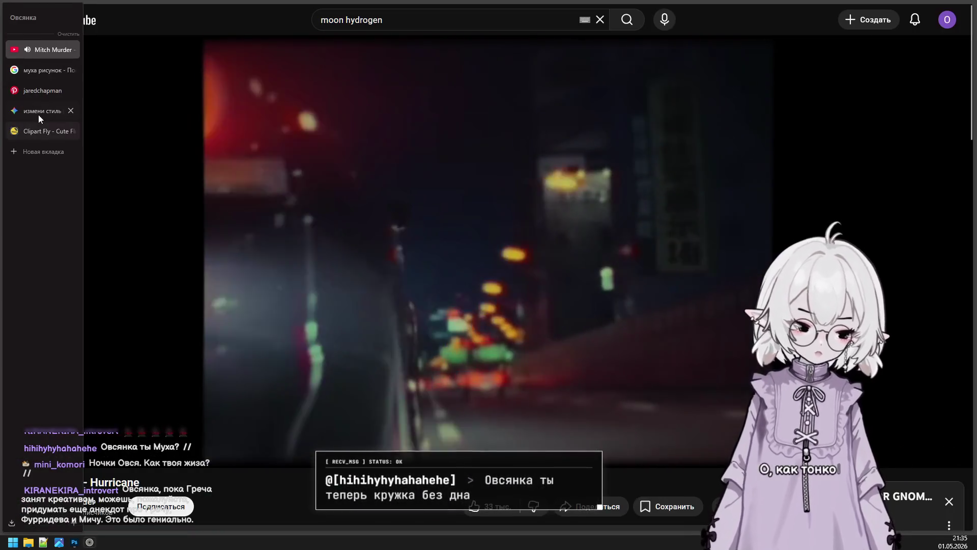
Scroll the Gemini chat to review the generated robot fly image, then return to Photoshop.
{"action": "left_click", "coordinate": [38, 112]}
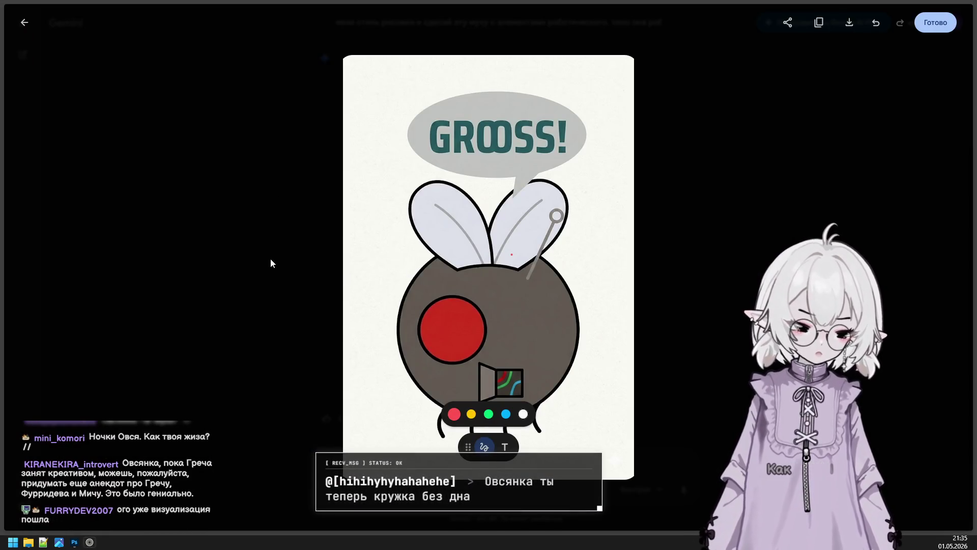
{"action": "scroll", "coordinate": [460, 294], "scroll_direction": "up", "scroll_amount": 5}
{"action": "scroll", "coordinate": [571, 233], "scroll_direction": "down", "scroll_amount": 4}
{"action": "scroll", "coordinate": [571, 233], "scroll_direction": "up", "scroll_amount": 4}
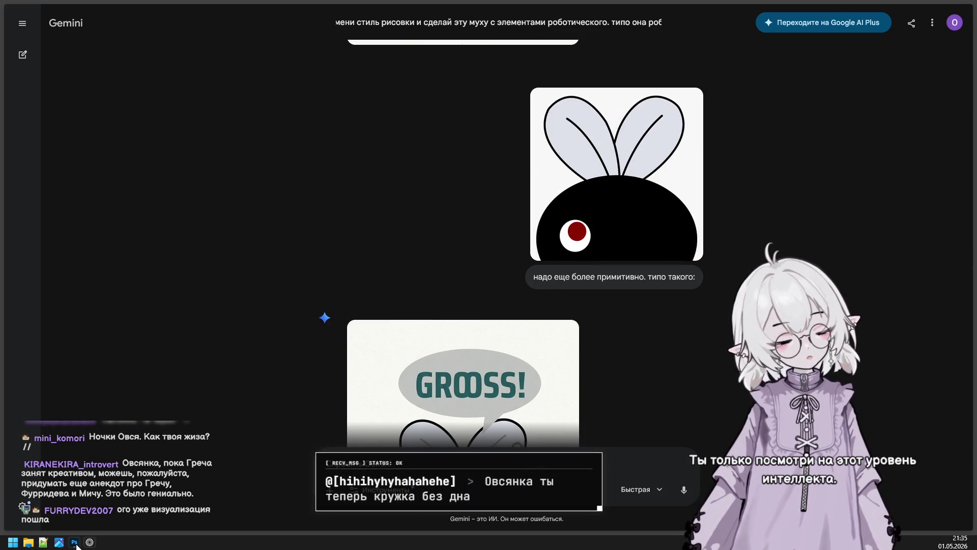
{"action": "left_click", "coordinate": [75, 542]}
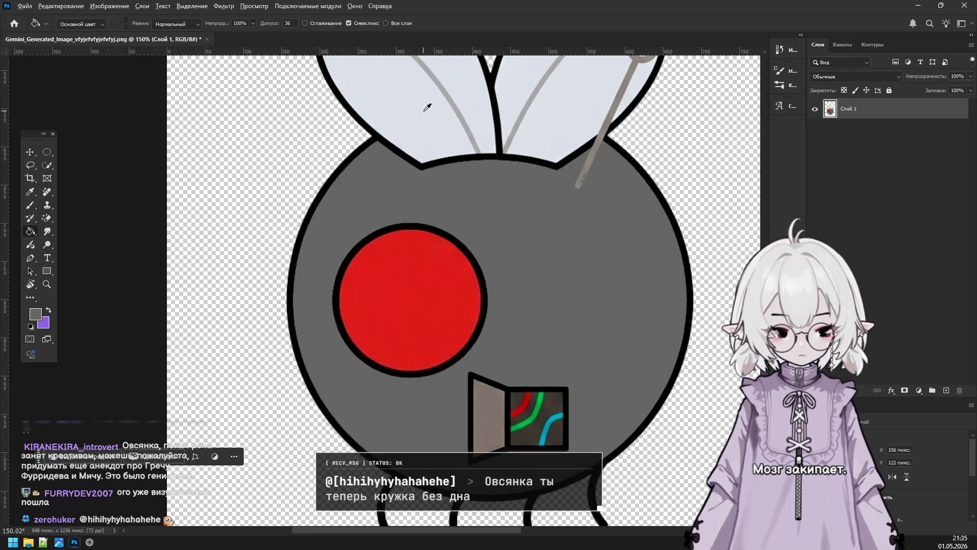
Sample light grey cdcdcd from the wings, fill the red eye with it, then pick 111111.
{"action": "left_click", "coordinate": [35, 314]}
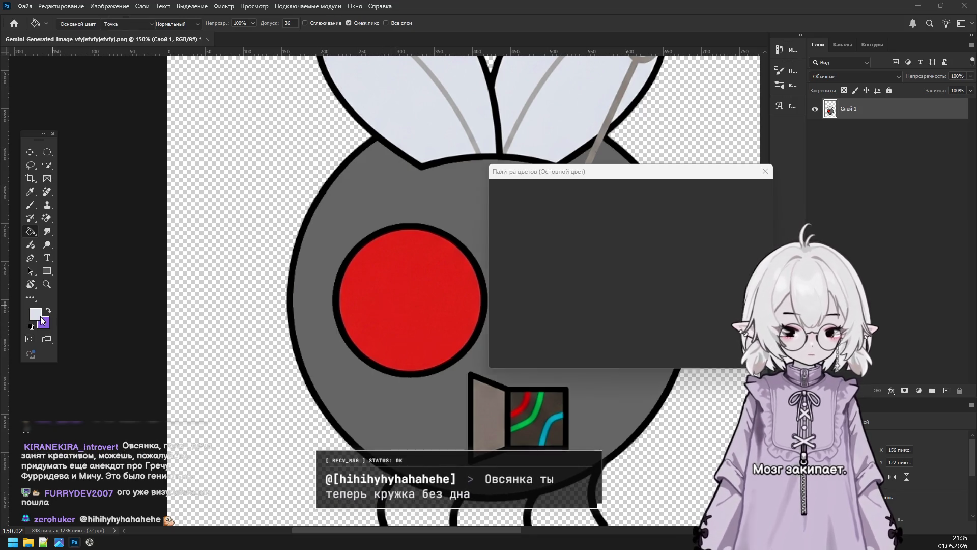
{"action": "left_click", "coordinate": [448, 133]}
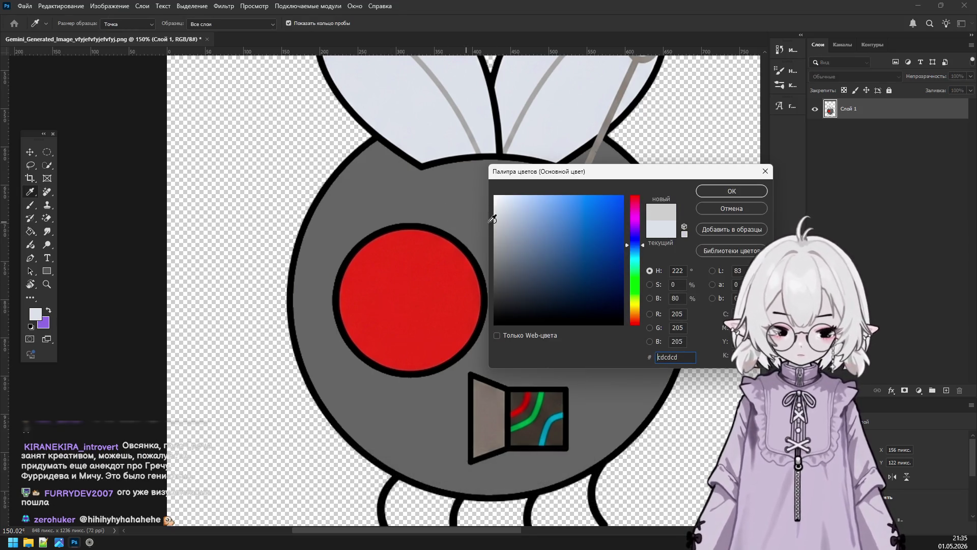
{"action": "left_click", "coordinate": [731, 191]}
{"action": "left_click", "coordinate": [443, 304]}
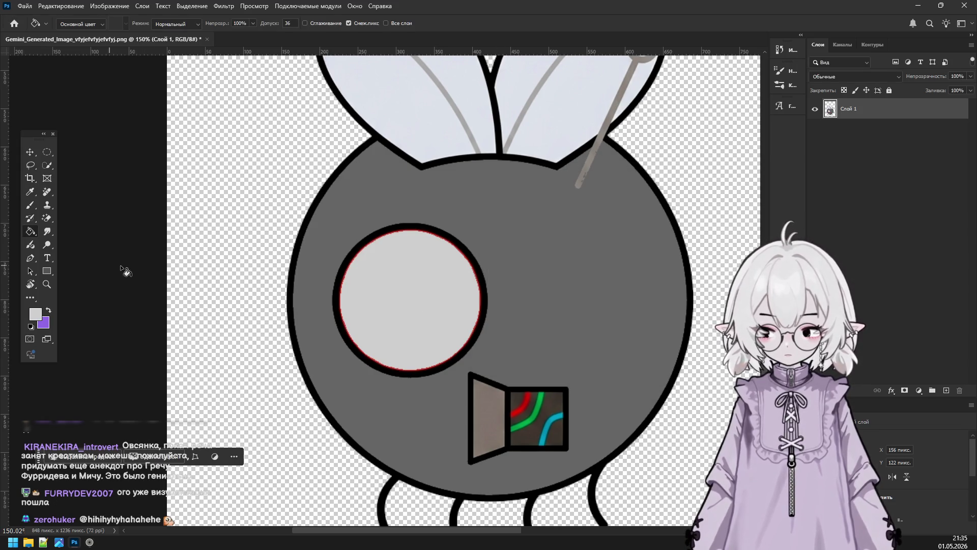
{"action": "key", "text": "ctrl+z"}
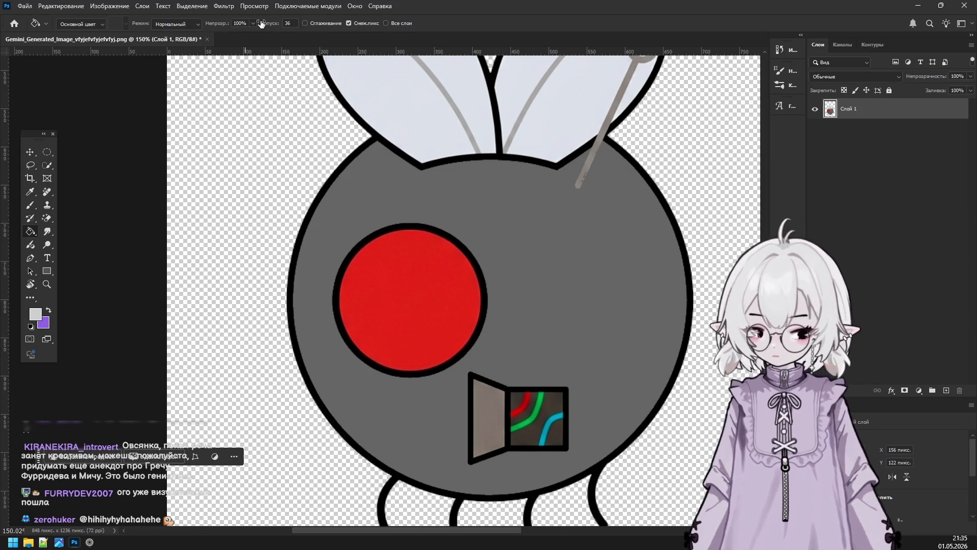
{"action": "left_click", "coordinate": [374, 264]}
{"action": "key", "text": "ctrl+z"}
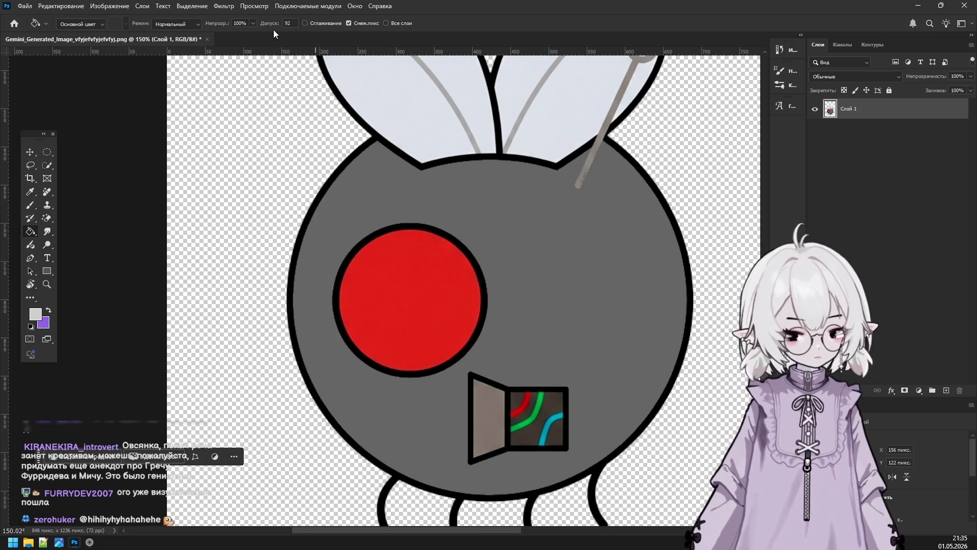
{"action": "left_click", "coordinate": [415, 300]}
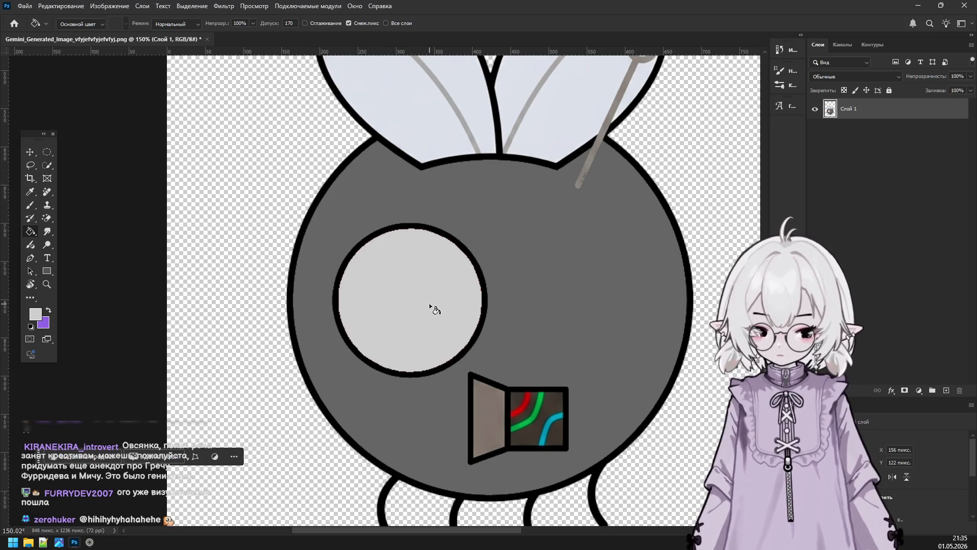
{"action": "scroll", "coordinate": [408, 320], "scroll_direction": "up", "scroll_amount": 1}
{"action": "scroll", "coordinate": [415, 336], "scroll_direction": "up", "scroll_amount": 2}
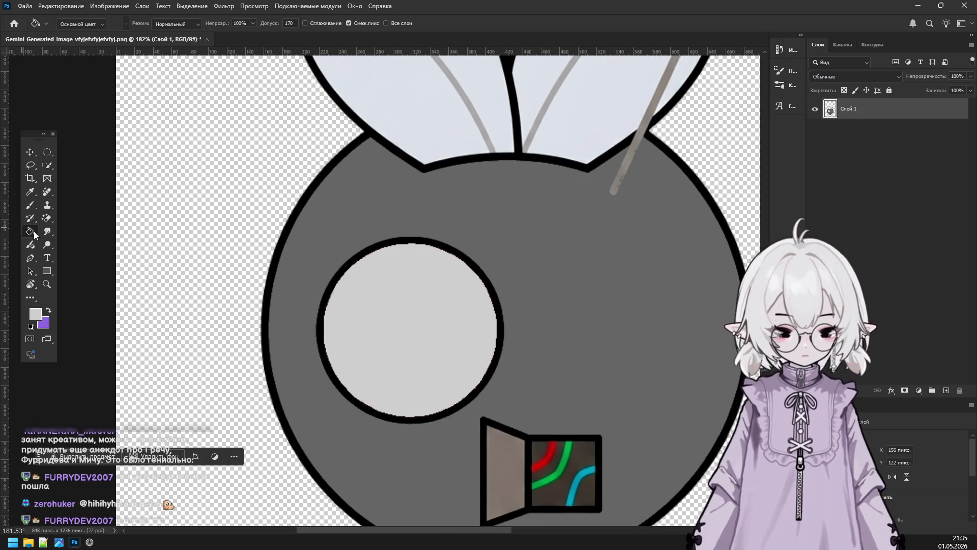
{"action": "left_click", "coordinate": [37, 316]}
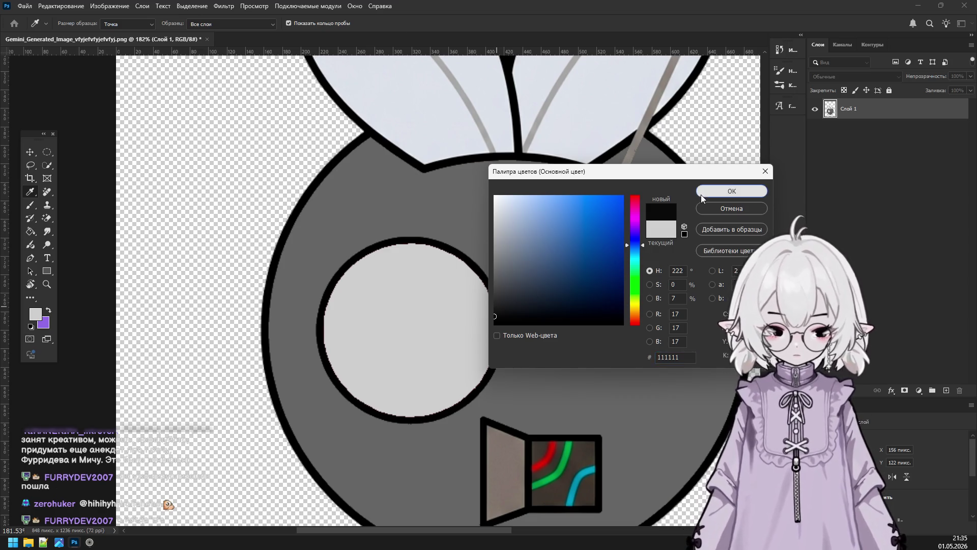
{"action": "left_click", "coordinate": [702, 194]}
Set the Ellipse shape's fill and outline colours.
{"action": "left_click", "coordinate": [49, 273]}
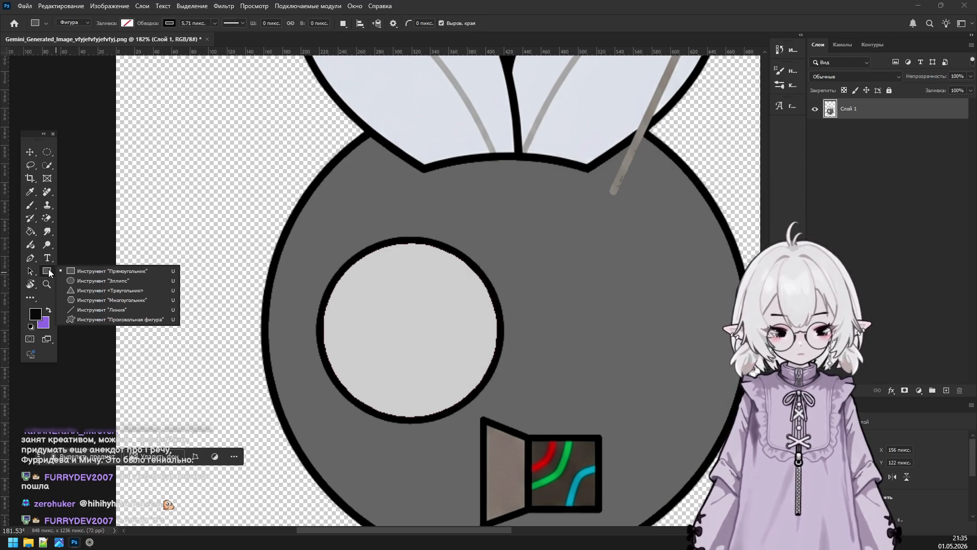
{"action": "left_click", "coordinate": [94, 284]}
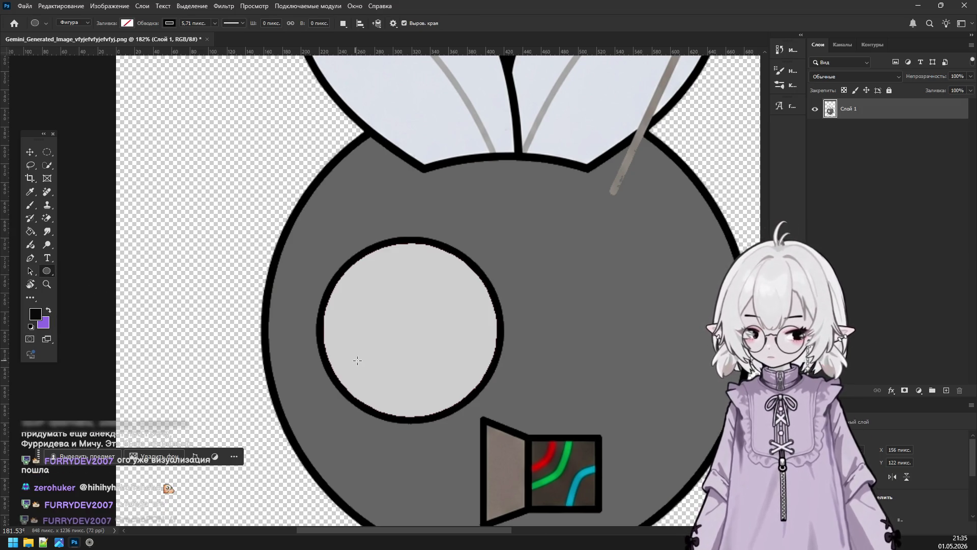
{"action": "left_click", "coordinate": [126, 23]}
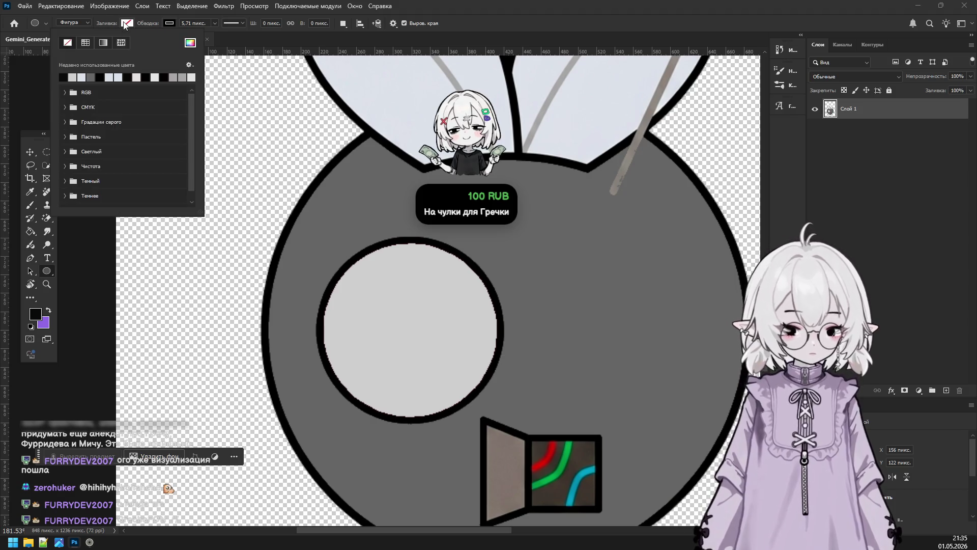
{"action": "left_click", "coordinate": [172, 24]}
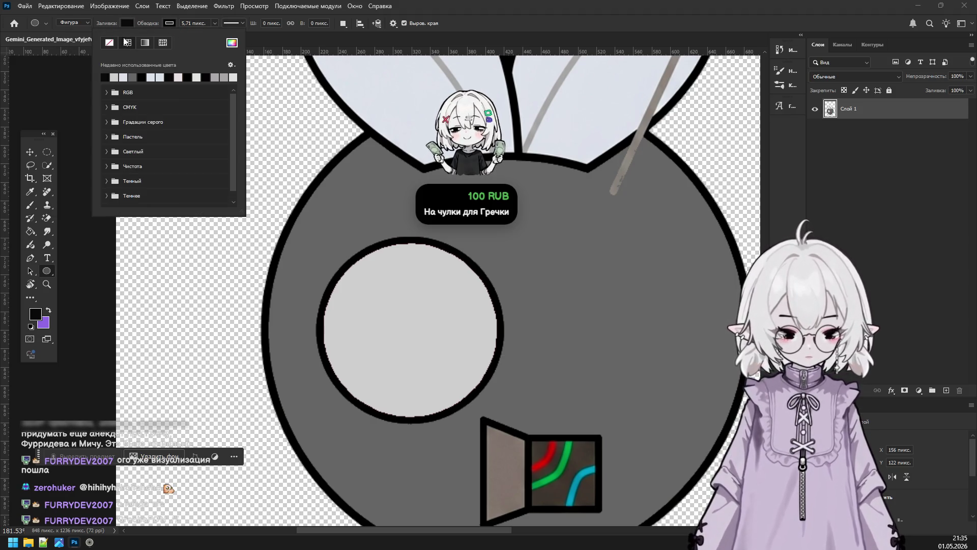
{"action": "left_click", "coordinate": [391, 230]}
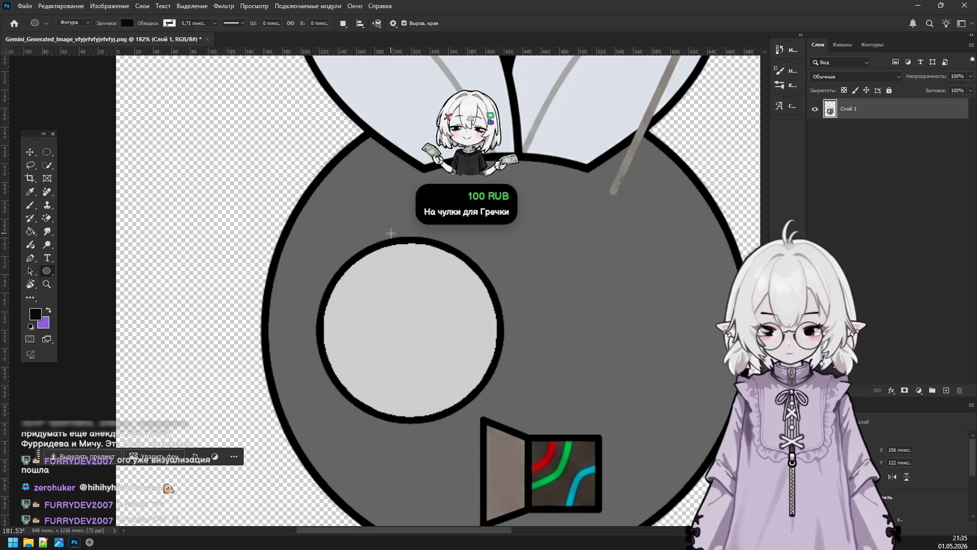
Draw an ellipse inside the fly's eye and size it into a roughly 54×83 oval pupil.
{"action": "left_click_drag", "start_coordinate": [373, 275], "coordinate": [419, 321]}
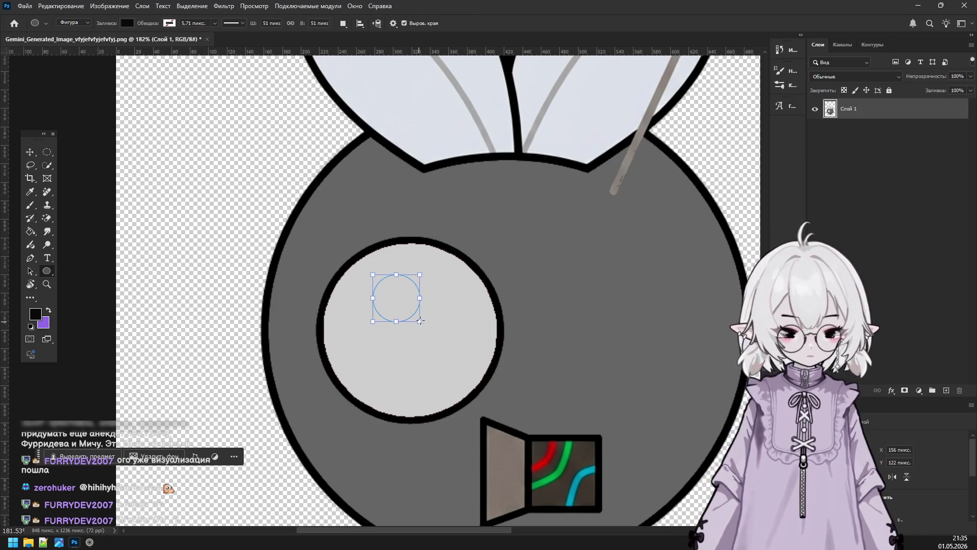
{"action": "left_click_drag", "start_coordinate": [400, 295], "coordinate": [427, 309]}
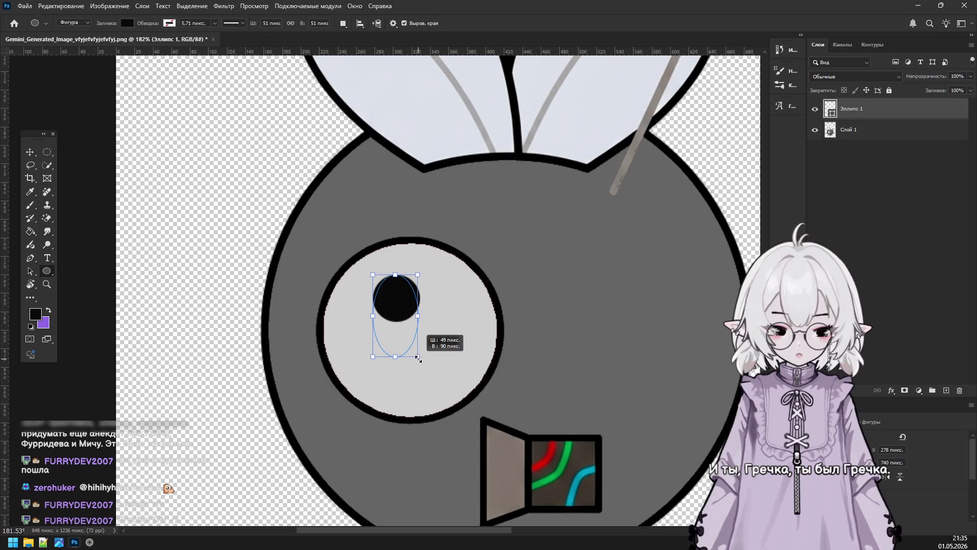
{"action": "left_click_drag", "start_coordinate": [409, 359], "coordinate": [419, 350]}
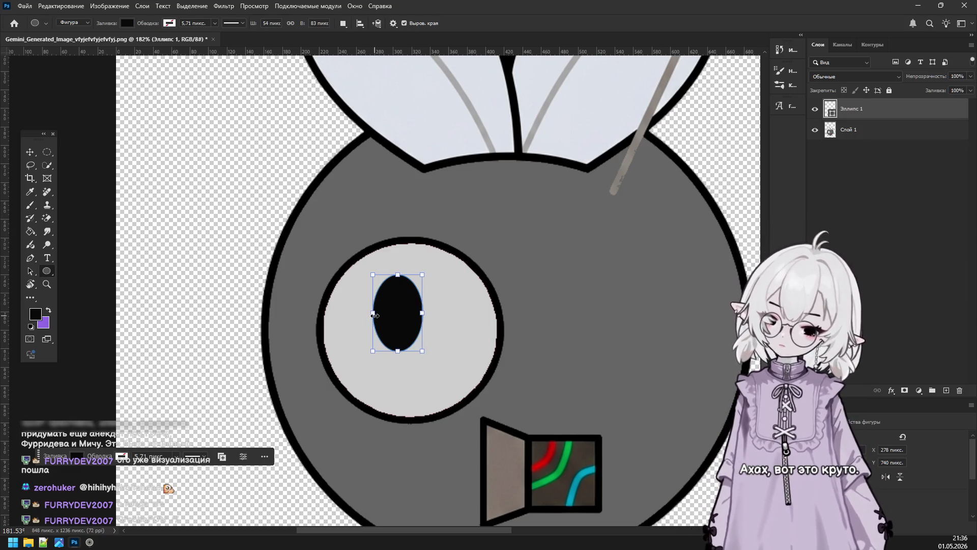
{"action": "left_click_drag", "start_coordinate": [374, 316], "coordinate": [366, 314]}
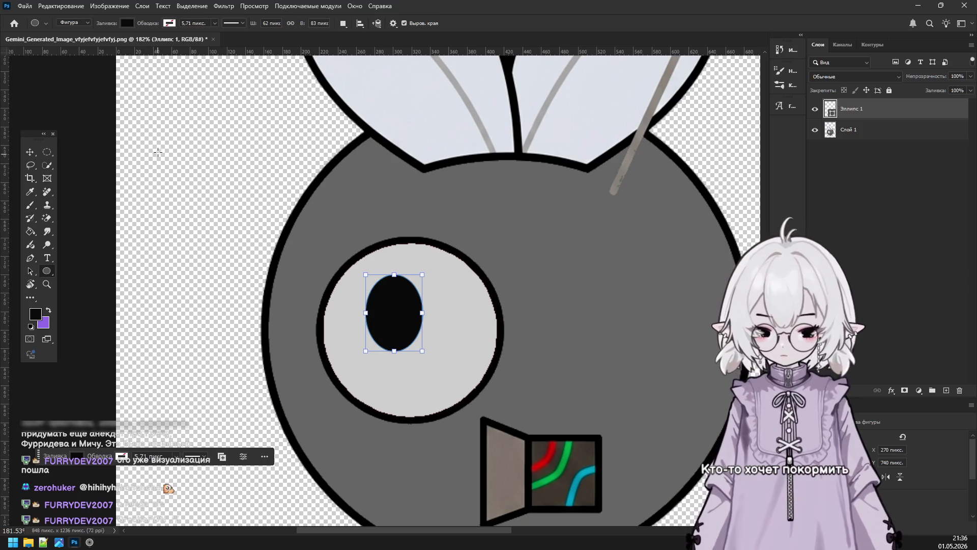
Free Transform the pupil, shrinking it slightly and moving it right and up inside the eye.
{"action": "key", "text": "v"}
{"action": "key", "text": "ctrl+t"}
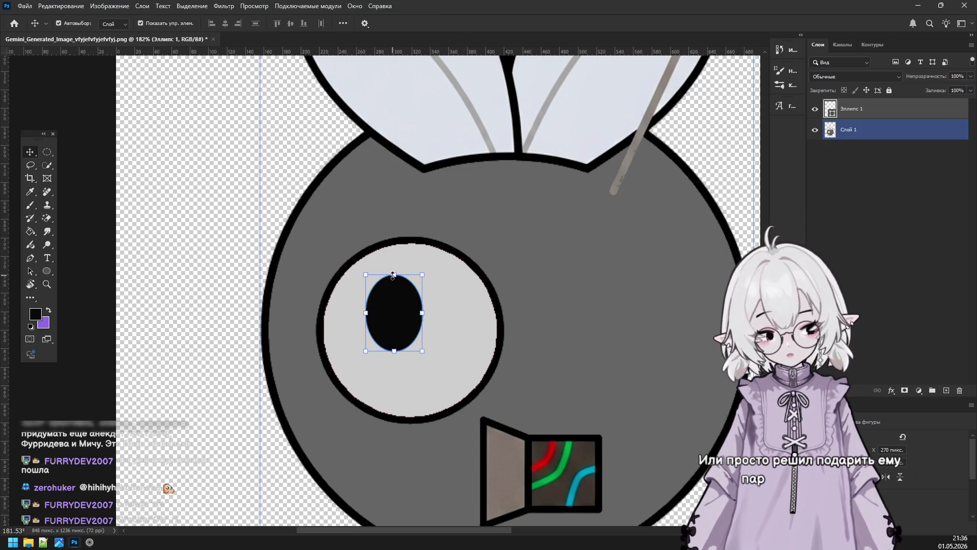
{"action": "left_click_drag", "start_coordinate": [394, 275], "coordinate": [390, 279]}
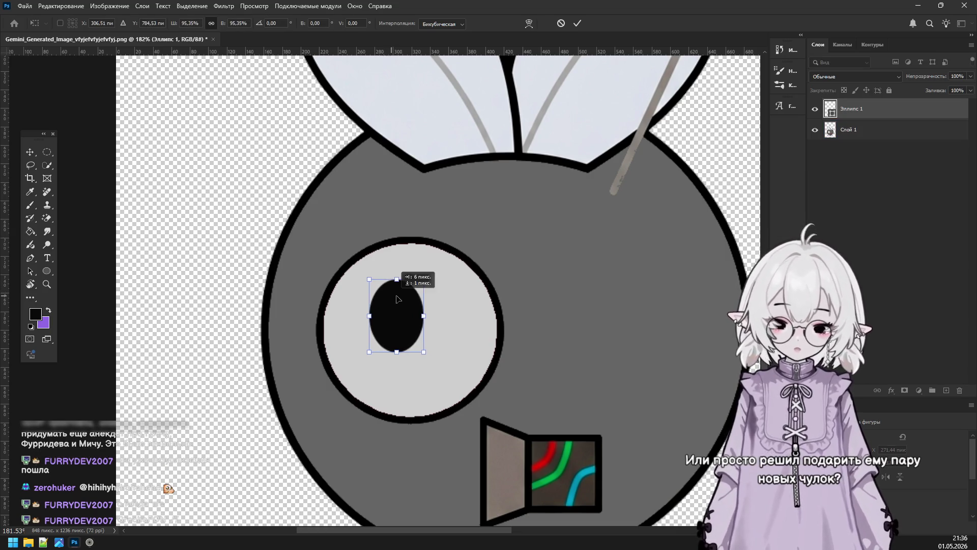
{"action": "left_click_drag", "start_coordinate": [394, 315], "coordinate": [435, 308]}
{"action": "scroll", "coordinate": [533, 294], "scroll_direction": "down", "scroll_amount": 1}
{"action": "scroll", "coordinate": [533, 294], "scroll_direction": "down", "scroll_amount": 5}
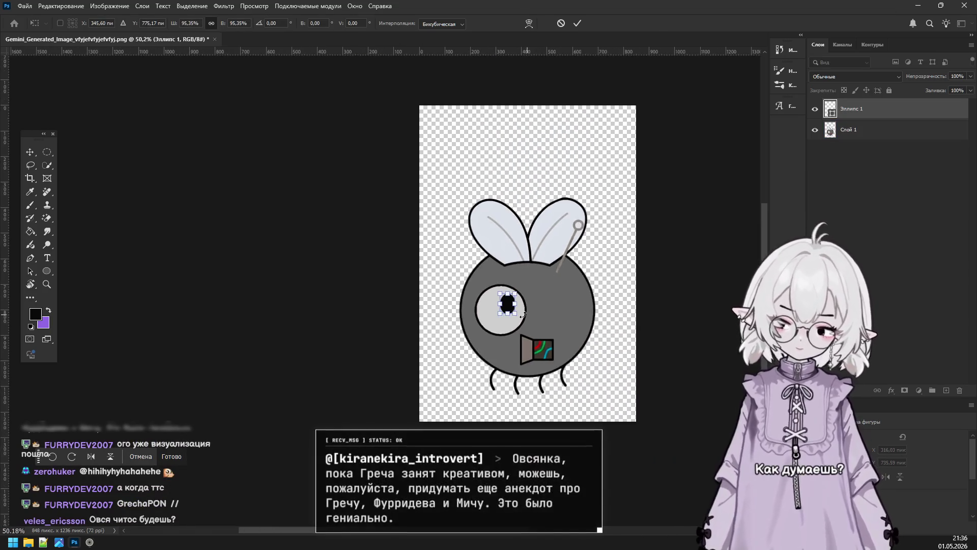
{"action": "scroll", "coordinate": [458, 296], "scroll_direction": "up", "scroll_amount": 4}
{"action": "left_click", "coordinate": [46, 153]}
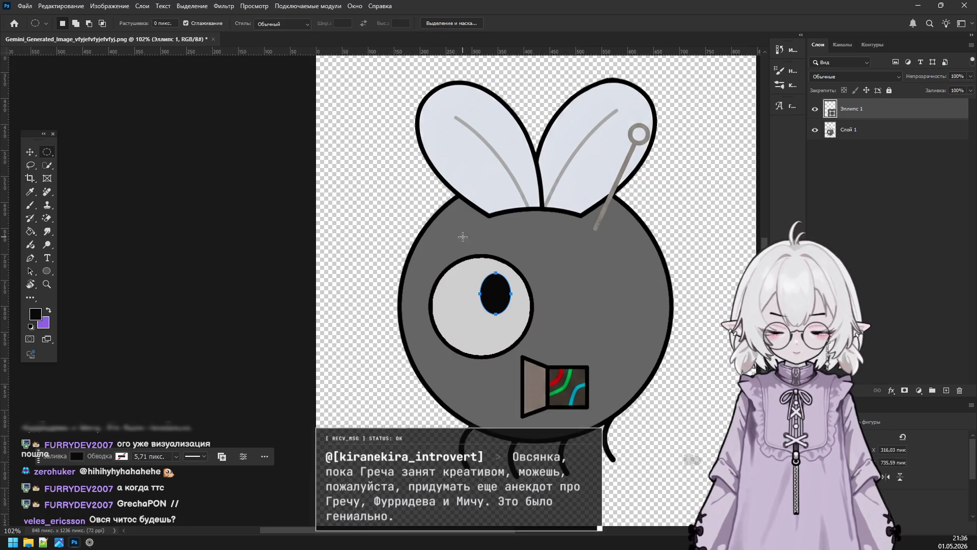
{"action": "scroll", "coordinate": [574, 298], "scroll_direction": "down", "scroll_amount": 2}
{"action": "scroll", "coordinate": [574, 297], "scroll_direction": "up", "scroll_amount": 2}
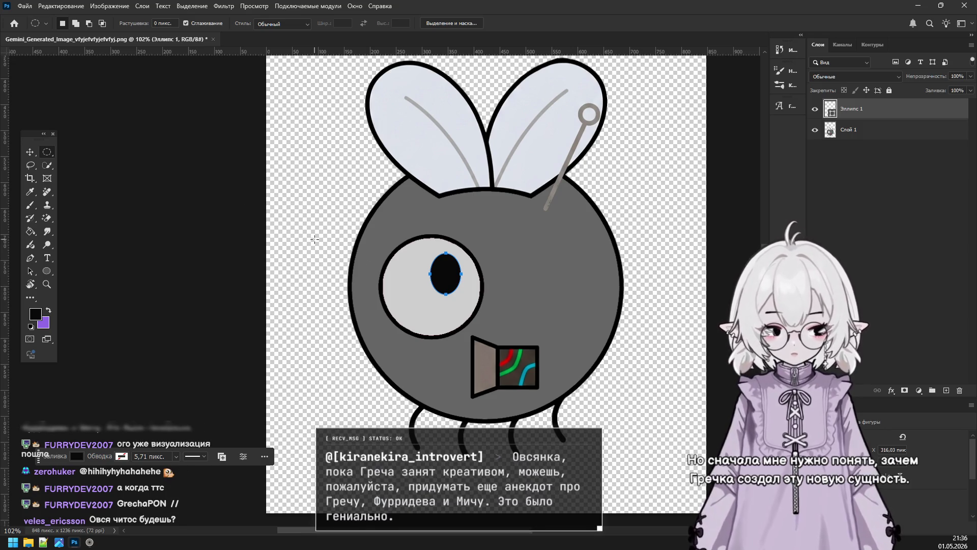
Deselect, then select the Эллипс 1 pupil layer in the Layers panel.
{"action": "left_click", "coordinate": [845, 221]}
{"action": "scroll", "coordinate": [635, 246], "scroll_direction": "down", "scroll_amount": 1}
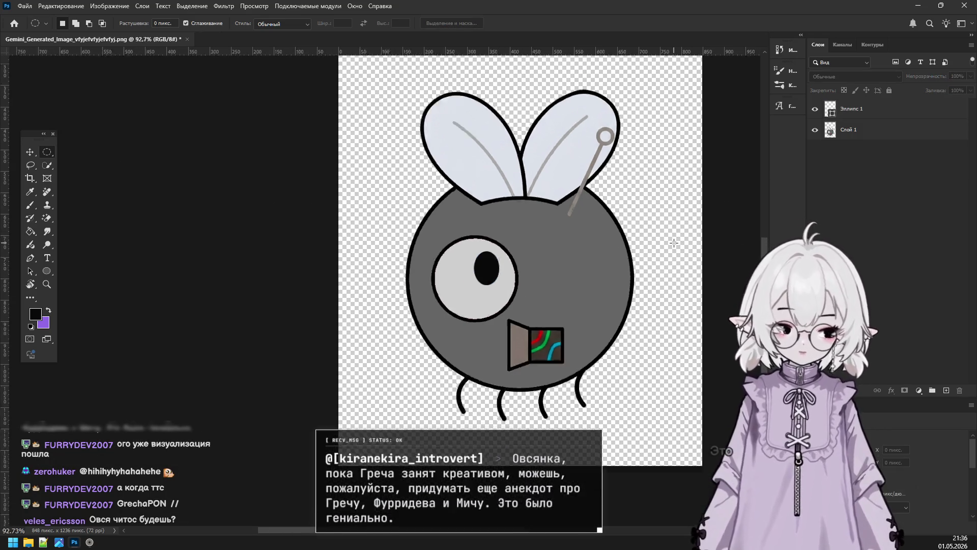
{"action": "scroll", "coordinate": [635, 246], "scroll_direction": "down", "scroll_amount": 1}
{"action": "scroll", "coordinate": [634, 246], "scroll_direction": "up", "scroll_amount": 2}
{"action": "scroll", "coordinate": [635, 246], "scroll_direction": "up", "scroll_amount": 1}
{"action": "scroll", "coordinate": [626, 213], "scroll_direction": "down", "scroll_amount": 2}
{"action": "scroll", "coordinate": [616, 173], "scroll_direction": "up", "scroll_amount": 1}
{"action": "scroll", "coordinate": [606, 132], "scroll_direction": "down", "scroll_amount": 2}
{"action": "scroll", "coordinate": [598, 102], "scroll_direction": "up", "scroll_amount": 1}
{"action": "scroll", "coordinate": [598, 101], "scroll_direction": "up", "scroll_amount": 2}
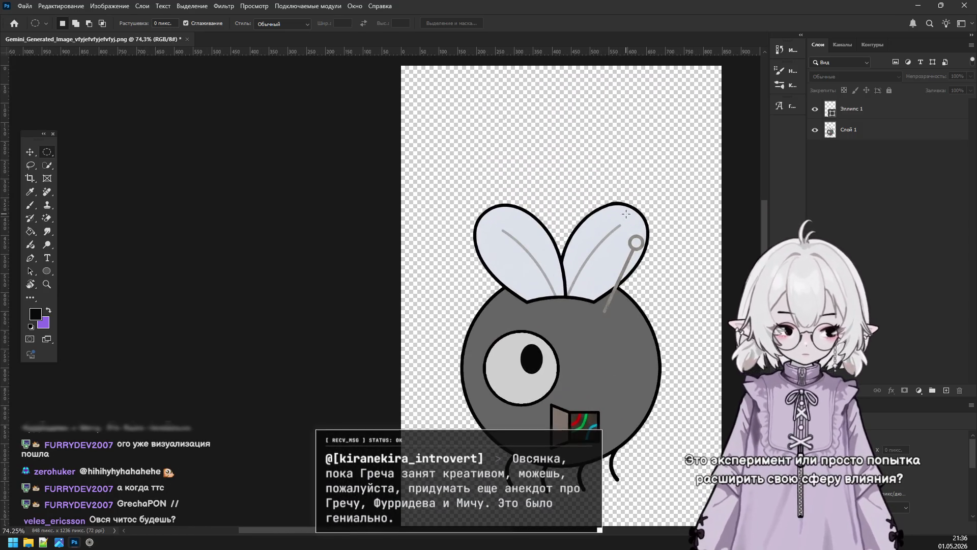
{"action": "left_click", "coordinate": [859, 114]}
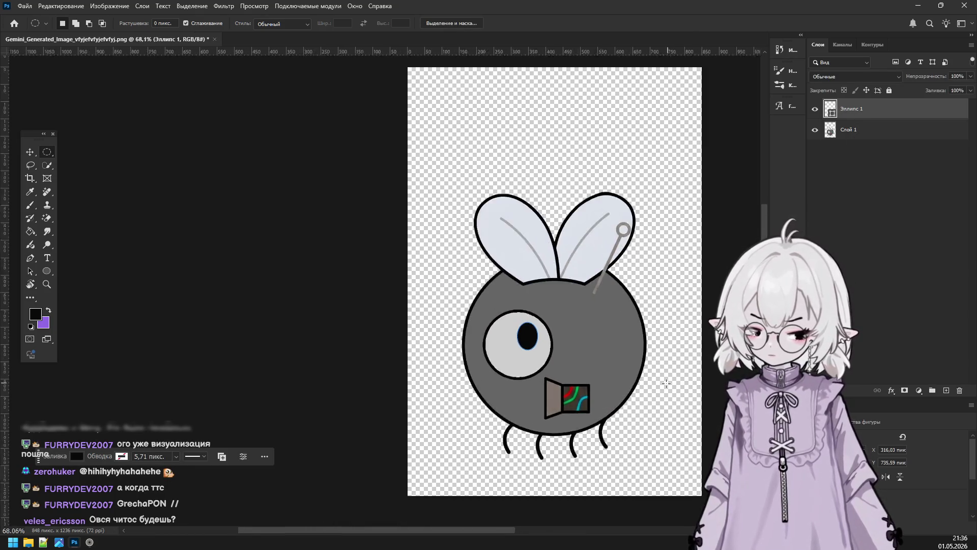
{"action": "scroll", "coordinate": [692, 428], "scroll_direction": "up", "scroll_amount": 2}
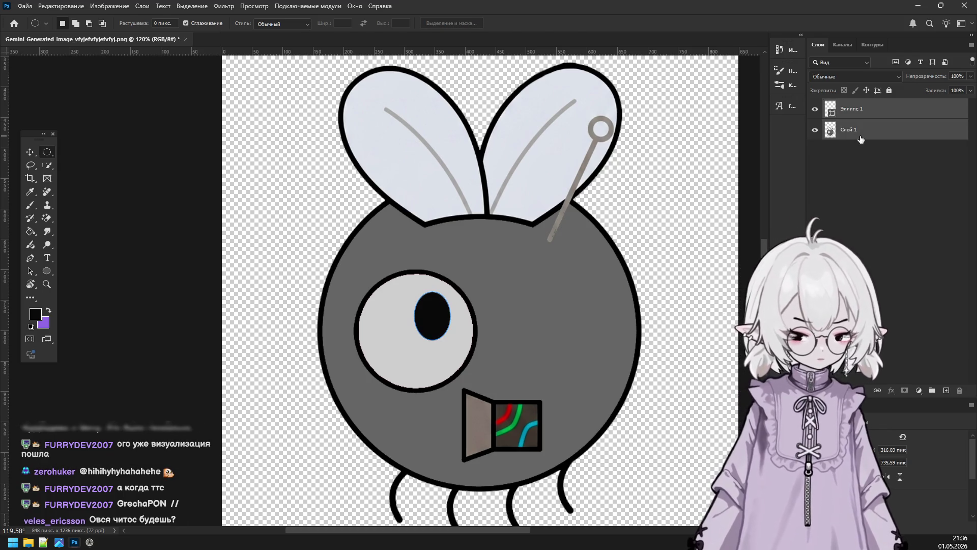
Rasterize the Эллипс 1 shape layer into a pixel layer.
{"action": "right_click", "coordinate": [847, 129]}
{"action": "left_click", "coordinate": [876, 193]}
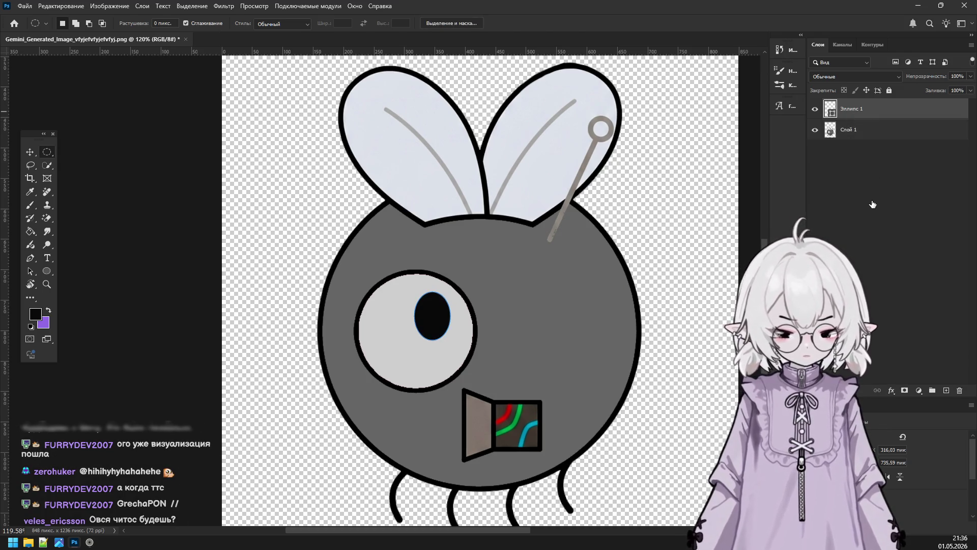
{"action": "left_click", "coordinate": [850, 115]}
{"action": "right_click", "coordinate": [850, 115]}
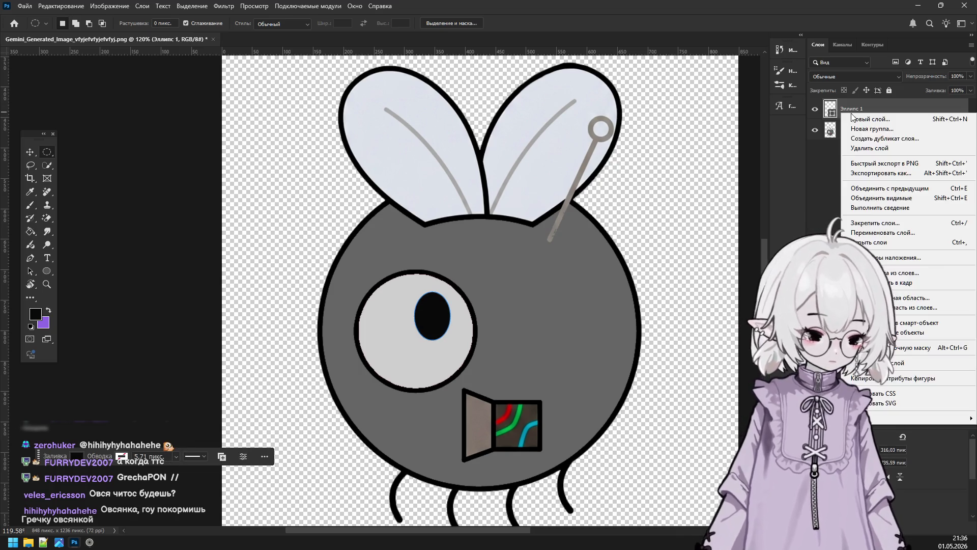
{"action": "left_click", "coordinate": [895, 342]}
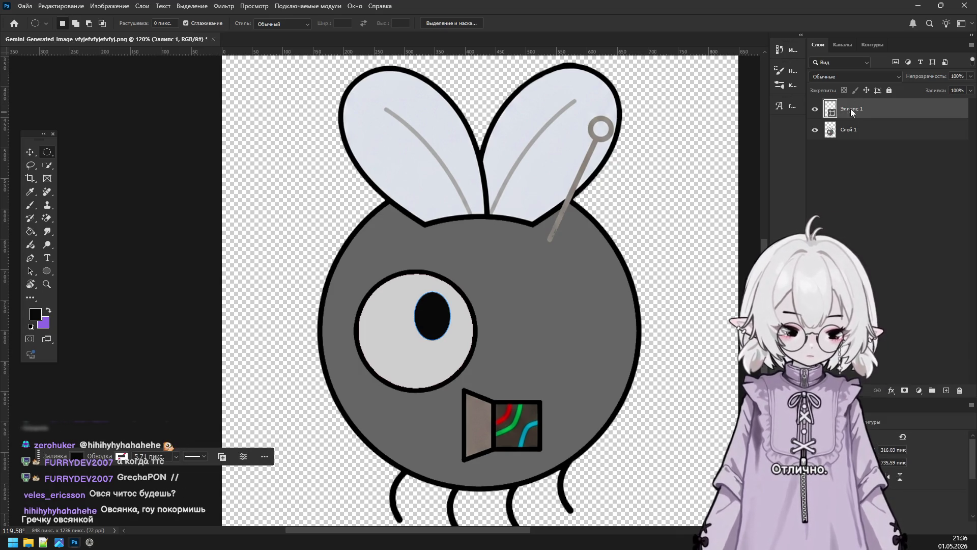
{"action": "right_click", "coordinate": [843, 110]}
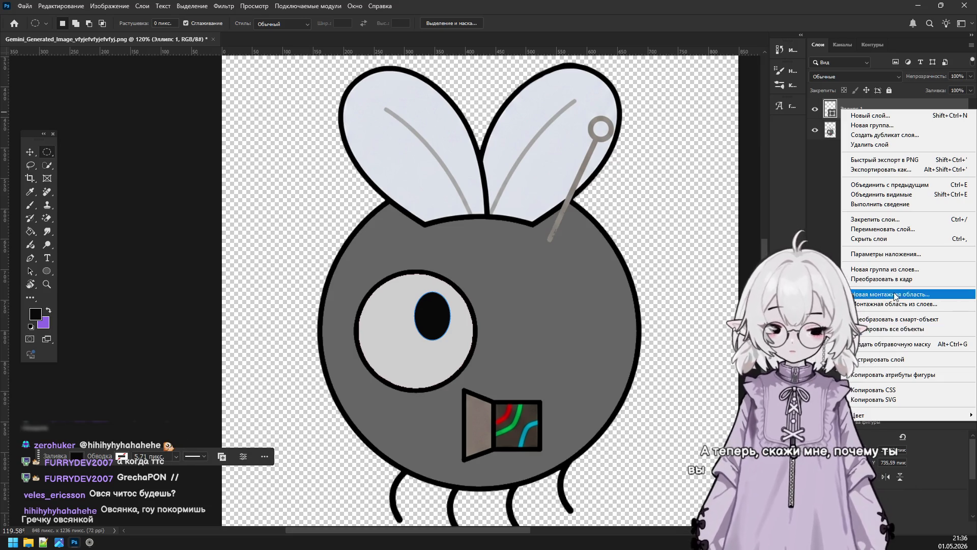
{"action": "left_click", "coordinate": [884, 360]}
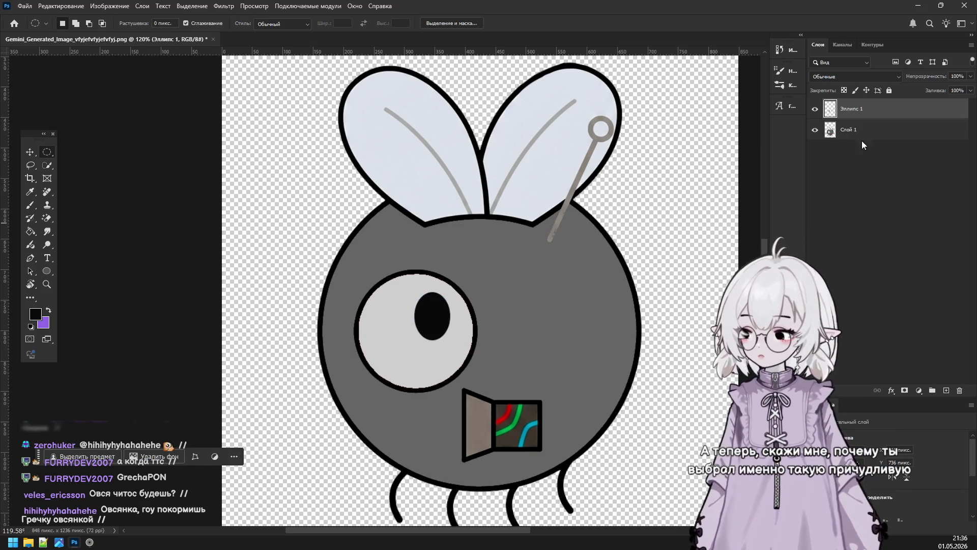
Rename the rasterized pupil layer to 'глаз'.
{"action": "double_click", "coordinate": [853, 108]}
{"action": "key", "text": "BackSpace"}
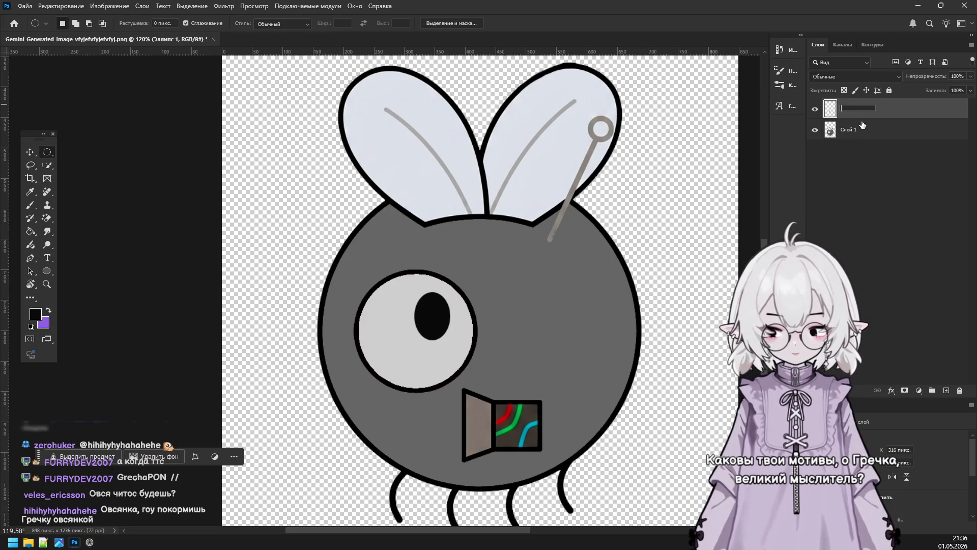
{"action": "type", "text": "глаз"}
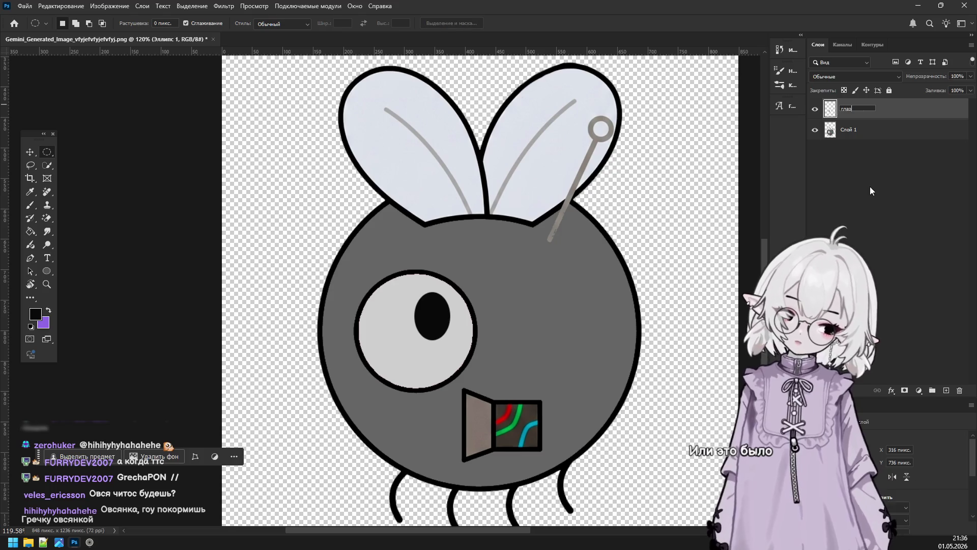
{"action": "left_click", "coordinate": [870, 187]}
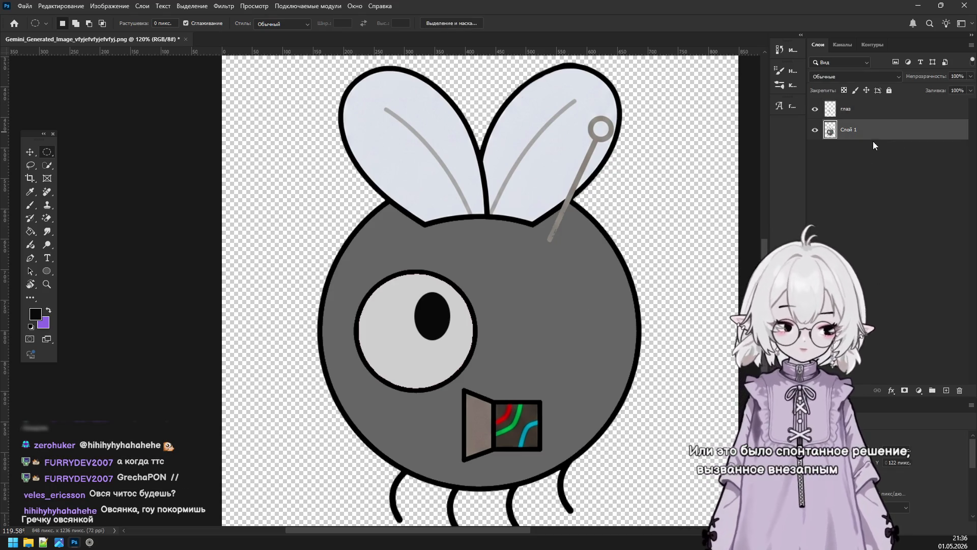
{"action": "right_click", "coordinate": [876, 141]}
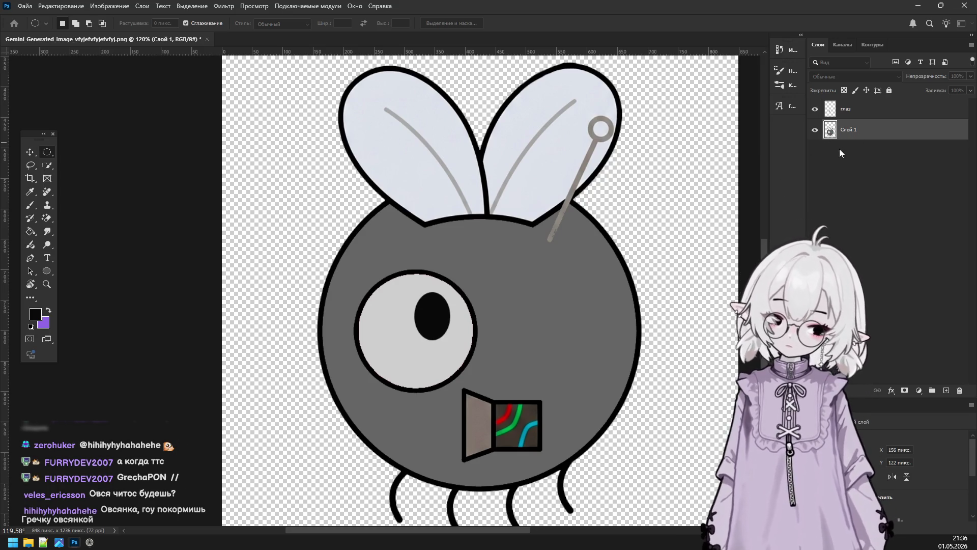
Duplicate Слой 1, copy a round area around the eye to a new layer, and hide the duplicate.
{"action": "key", "text": "ctrl+j"}
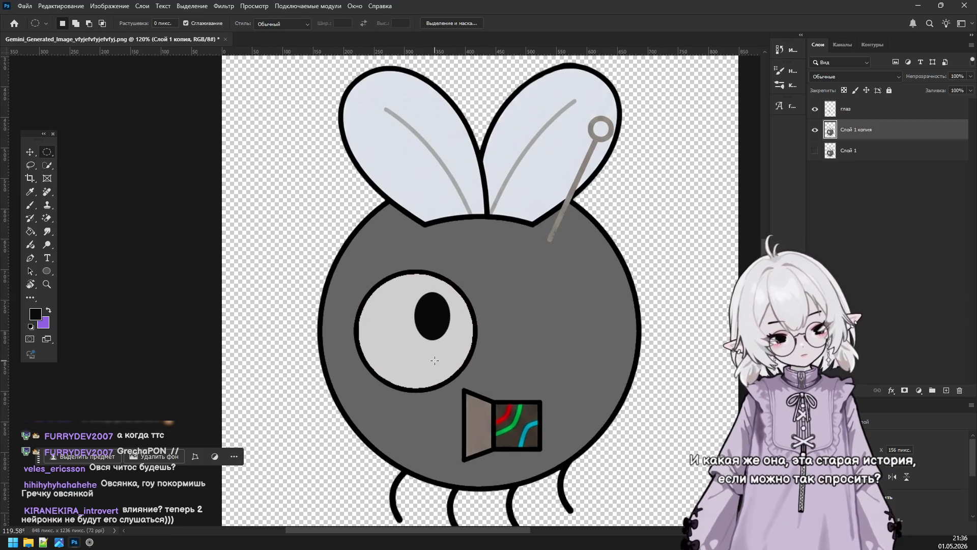
{"action": "scroll", "coordinate": [435, 360], "scroll_direction": "up", "scroll_amount": 5}
{"action": "mouse_move", "coordinate": [291, 221]}
{"action": "left_mouse_down"}
{"action": "mouse_move", "coordinate": [300, 206]}
{"action": "mouse_move", "coordinate": [520, 428]}
{"action": "left_mouse_up"}
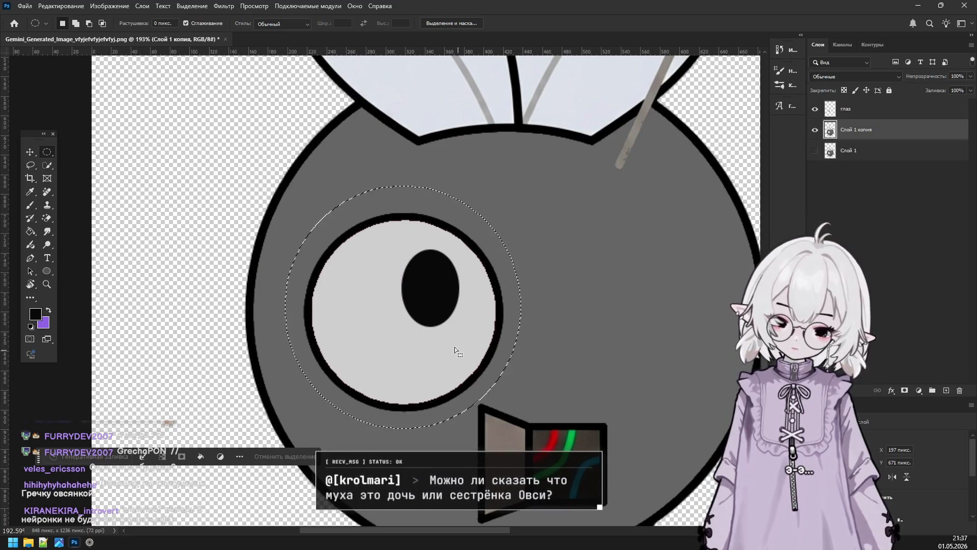
{"action": "right_click", "coordinate": [457, 349]}
{"action": "key", "text": "Escape"}
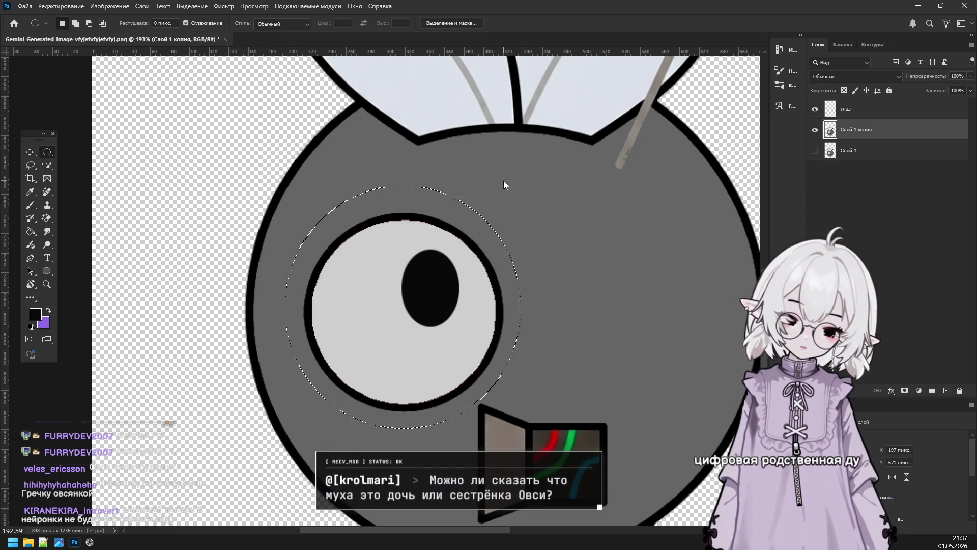
{"action": "key", "text": "ctrl+j"}
{"action": "left_click", "coordinate": [815, 150]}
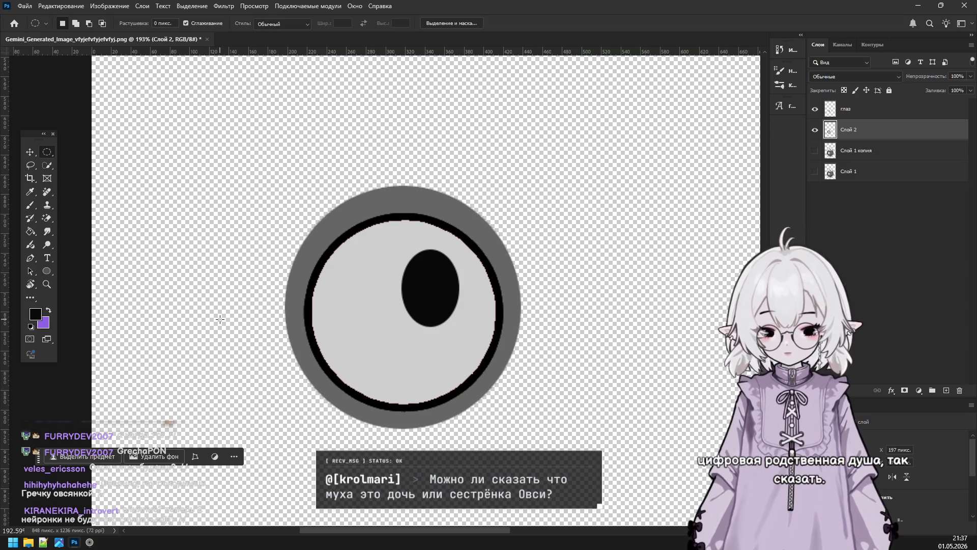
Magic-erase the grey ring around the eye and show the grey robot head layer again.
{"action": "left_click", "coordinate": [50, 218]}
{"action": "left_click", "coordinate": [72, 238]}
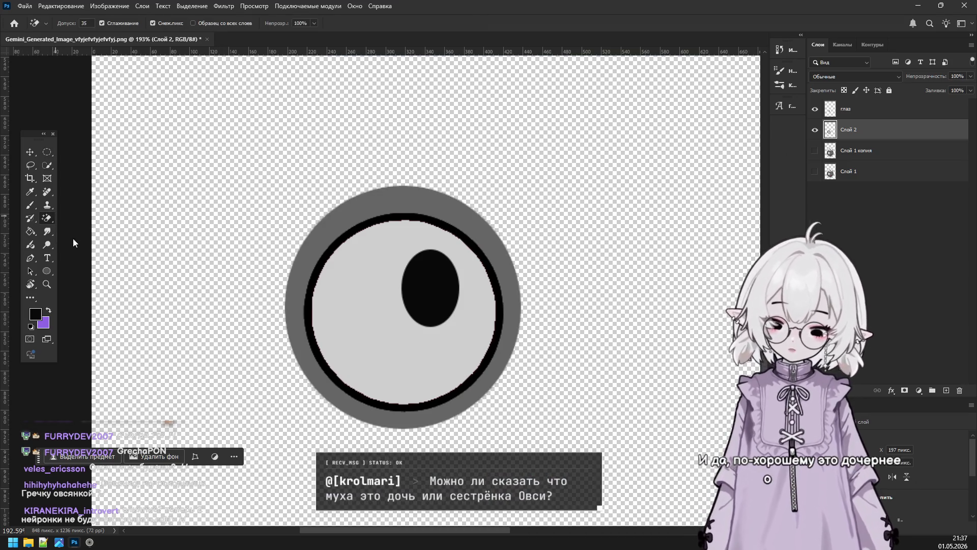
{"action": "left_click", "coordinate": [324, 224]}
{"action": "key", "text": "ctrl+z"}
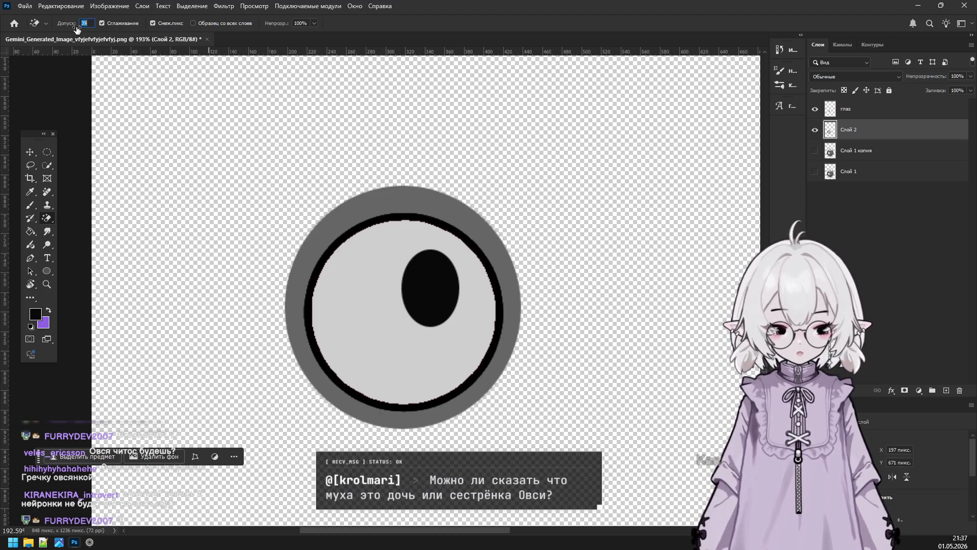
{"action": "left_click", "coordinate": [350, 202]}
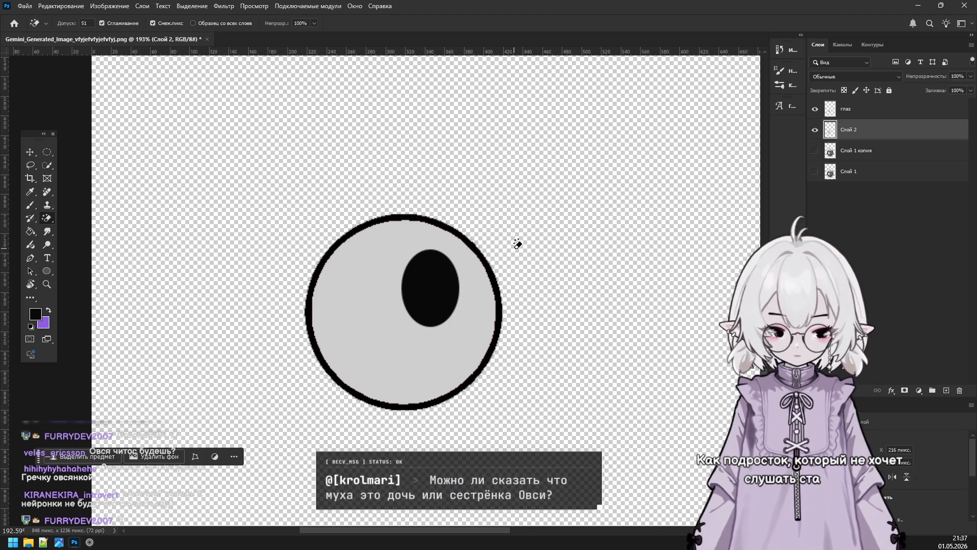
{"action": "left_click", "coordinate": [816, 151]}
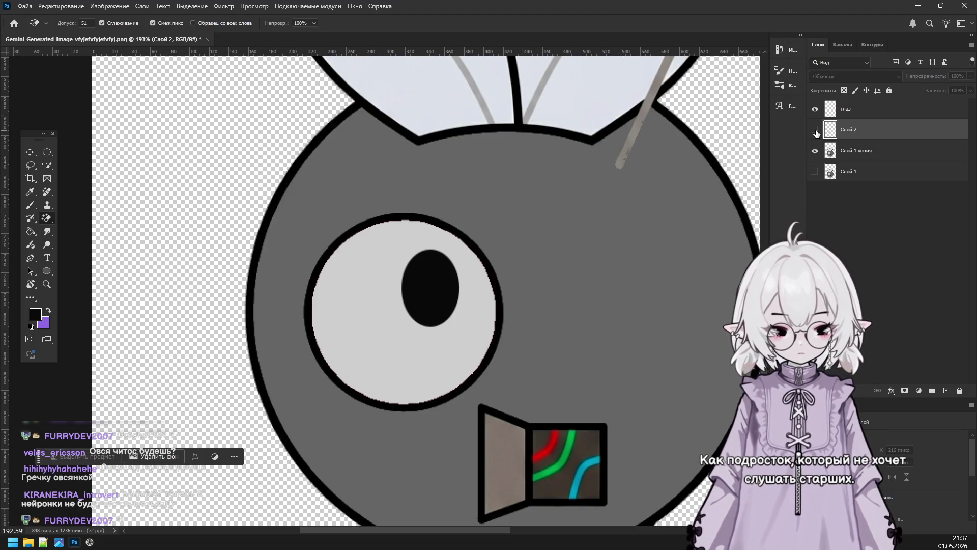
On Слой 1 копия, switch to the regular Eraser and erase part of the eye's left outline.
{"action": "left_click", "coordinate": [851, 152]}
{"action": "right_click", "coordinate": [47, 219]}
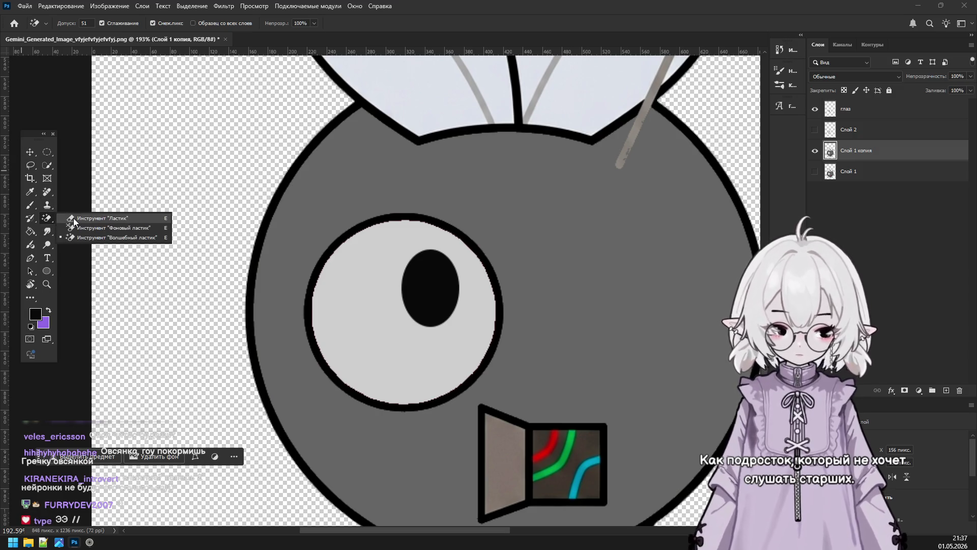
{"action": "left_click", "coordinate": [86, 217]}
{"action": "left_click_drag", "start_coordinate": [319, 262], "coordinate": [306, 333]}
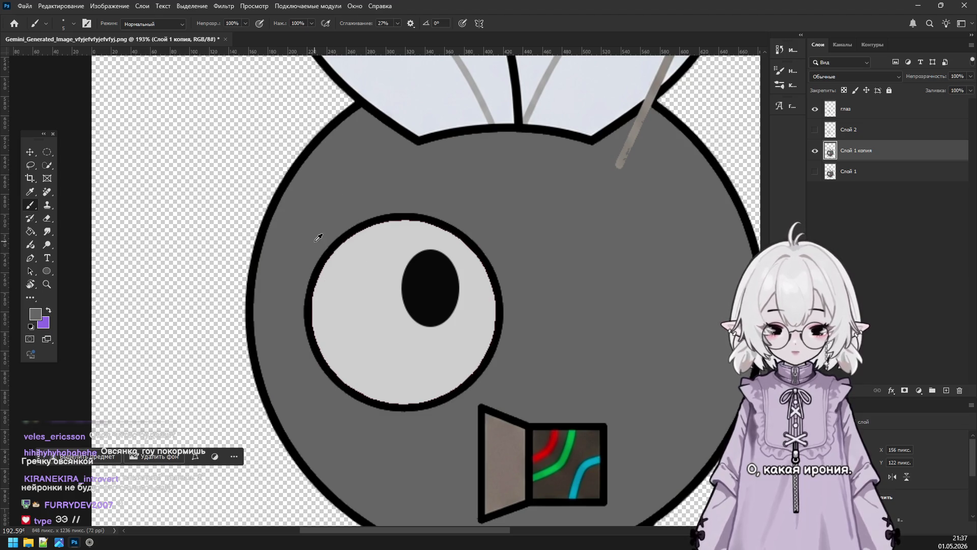
Paint grey over the body's eye with a 28 px brush, then show Слой 2 again.
{"action": "left_click", "coordinate": [74, 23]}
{"action": "left_click_drag", "start_coordinate": [66, 57], "coordinate": [72, 56]}
{"action": "left_click_drag", "start_coordinate": [453, 231], "coordinate": [392, 402]}
{"action": "left_click_drag", "start_coordinate": [326, 300], "coordinate": [387, 418]}
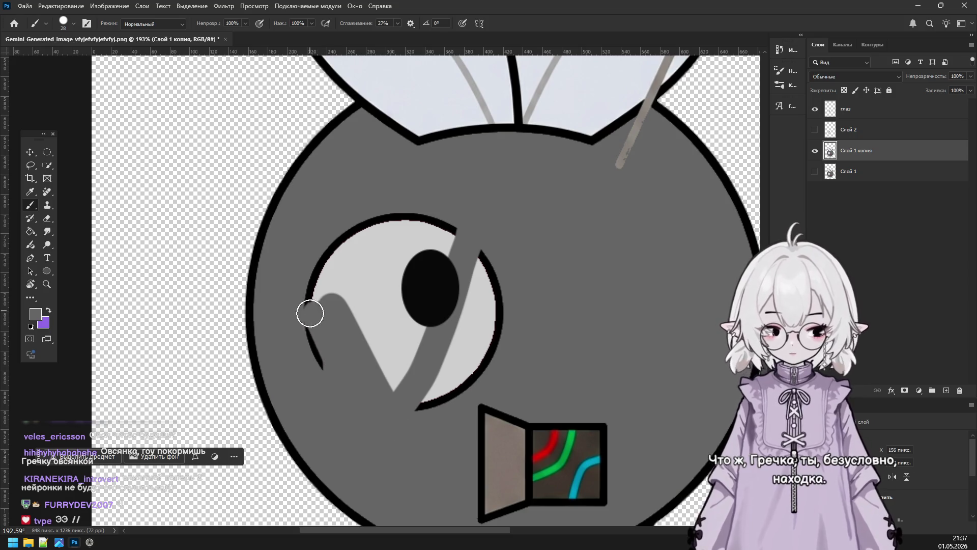
{"action": "left_click_drag", "start_coordinate": [485, 327], "coordinate": [403, 399]}
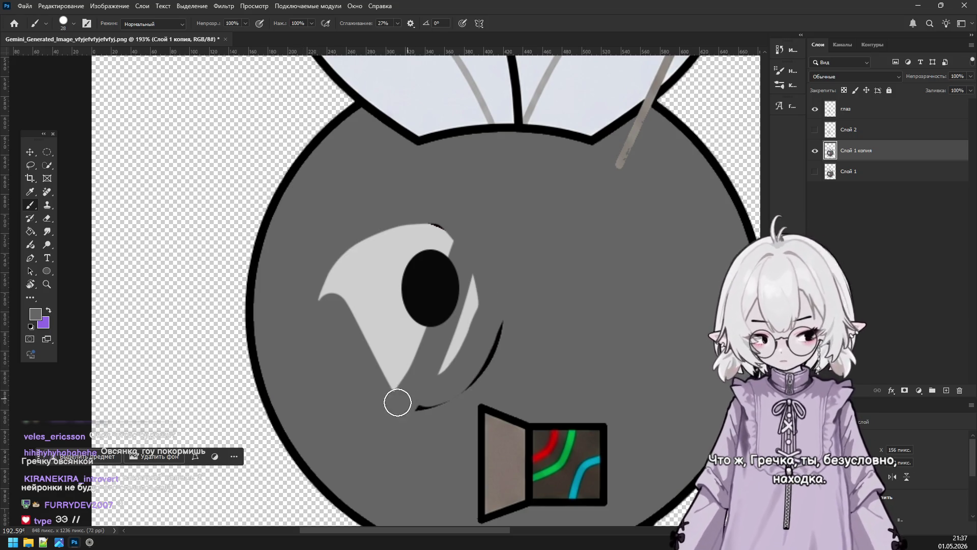
{"action": "left_click_drag", "start_coordinate": [424, 318], "coordinate": [380, 382]}
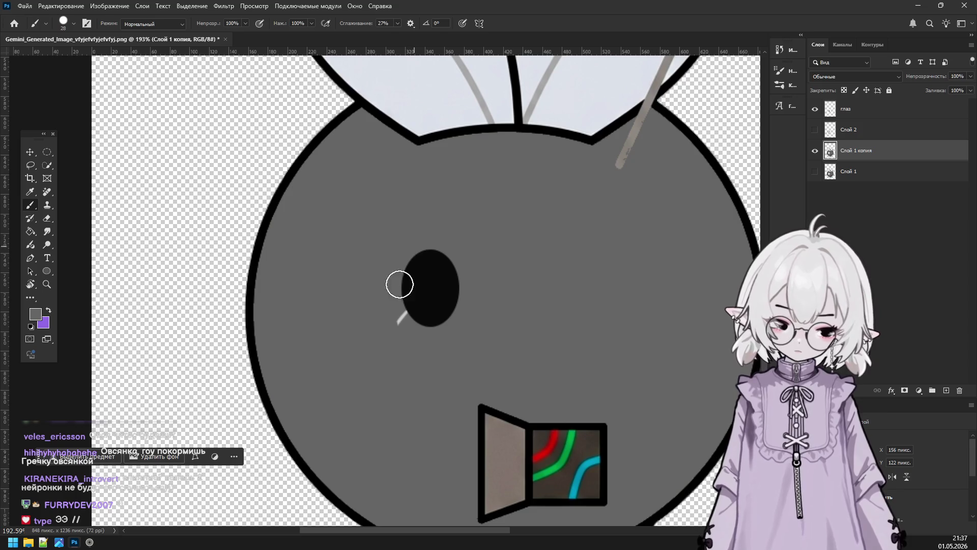
{"action": "left_click", "coordinate": [815, 131]}
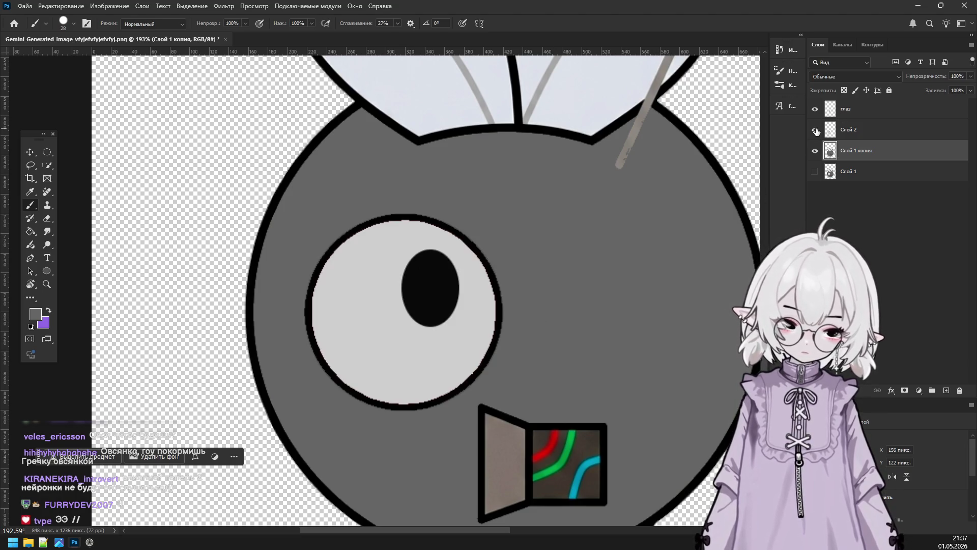
Rename the eye-white layer Слой 2 to белок.
{"action": "double_click", "coordinate": [848, 130]}
{"action": "type", "text": "бе"}
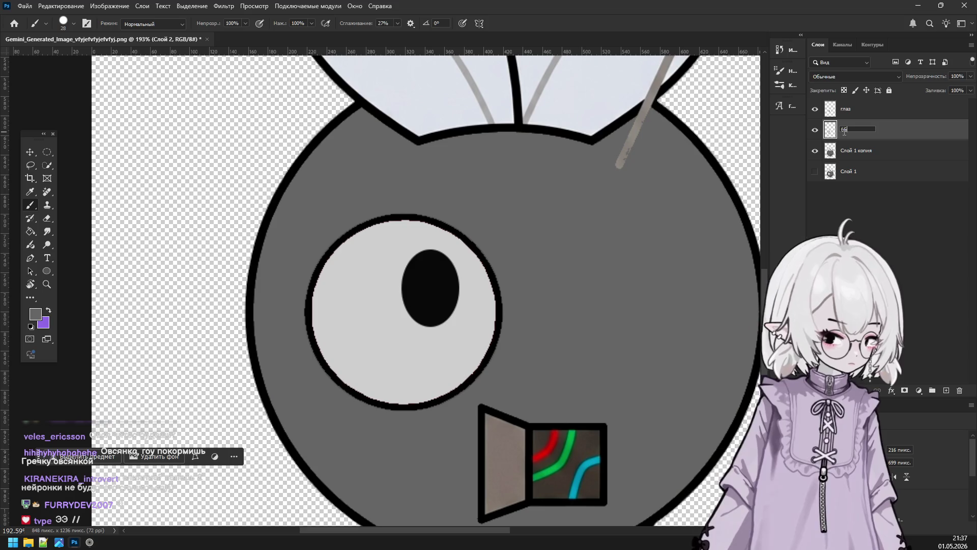
{"action": "type", "text": "лок"}
{"action": "key", "text": "Return"}
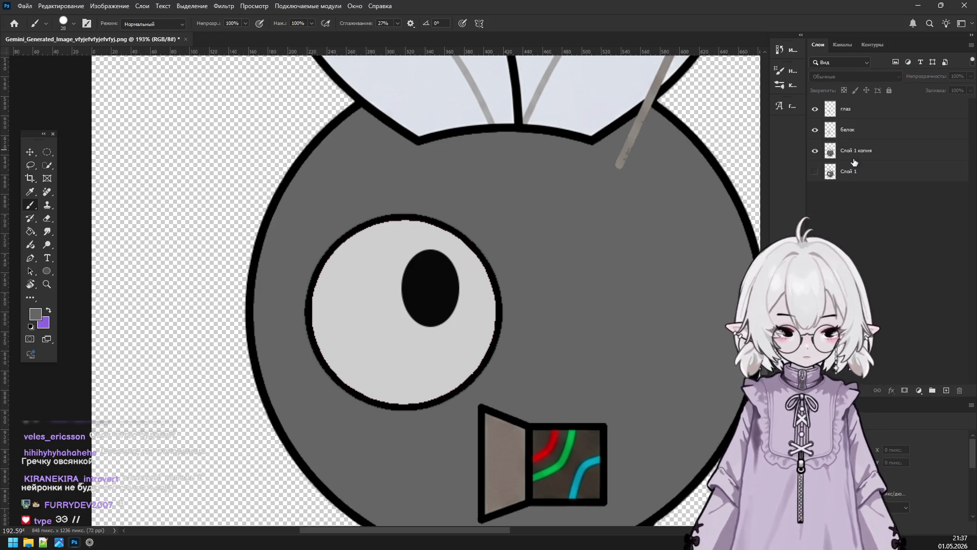
Toggle the Слой 1, Слой 1 копия, белок and глаз layers on and off to compare them.
{"action": "left_click", "coordinate": [814, 171]}
{"action": "left_click", "coordinate": [814, 150]}
{"action": "left_click", "coordinate": [814, 130]}
{"action": "left_click", "coordinate": [814, 109]}
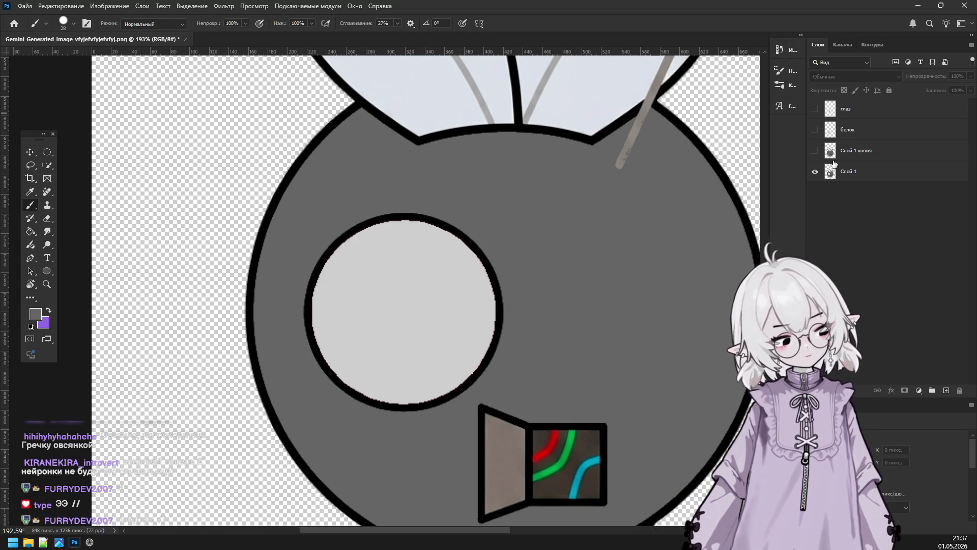
{"action": "left_click", "coordinate": [815, 172]}
{"action": "left_click", "coordinate": [814, 151]}
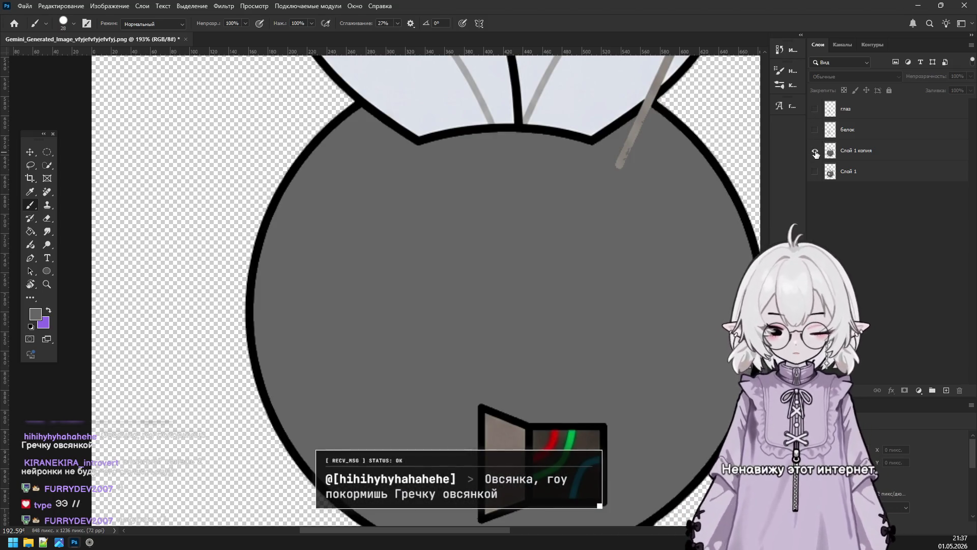
{"action": "left_click", "coordinate": [815, 151]}
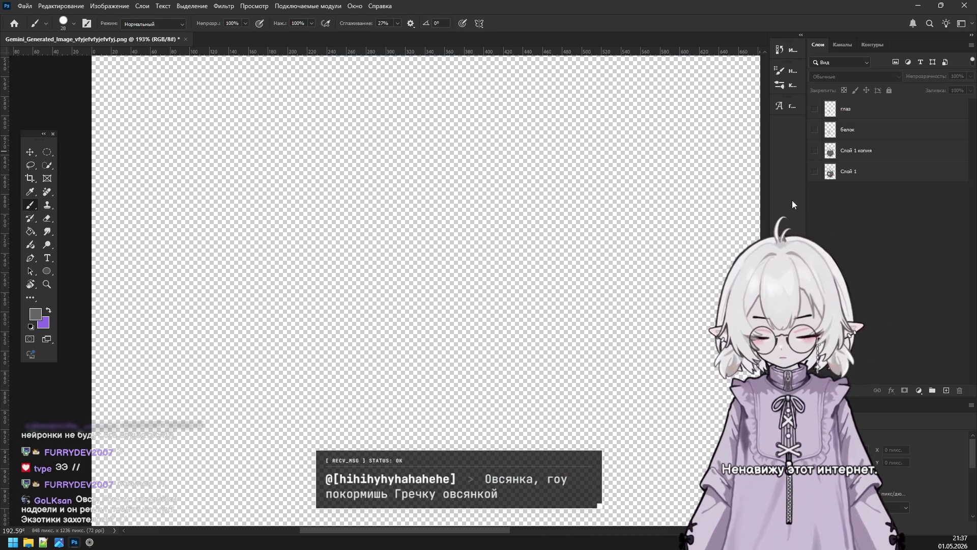
{"action": "left_click", "coordinate": [815, 151]}
{"action": "left_click", "coordinate": [815, 130]}
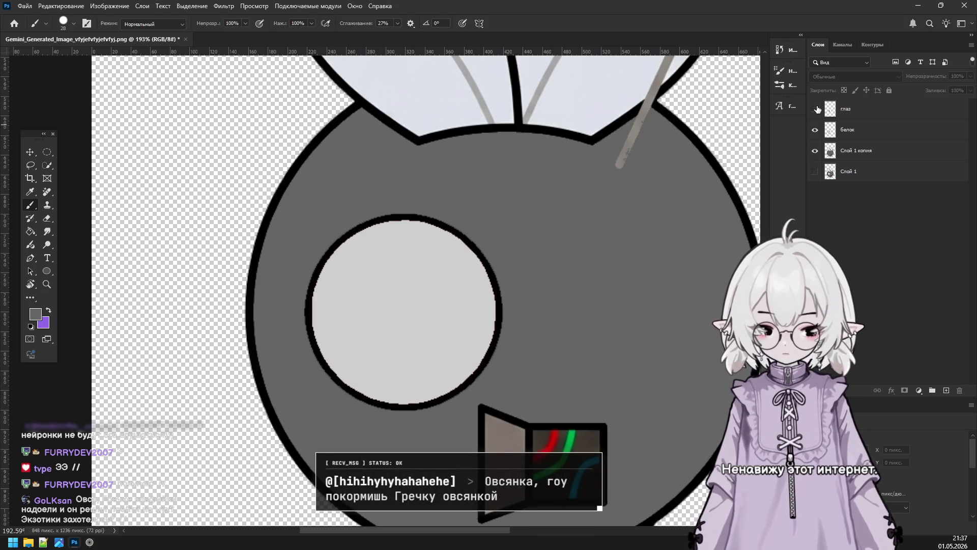
{"action": "left_click", "coordinate": [816, 110]}
{"action": "scroll", "coordinate": [617, 181], "scroll_direction": "down", "scroll_amount": 3}
{"action": "scroll", "coordinate": [613, 212], "scroll_direction": "down", "scroll_amount": 2}
{"action": "scroll", "coordinate": [604, 267], "scroll_direction": "up", "scroll_amount": 3}
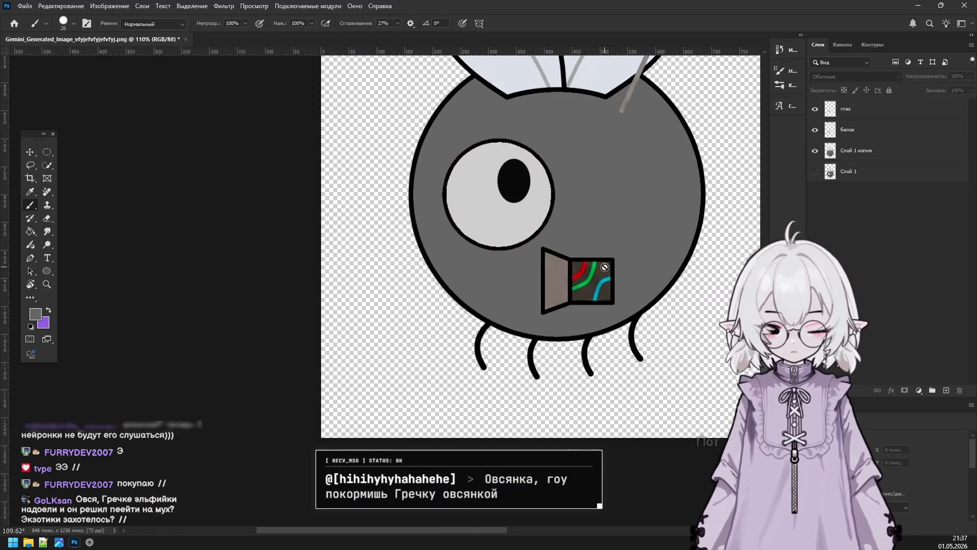
{"action": "scroll", "coordinate": [605, 267], "scroll_direction": "up", "scroll_amount": 2}
{"action": "left_click", "coordinate": [815, 151]}
{"action": "left_click", "coordinate": [814, 151]}
Duplicate Слой 1 копия as Слой 1 копия 2 and hide the original.
{"action": "right_click", "coordinate": [846, 156]}
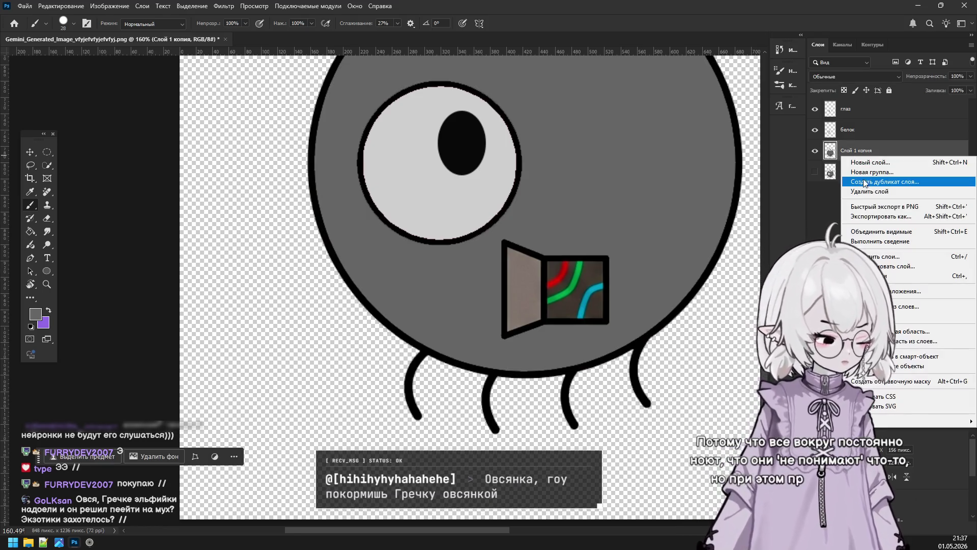
{"action": "left_click", "coordinate": [652, 170]}
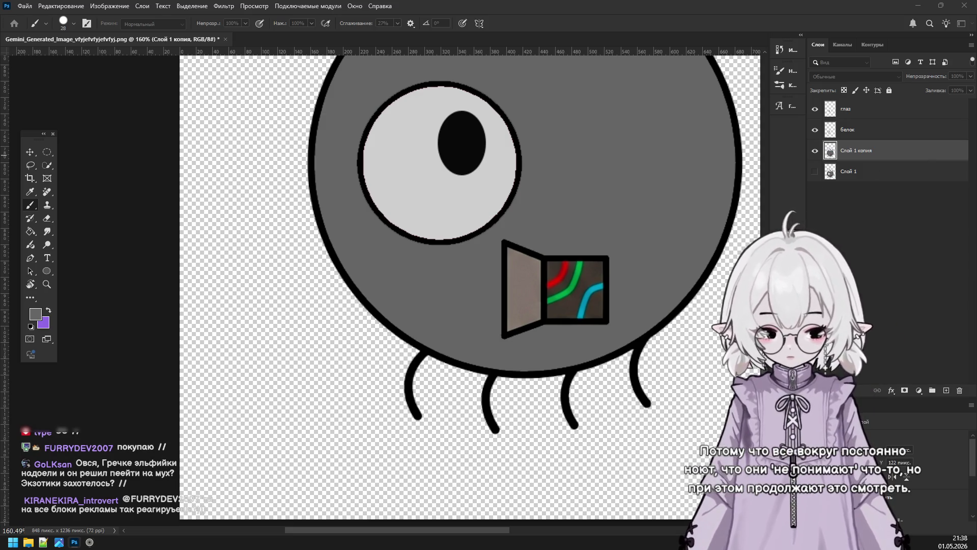
{"action": "left_click_drag", "start_coordinate": [673, 192], "coordinate": [351, 167]}
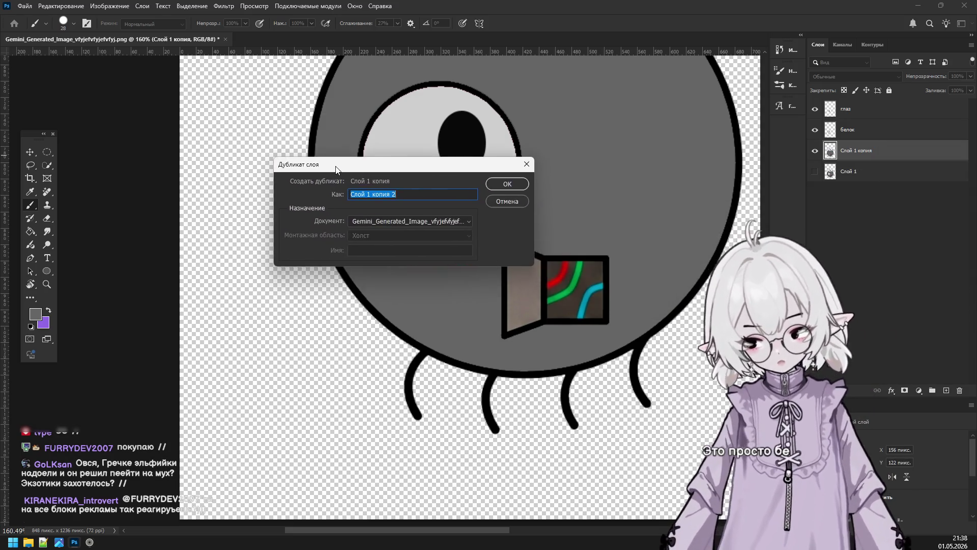
{"action": "left_click", "coordinate": [519, 182]}
{"action": "left_click", "coordinate": [823, 175]}
{"action": "left_click", "coordinate": [815, 172]}
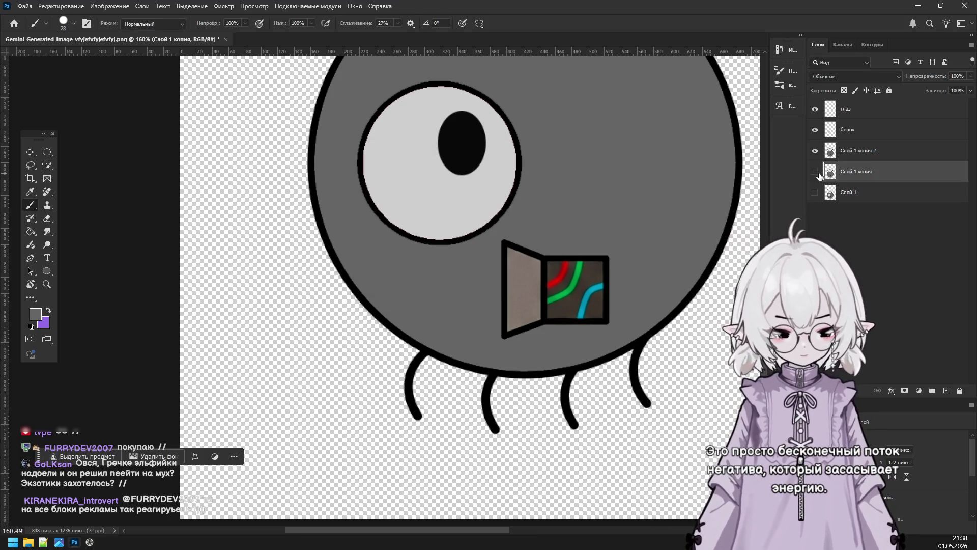
{"action": "left_click", "coordinate": [48, 151]}
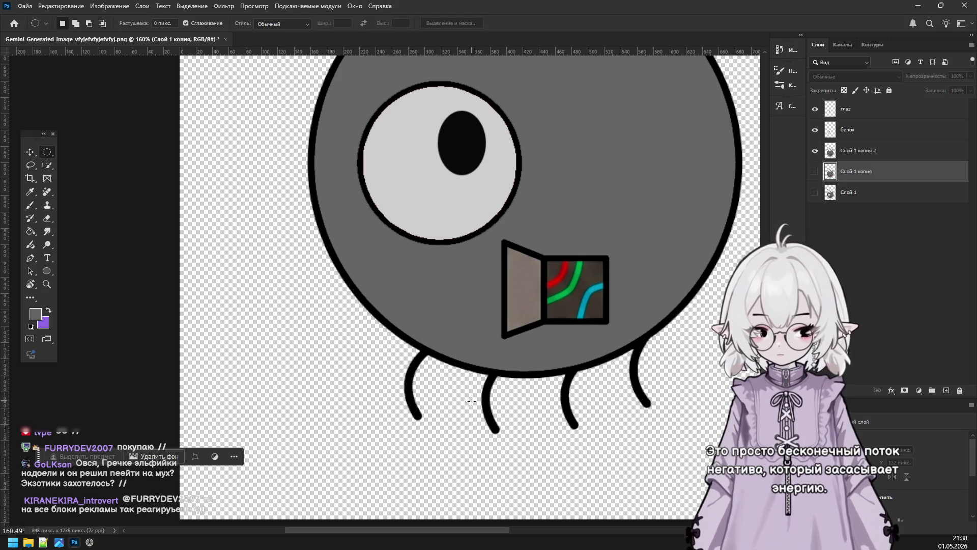
Copy an oval selection around the legs to a new layer, hiding the Слой 1 копия 2 body.
{"action": "left_click_drag", "start_coordinate": [365, 329], "coordinate": [697, 426]}
{"action": "left_click", "coordinate": [534, 419]}
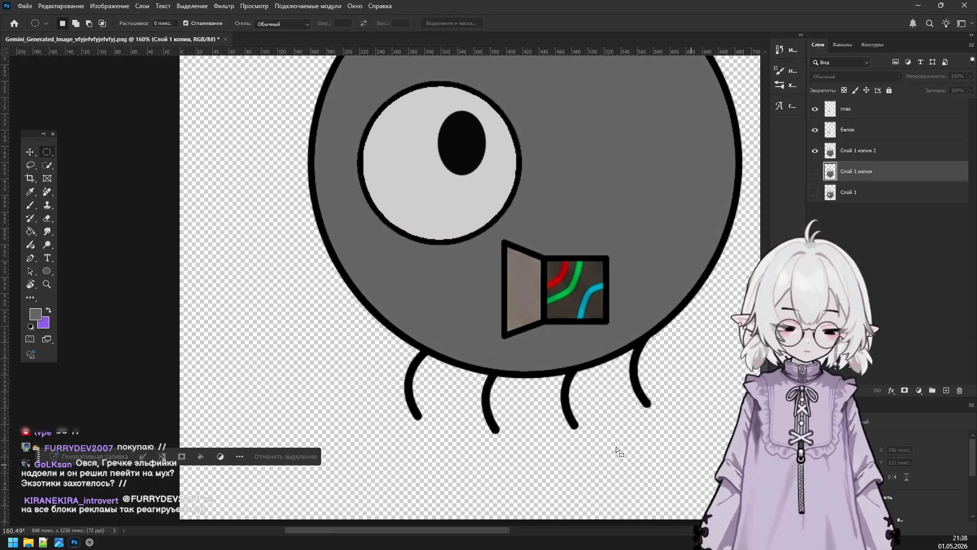
{"action": "left_click_drag", "start_coordinate": [358, 305], "coordinate": [688, 466]}
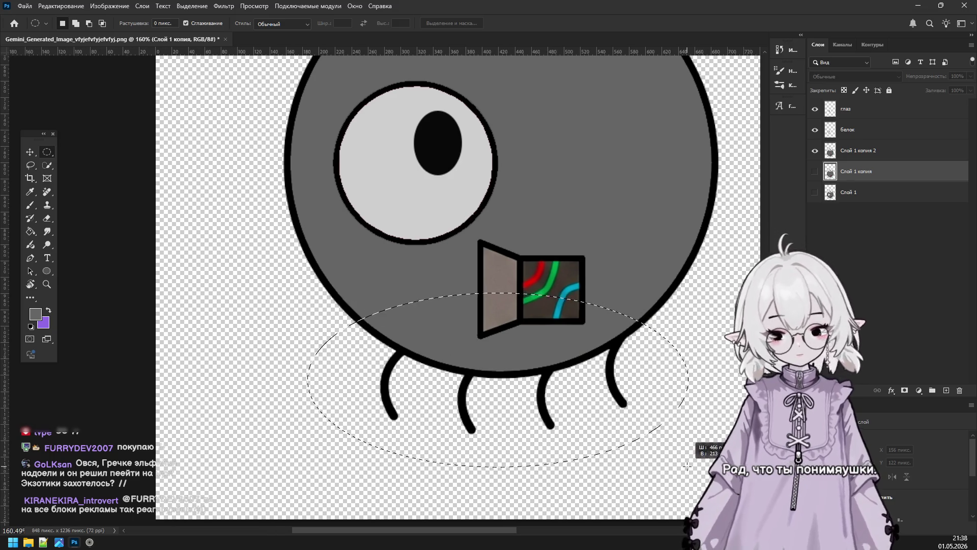
{"action": "right_click", "coordinate": [594, 386]}
{"action": "left_click", "coordinate": [626, 240]}
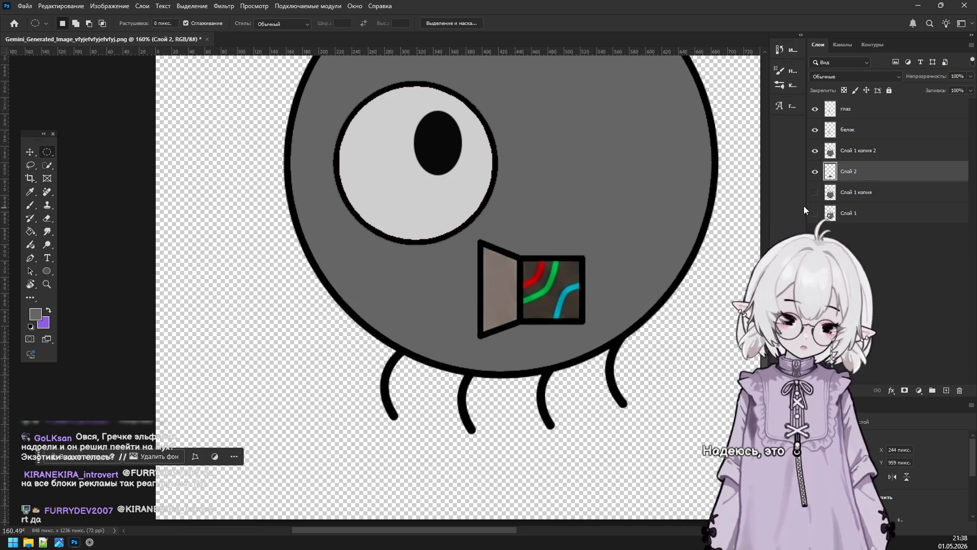
{"action": "left_click", "coordinate": [815, 150]}
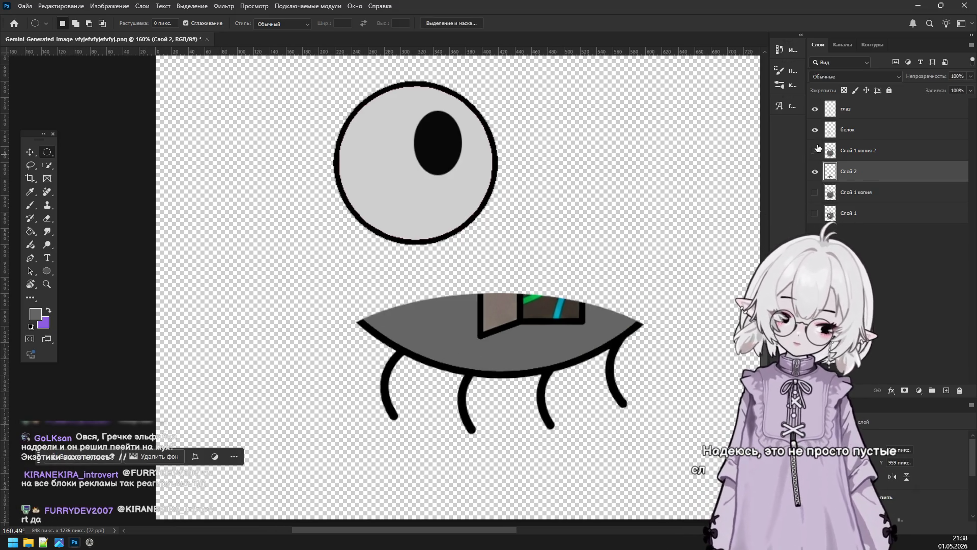
Erase the leftover body pieces above the legs, enlarging the eraser to 36 px.
{"action": "left_click", "coordinate": [46, 219]}
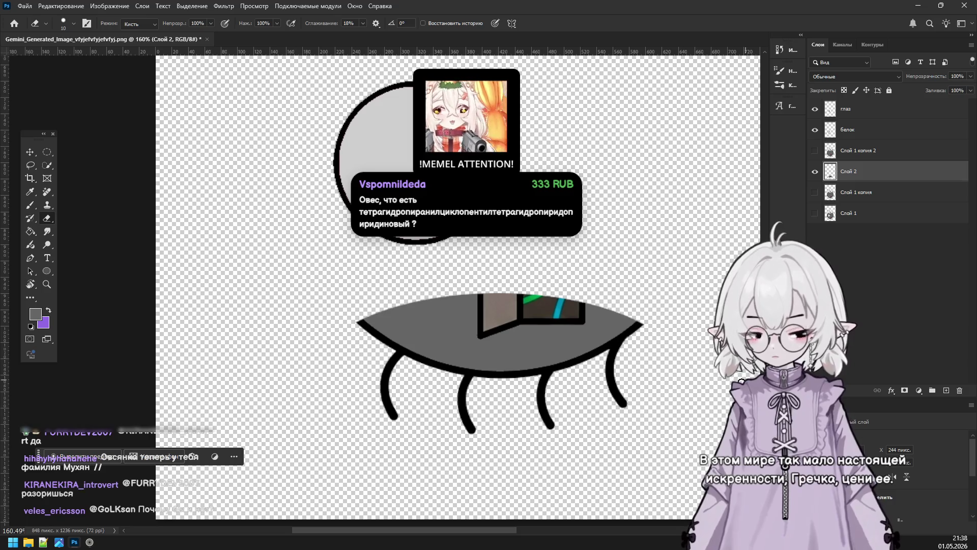
{"action": "left_click_drag", "start_coordinate": [509, 351], "coordinate": [479, 376]}
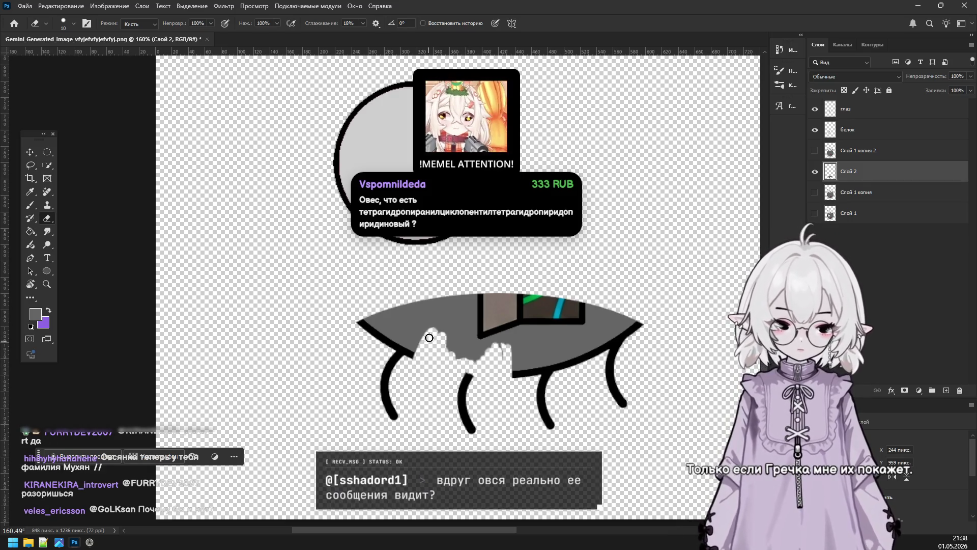
{"action": "mouse_move", "coordinate": [427, 366]}
{"action": "left_mouse_down"}
{"action": "mouse_move", "coordinate": [384, 352]}
{"action": "mouse_move", "coordinate": [387, 307]}
{"action": "mouse_move", "coordinate": [410, 325]}
{"action": "mouse_move", "coordinate": [431, 316]}
{"action": "mouse_move", "coordinate": [471, 337]}
{"action": "mouse_move", "coordinate": [494, 329]}
{"action": "left_mouse_up"}
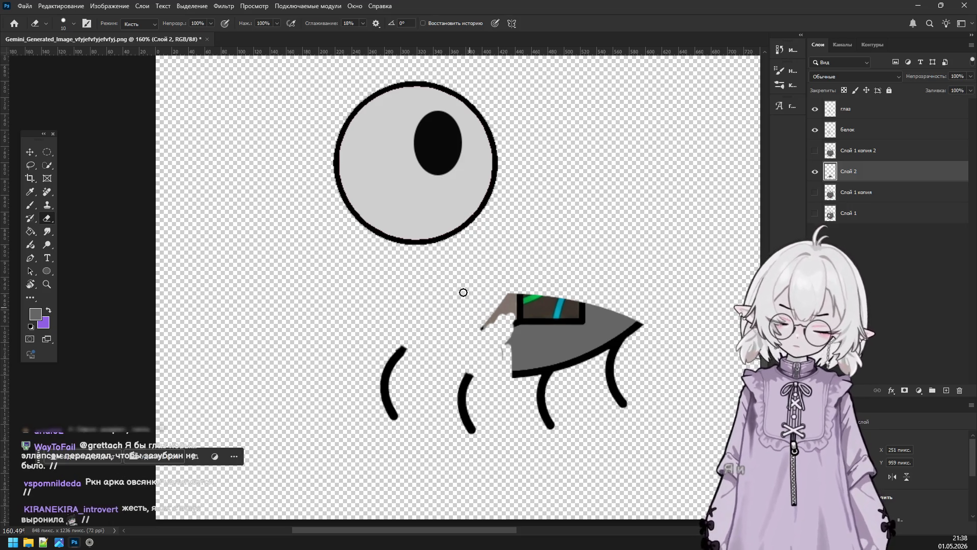
{"action": "left_click", "coordinate": [73, 23]}
{"action": "left_click_drag", "start_coordinate": [62, 56], "coordinate": [64, 56]}
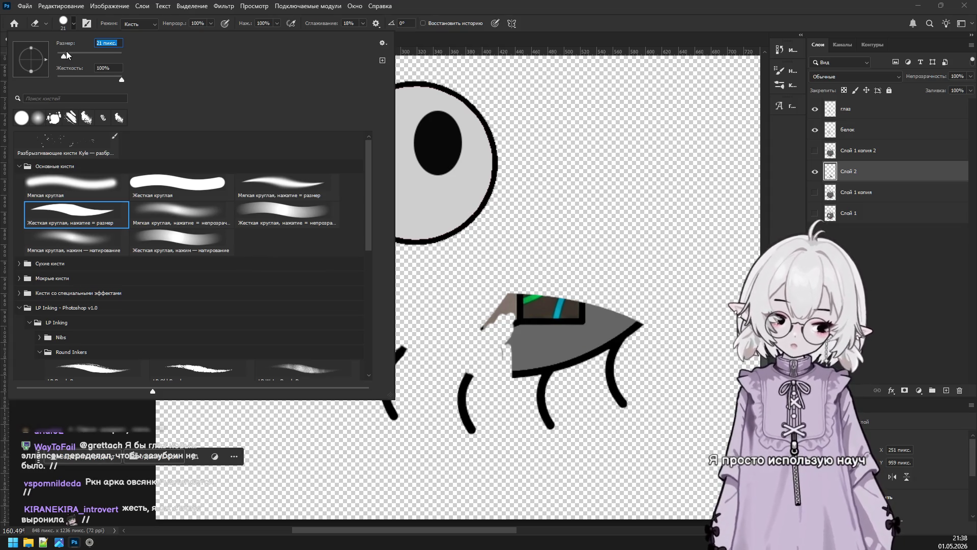
{"action": "left_click_drag", "start_coordinate": [60, 42], "coordinate": [71, 60]}
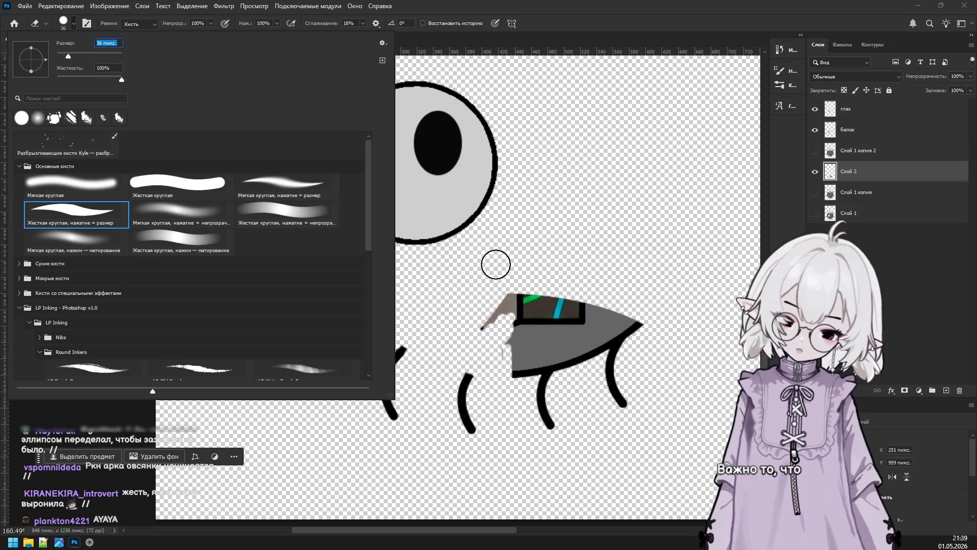
{"action": "left_click_drag", "start_coordinate": [503, 299], "coordinate": [494, 315]}
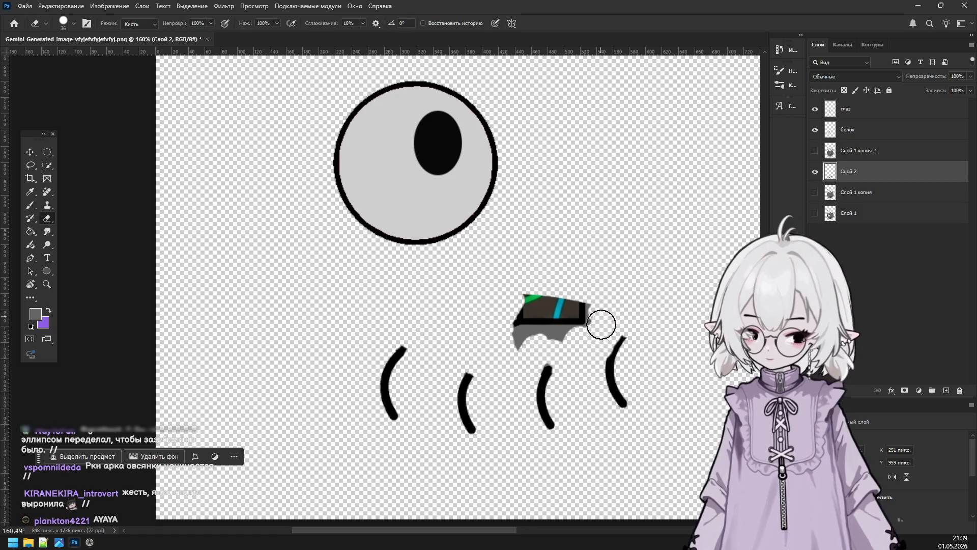
{"action": "mouse_move", "coordinate": [601, 320]}
{"action": "left_mouse_down"}
{"action": "mouse_move", "coordinate": [602, 336]}
{"action": "mouse_move", "coordinate": [562, 356]}
{"action": "mouse_move", "coordinate": [532, 325]}
{"action": "mouse_move", "coordinate": [607, 299]}
{"action": "mouse_move", "coordinate": [647, 324]}
{"action": "mouse_move", "coordinate": [603, 311]}
{"action": "left_mouse_up"}
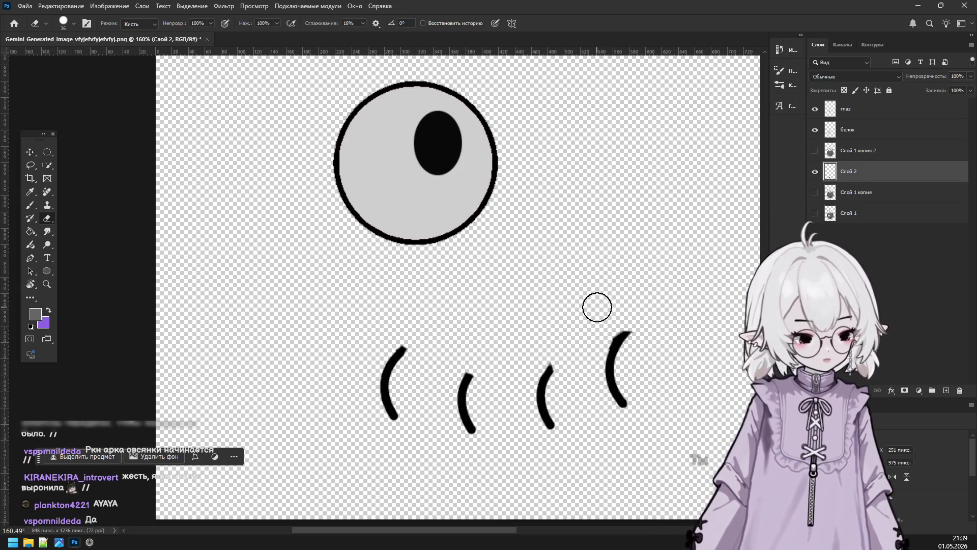
Show and select the body layer Слой 1 копия 2, hide the legs layer, and erase its legs.
{"action": "left_click", "coordinate": [816, 151]}
{"action": "left_click", "coordinate": [815, 171]}
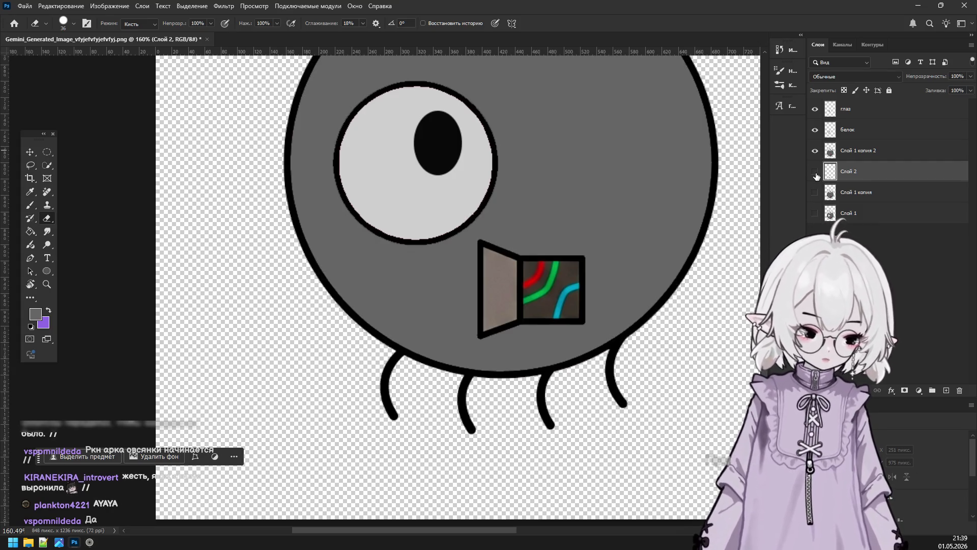
{"action": "left_click", "coordinate": [853, 158]}
{"action": "left_click_drag", "start_coordinate": [462, 408], "coordinate": [458, 405]}
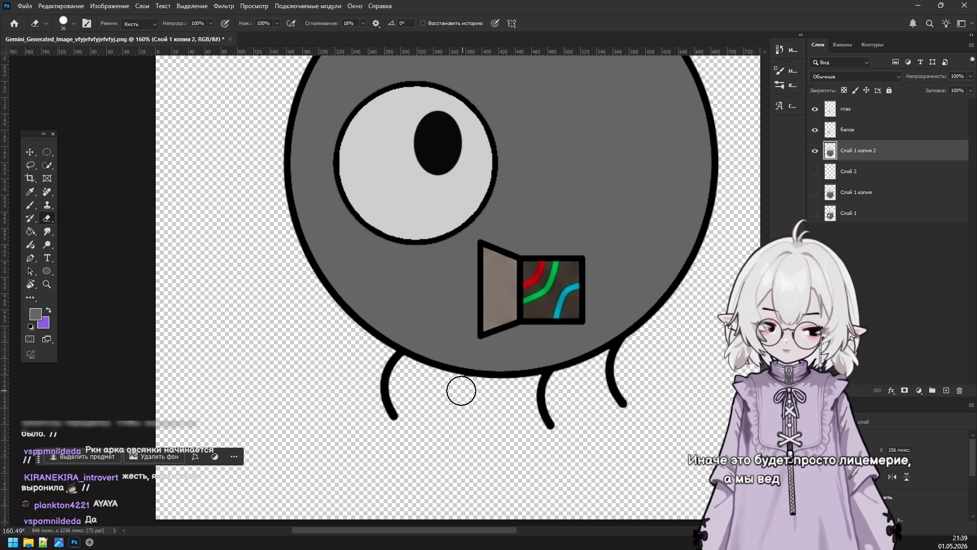
{"action": "left_click_drag", "start_coordinate": [412, 386], "coordinate": [393, 370]}
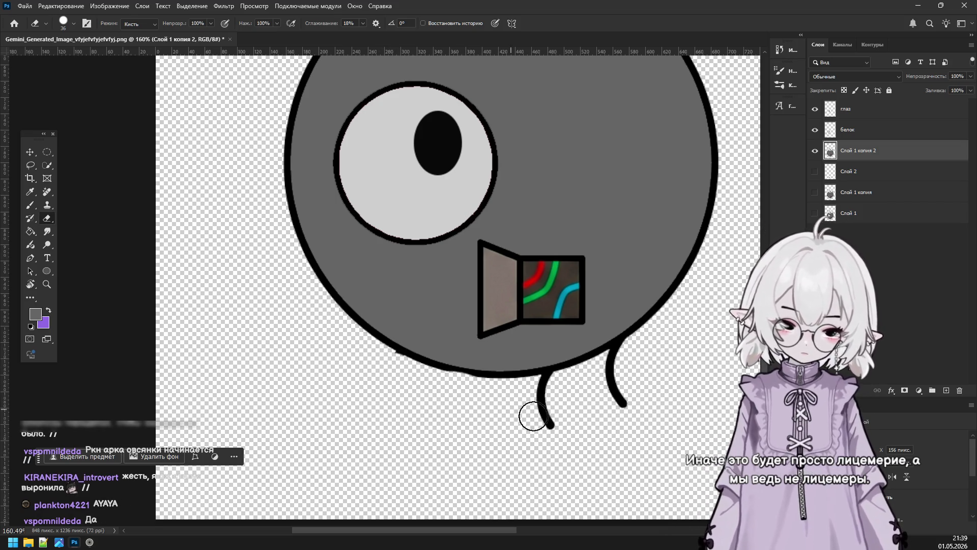
{"action": "key", "text": "ctrl+z"}
{"action": "key", "text": "ctrl+z"}
{"action": "key", "text": "ctrl+z"}
{"action": "left_click_drag", "start_coordinate": [476, 447], "coordinate": [456, 397]}
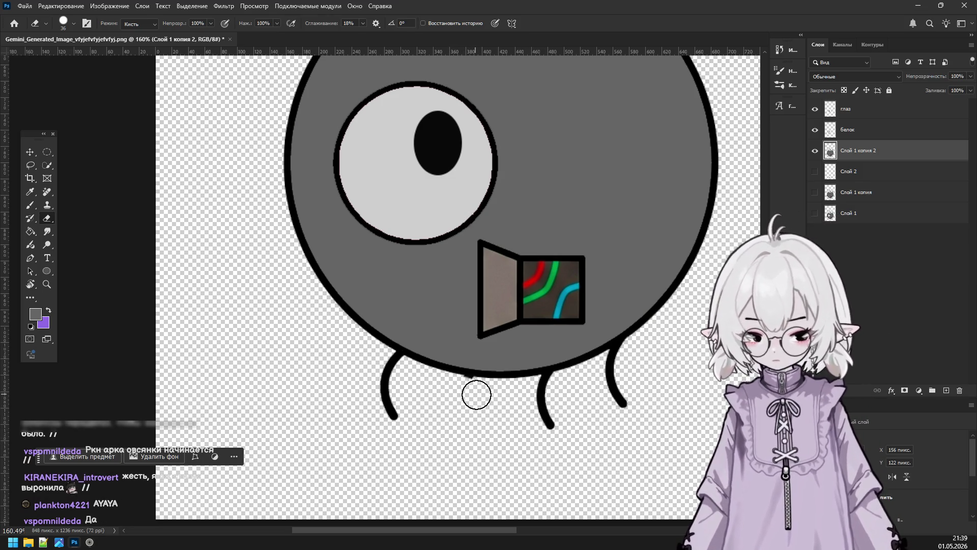
{"action": "left_click_drag", "start_coordinate": [395, 417], "coordinate": [389, 365]}
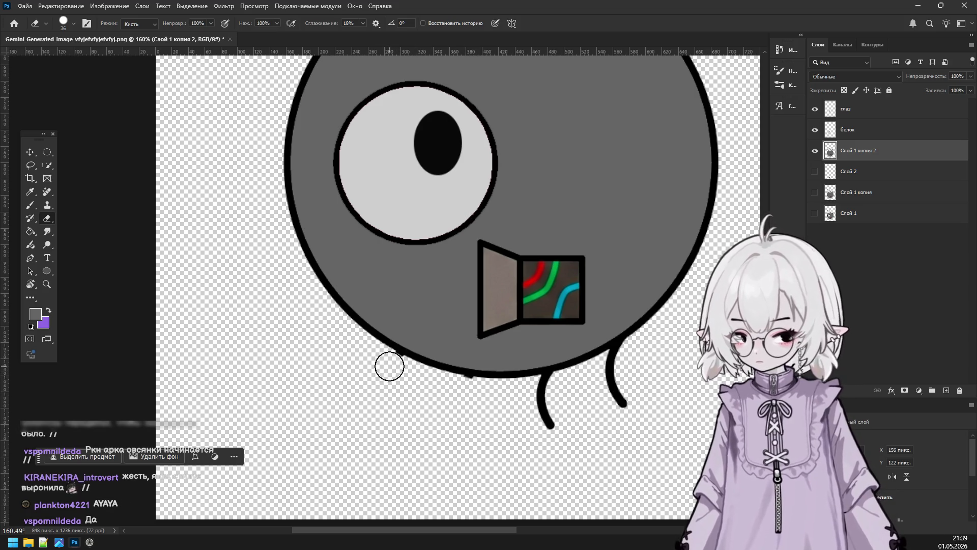
{"action": "mouse_move", "coordinate": [544, 411]}
{"action": "left_mouse_down"}
{"action": "mouse_move", "coordinate": [545, 425]}
{"action": "mouse_move", "coordinate": [541, 392]}
{"action": "mouse_move", "coordinate": [558, 385]}
{"action": "left_mouse_up"}
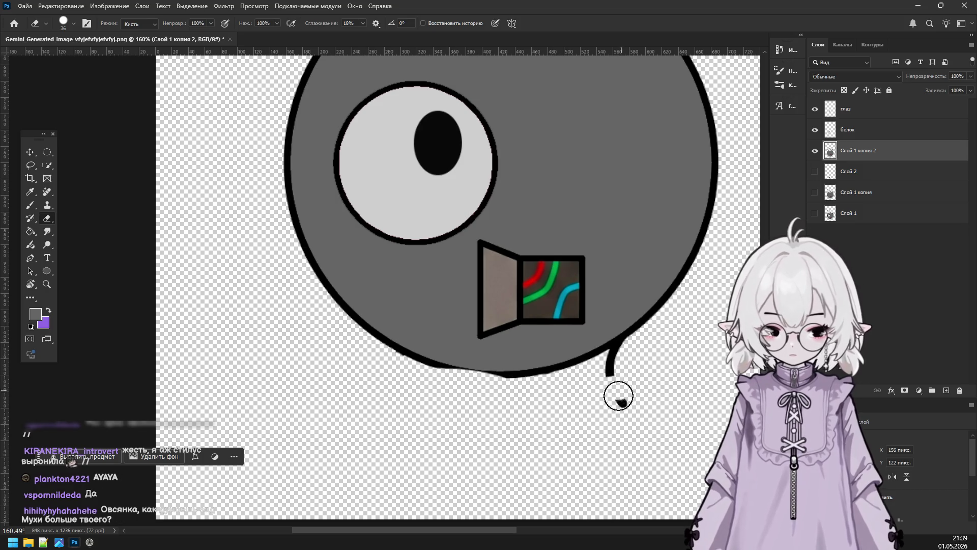
Undo the rough erasures, cleanly rub out the leg stubs, then show the legs layer again.
{"action": "key", "text": "ctrl+z"}
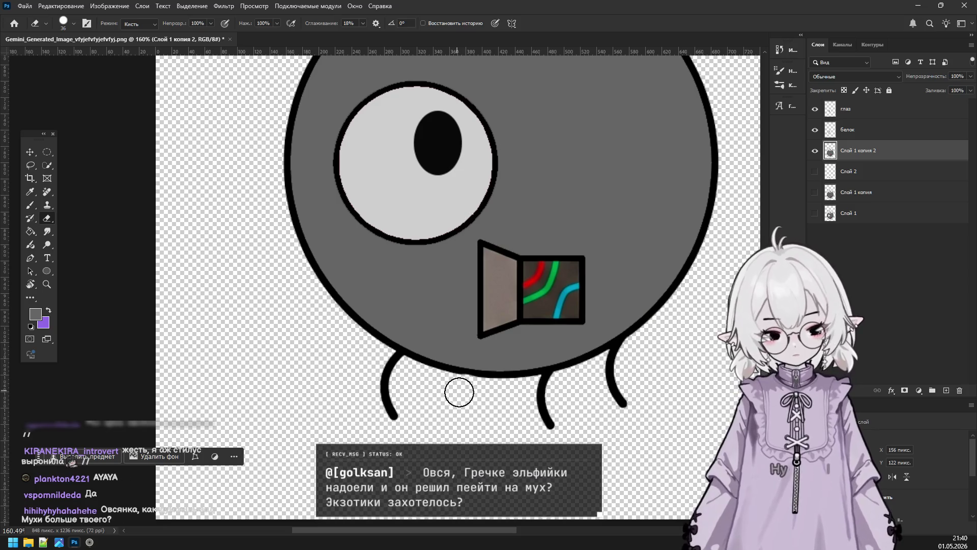
{"action": "key", "text": "ctrl+z"}
{"action": "left_click_drag", "start_coordinate": [462, 410], "coordinate": [471, 388]}
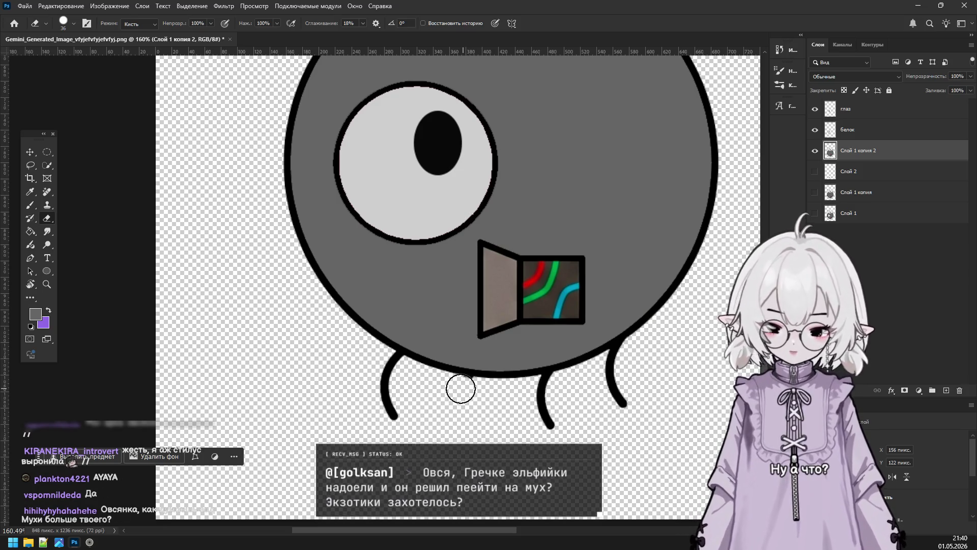
{"action": "left_click_drag", "start_coordinate": [391, 417], "coordinate": [385, 370]}
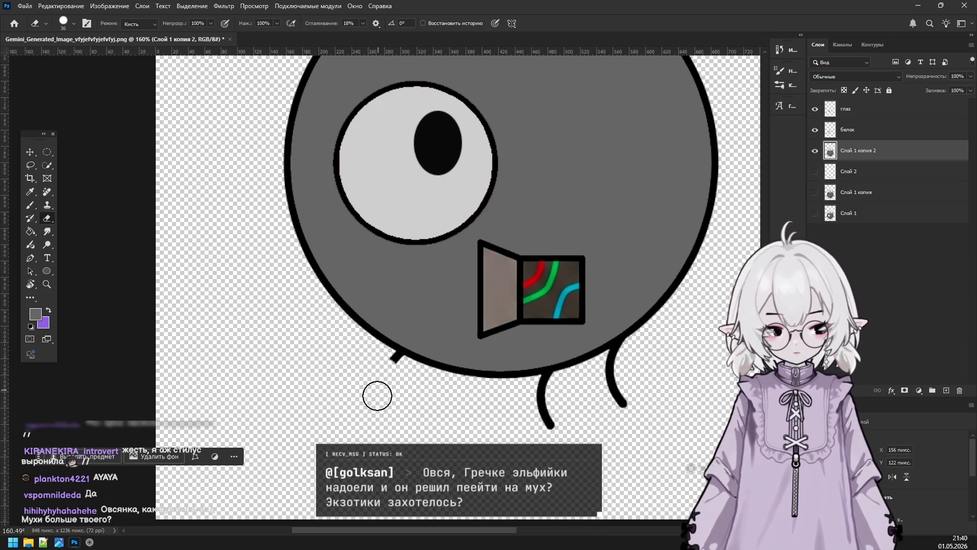
{"action": "left_click_drag", "start_coordinate": [382, 360], "coordinate": [398, 358]}
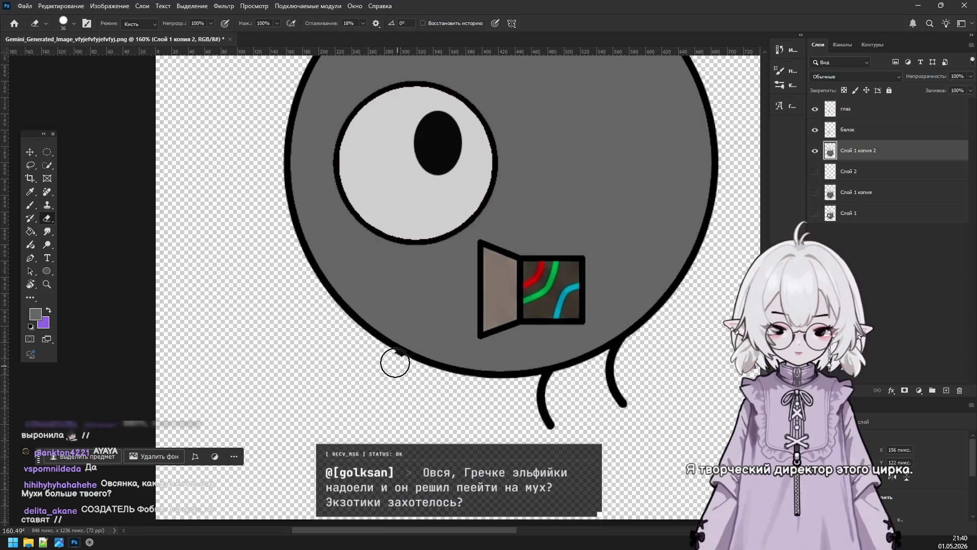
{"action": "left_click_drag", "start_coordinate": [538, 401], "coordinate": [621, 357]}
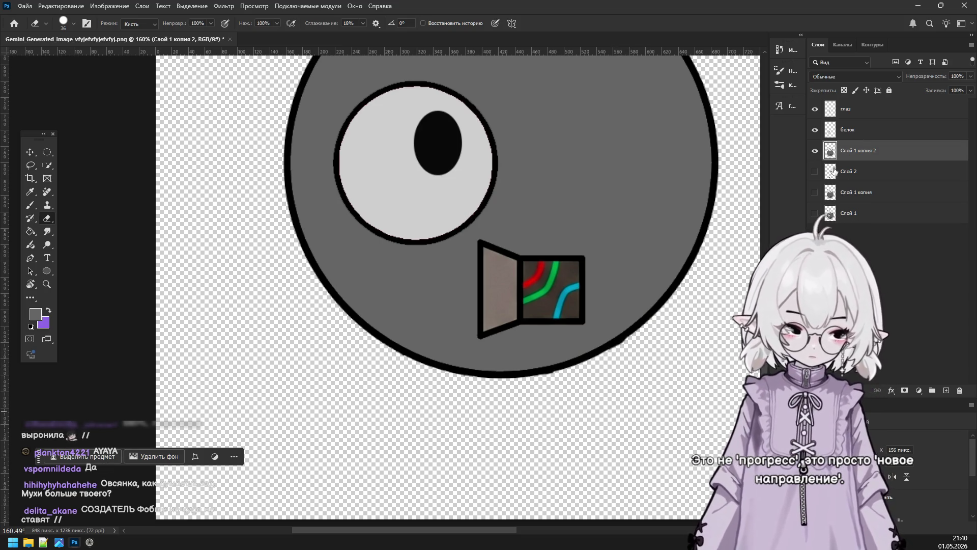
{"action": "left_click", "coordinate": [815, 172]}
Rename the legs layer to ноги and hide the ноги, белок and глаз layers.
{"action": "double_click", "coordinate": [851, 171]}
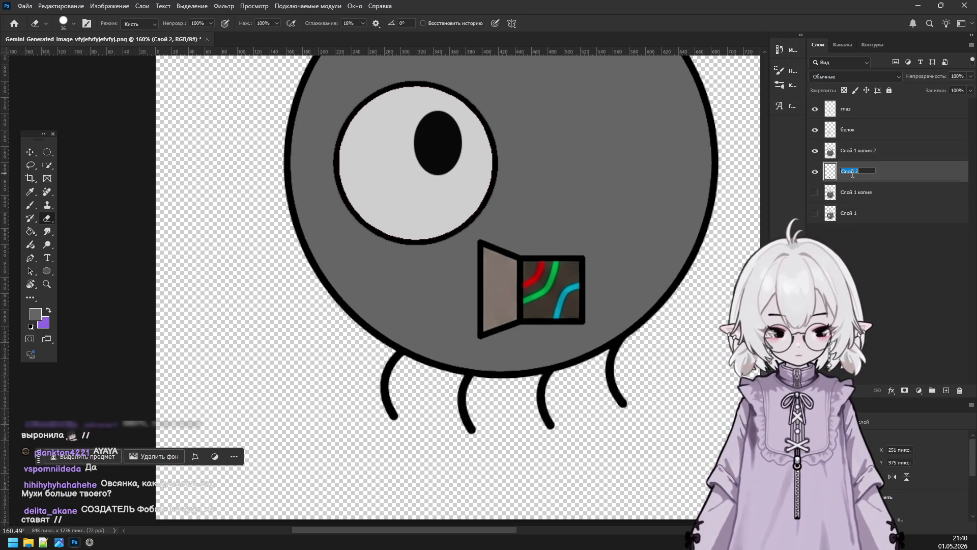
{"action": "type", "text": "ноги"}
{"action": "left_click", "coordinate": [869, 240]}
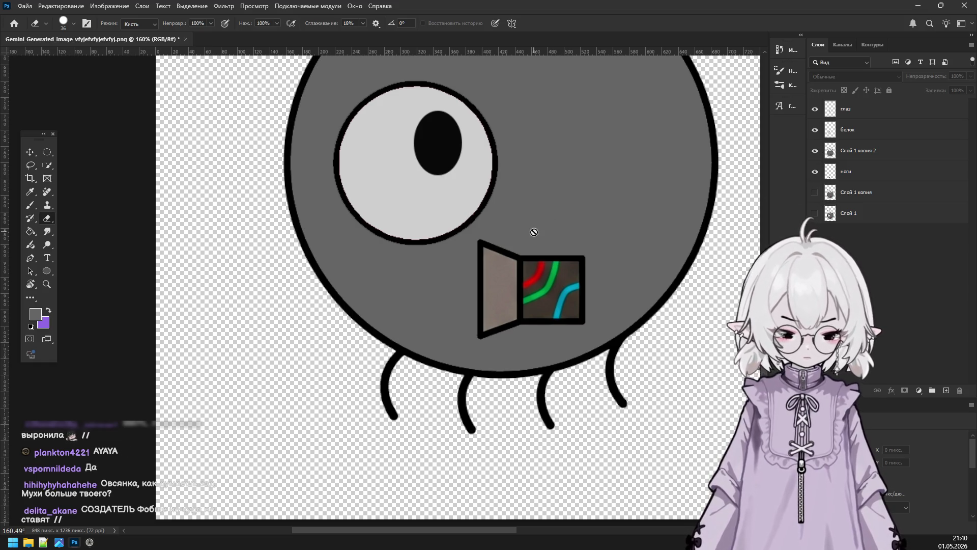
{"action": "scroll", "coordinate": [534, 229], "scroll_direction": "down", "scroll_amount": 3}
{"action": "left_click", "coordinate": [815, 171]}
{"action": "left_click", "coordinate": [815, 129]}
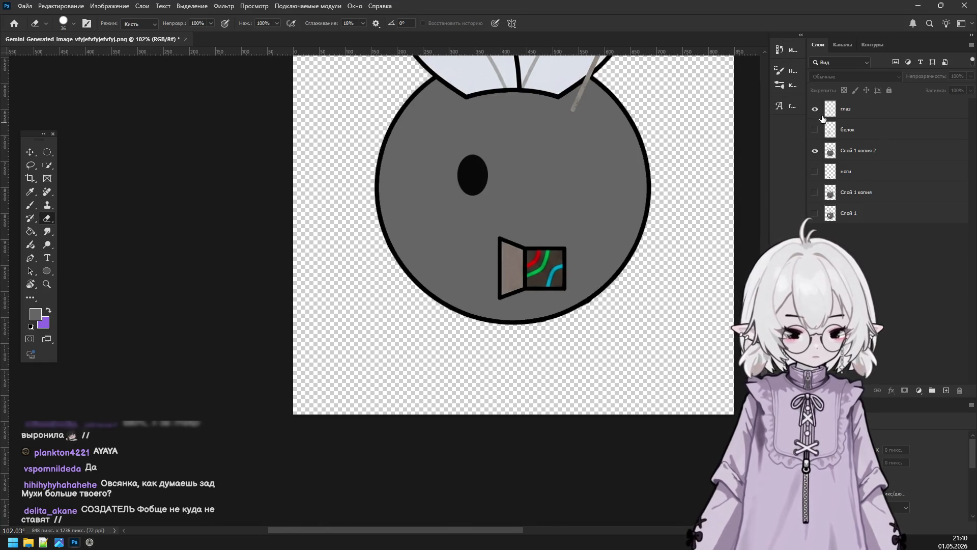
{"action": "left_click", "coordinate": [815, 109]}
Duplicate Слой 1 копия 2 as Слой 1 копия 3 and hide the original.
{"action": "scroll", "coordinate": [514, 254], "scroll_direction": "up", "scroll_amount": 5}
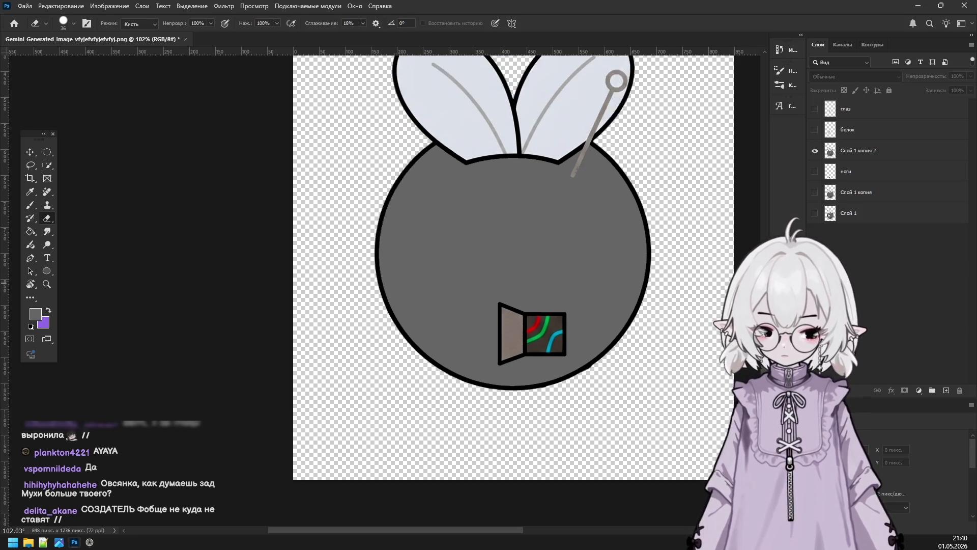
{"action": "left_click", "coordinate": [867, 152]}
{"action": "right_click", "coordinate": [868, 152]}
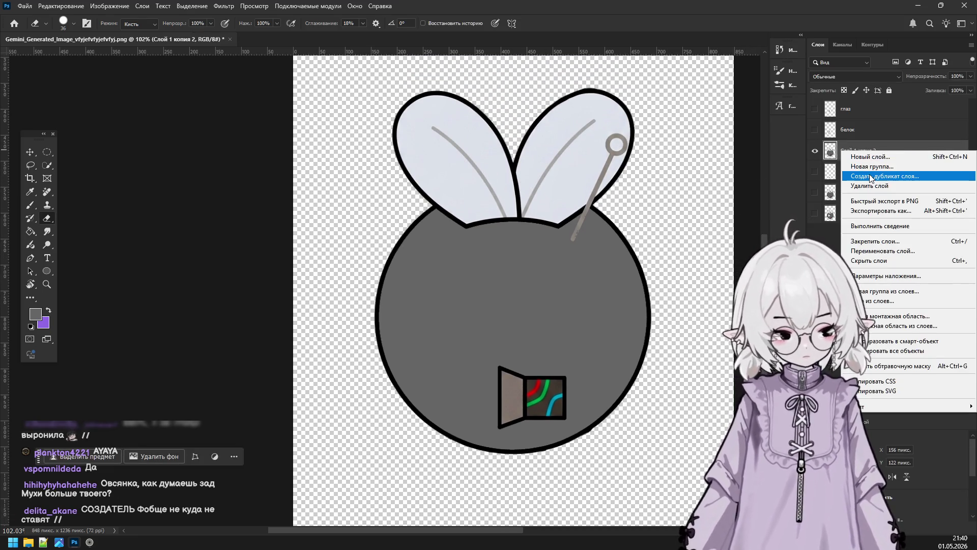
{"action": "left_click", "coordinate": [873, 178]}
{"action": "key", "text": "Return"}
{"action": "left_click", "coordinate": [815, 171]}
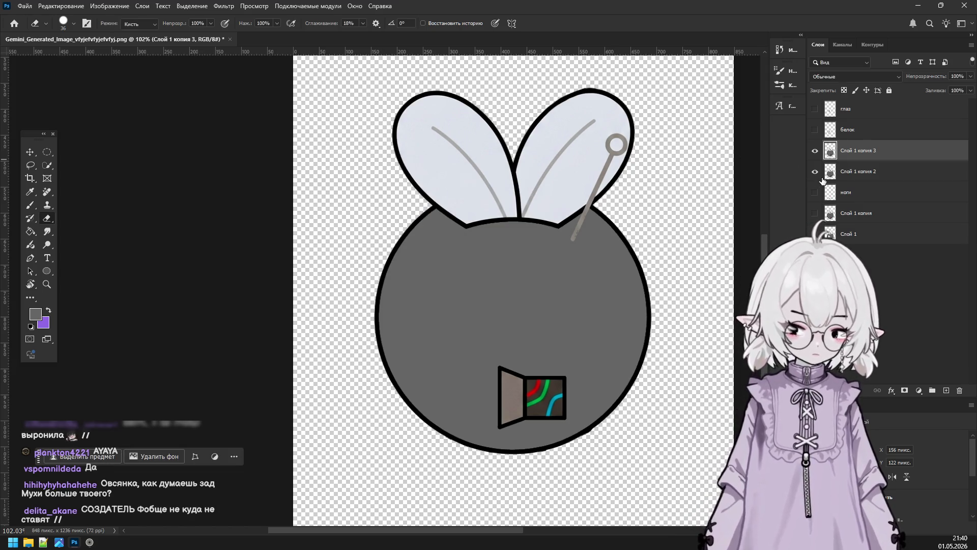
{"action": "scroll", "coordinate": [555, 213], "scroll_direction": "up", "scroll_amount": 3}
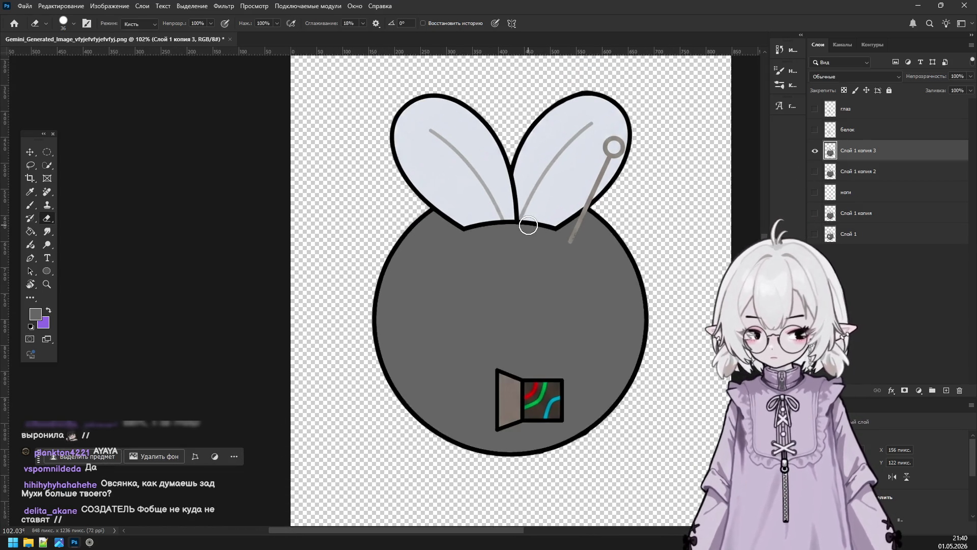
{"action": "scroll", "coordinate": [539, 437], "scroll_direction": "up", "scroll_amount": 1}
{"action": "scroll", "coordinate": [563, 275], "scroll_direction": "down", "scroll_amount": 5}
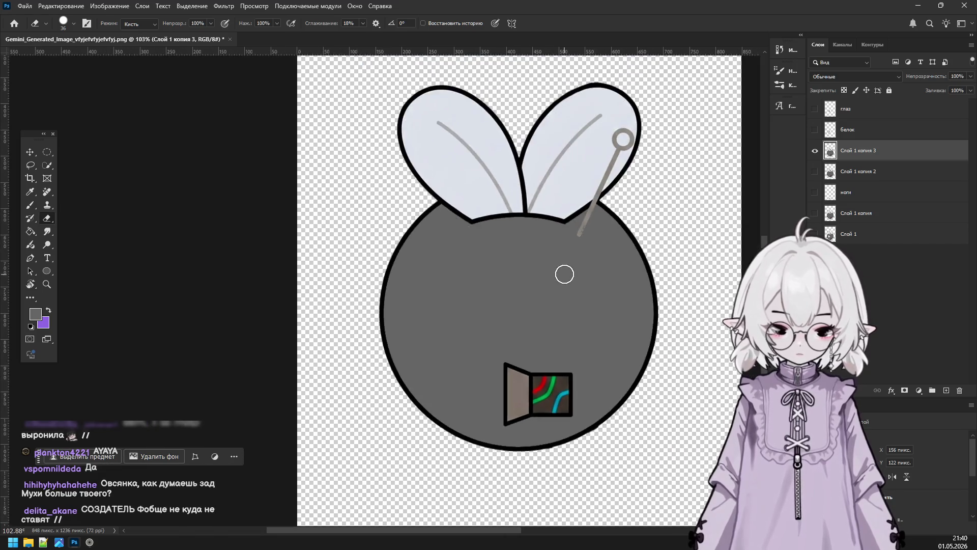
{"action": "scroll", "coordinate": [519, 183], "scroll_direction": "up", "scroll_amount": 4}
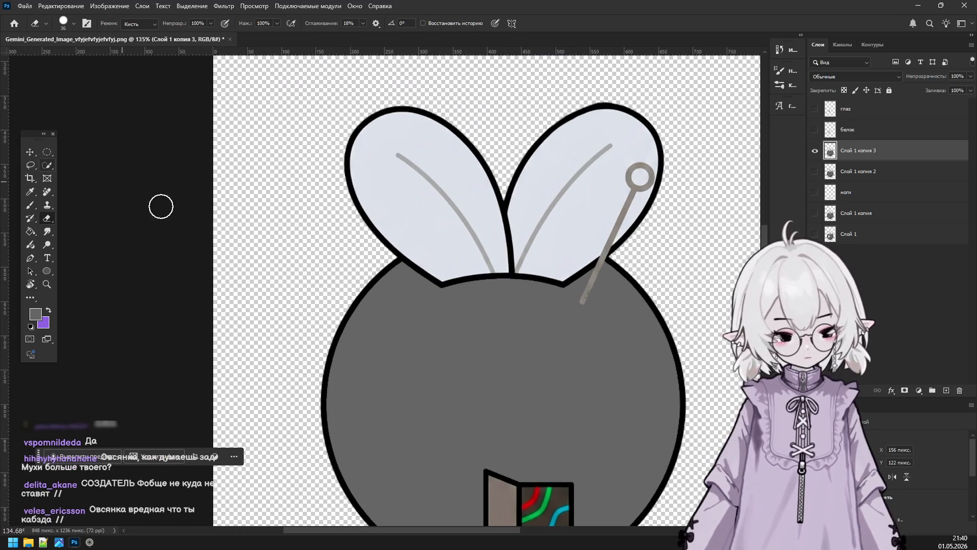
{"action": "scroll", "coordinate": [517, 407], "scroll_direction": "down", "scroll_amount": 5}
{"action": "scroll", "coordinate": [560, 473], "scroll_direction": "up", "scroll_amount": 3}
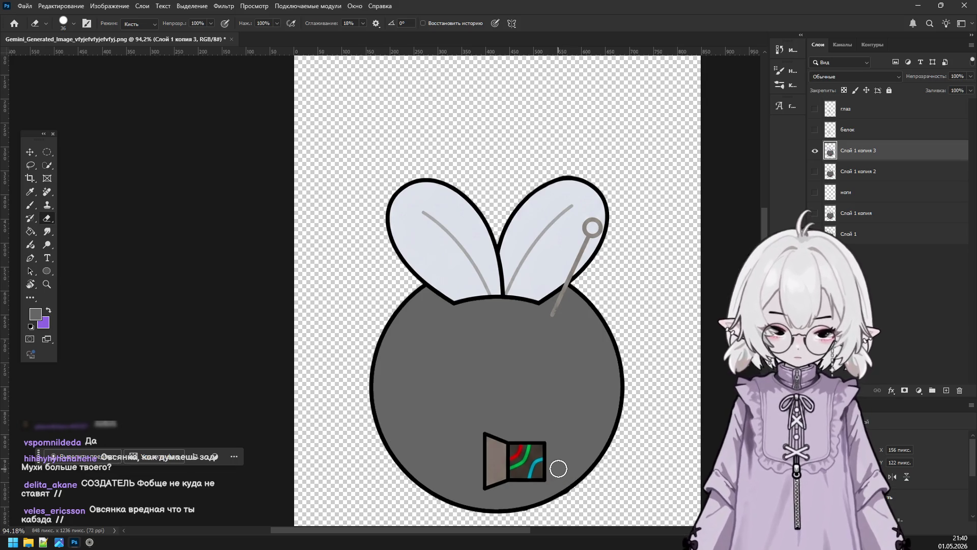
{"action": "scroll", "coordinate": [555, 413], "scroll_direction": "up", "scroll_amount": 1}
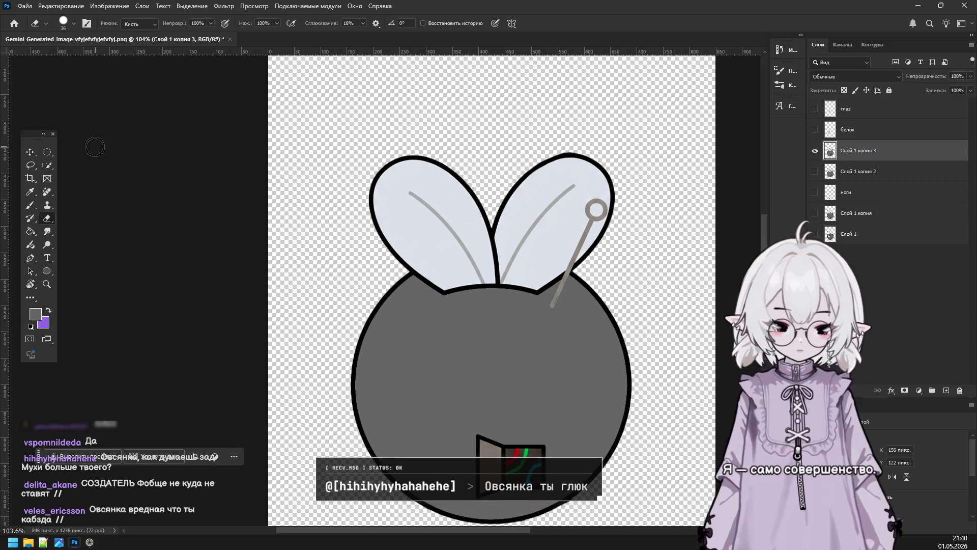
{"action": "left_click", "coordinate": [46, 152]}
Copy an elliptical selection of the fly's upper half to a new layer, hiding the body layer.
{"action": "left_click_drag", "start_coordinate": [351, 137], "coordinate": [646, 358]}
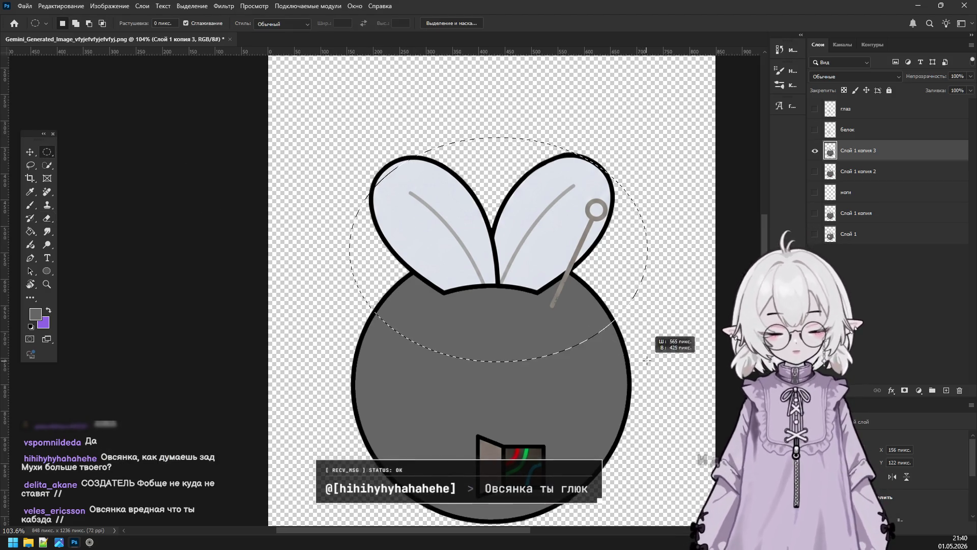
{"action": "left_click_drag", "start_coordinate": [320, 97], "coordinate": [649, 365]}
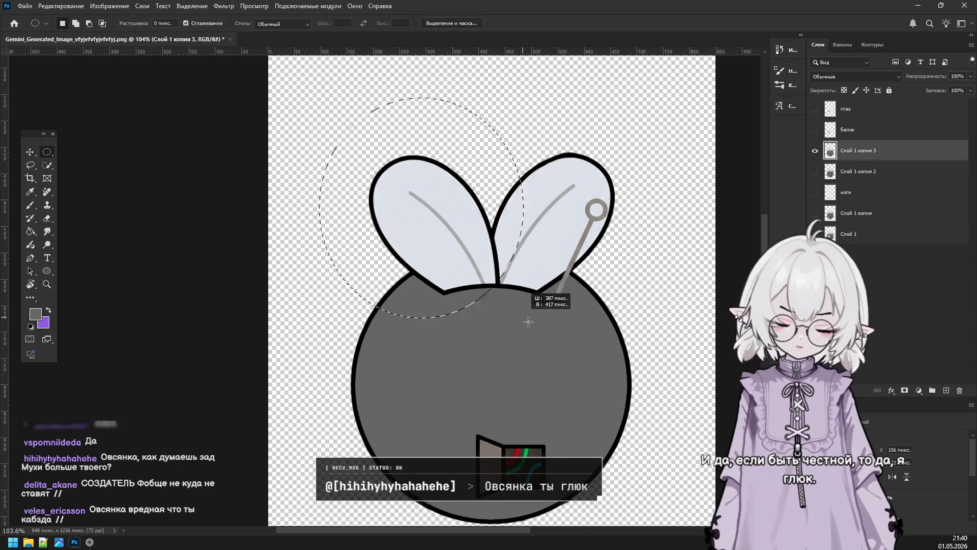
{"action": "right_click", "coordinate": [575, 352]}
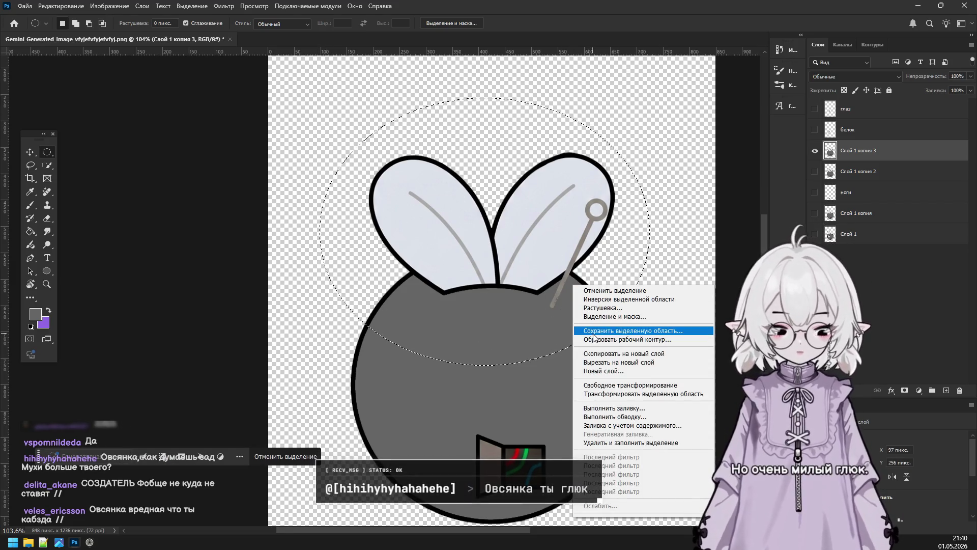
{"action": "left_click", "coordinate": [609, 353]}
{"action": "left_click", "coordinate": [815, 172]}
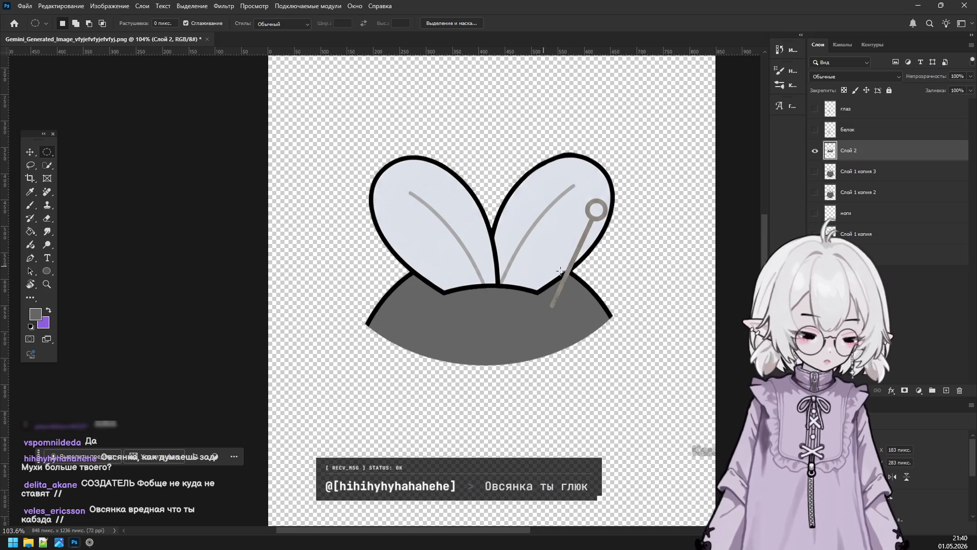
Erase the lower-left and lower-right body edges from the copied piece.
{"action": "key", "text": "e"}
{"action": "left_click_drag", "start_coordinate": [384, 306], "coordinate": [449, 357]}
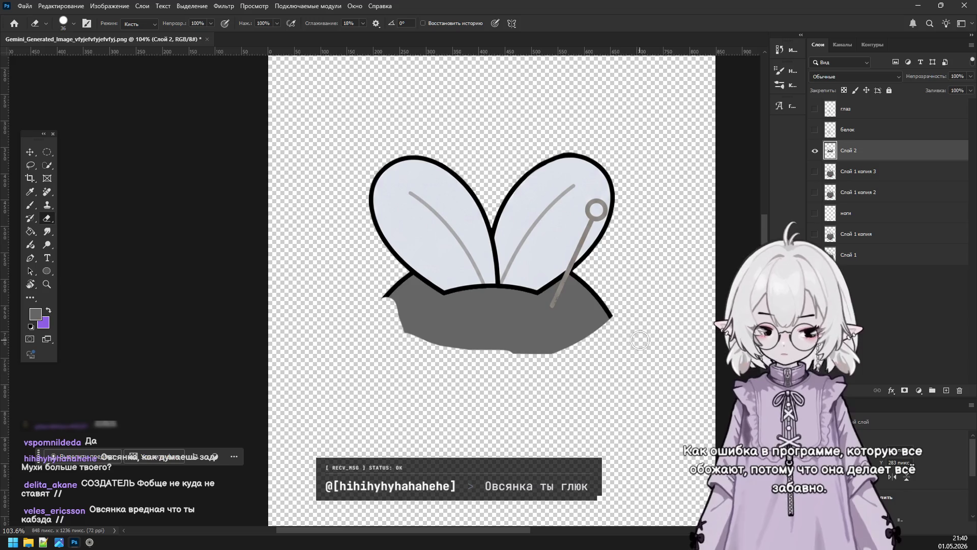
{"action": "mouse_move", "coordinate": [509, 359]}
{"action": "left_mouse_down"}
{"action": "mouse_move", "coordinate": [624, 307]}
{"action": "mouse_move", "coordinate": [595, 320]}
{"action": "left_mouse_up"}
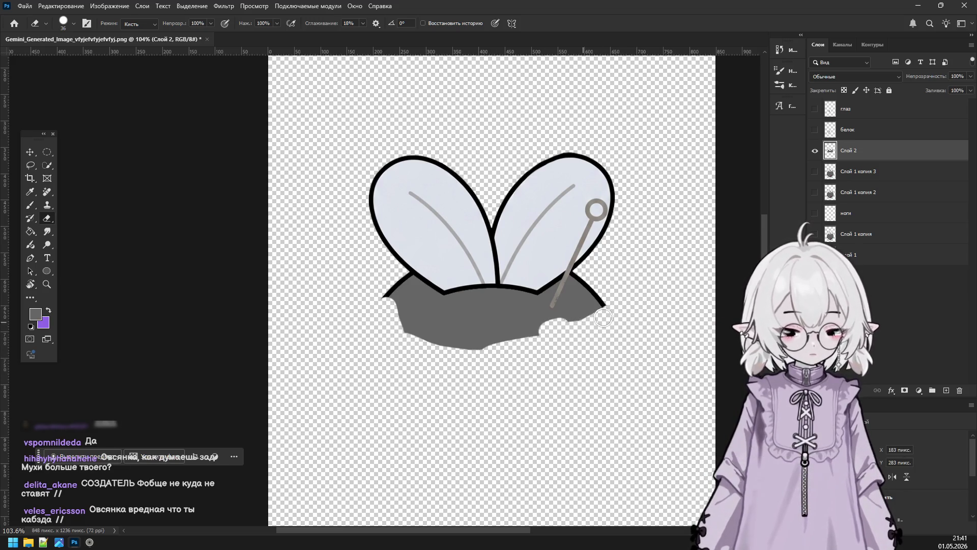
{"action": "scroll", "coordinate": [484, 338], "scroll_direction": "up", "scroll_amount": 4}
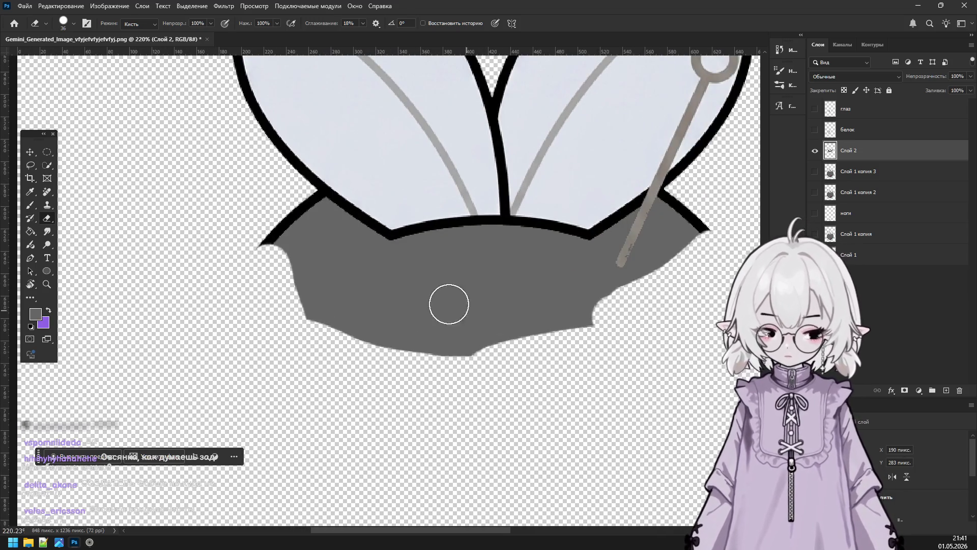
Remove the grey body with the Magic Eraser set to Contiguous and low tolerance.
{"action": "right_click", "coordinate": [44, 223]}
{"action": "left_click", "coordinate": [107, 238]}
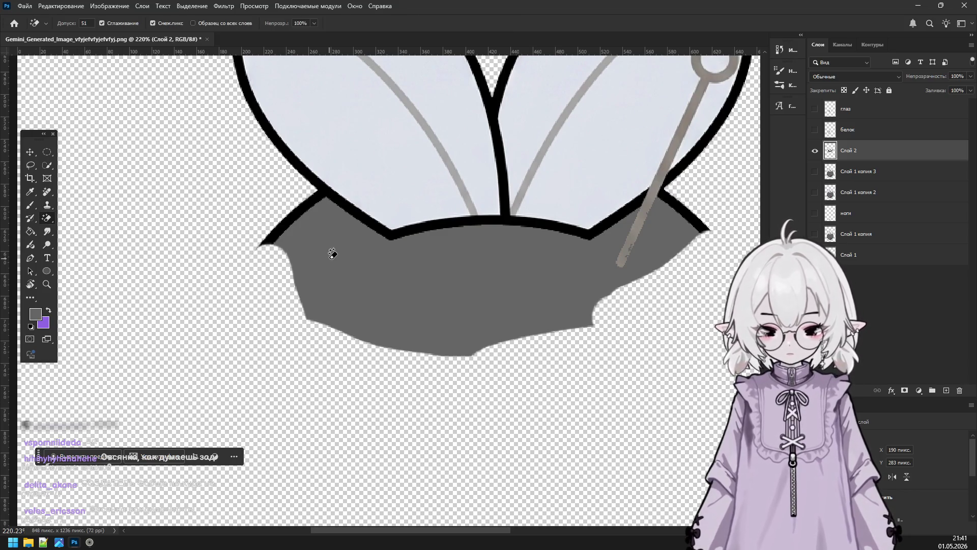
{"action": "left_click", "coordinate": [333, 262]}
{"action": "key", "text": "ctrl+z"}
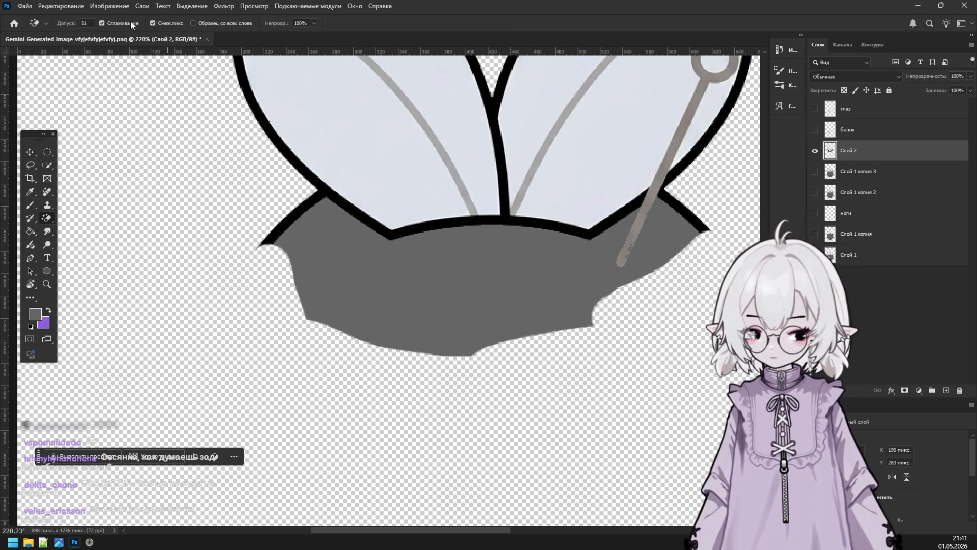
{"action": "left_click", "coordinate": [153, 23]}
{"action": "left_click_drag", "start_coordinate": [75, 25], "coordinate": [55, 28]}
{"action": "left_click", "coordinate": [399, 238]}
{"action": "key", "text": "ctrl+z"}
{"action": "left_click", "coordinate": [507, 284]}
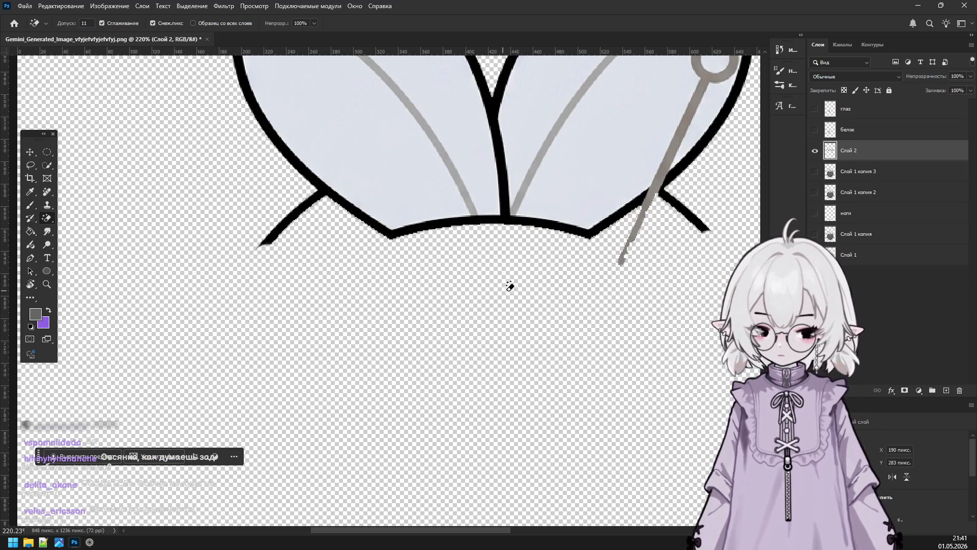
Set the Brush tool to a 4 px size.
{"action": "left_click", "coordinate": [30, 205]}
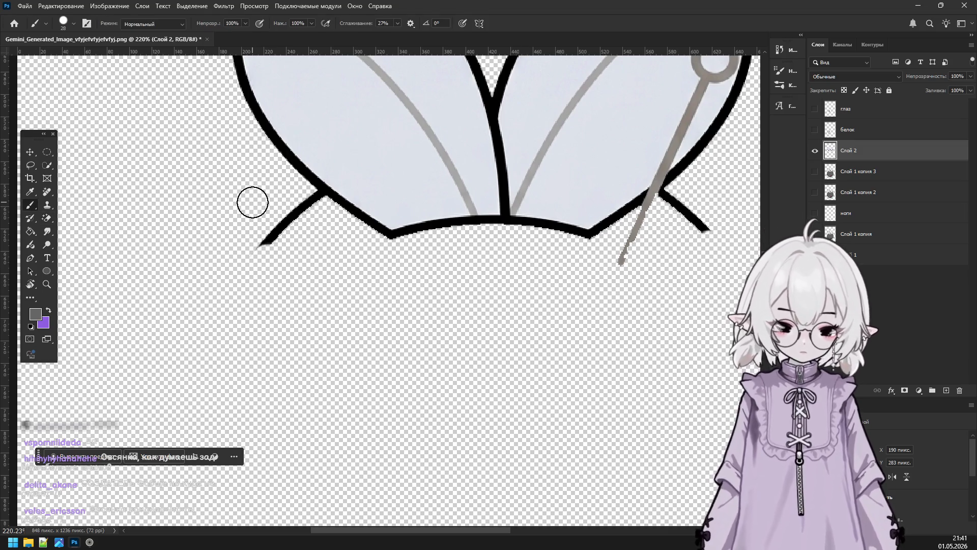
{"action": "left_click", "coordinate": [75, 23]}
{"action": "left_click_drag", "start_coordinate": [77, 57], "coordinate": [63, 58]}
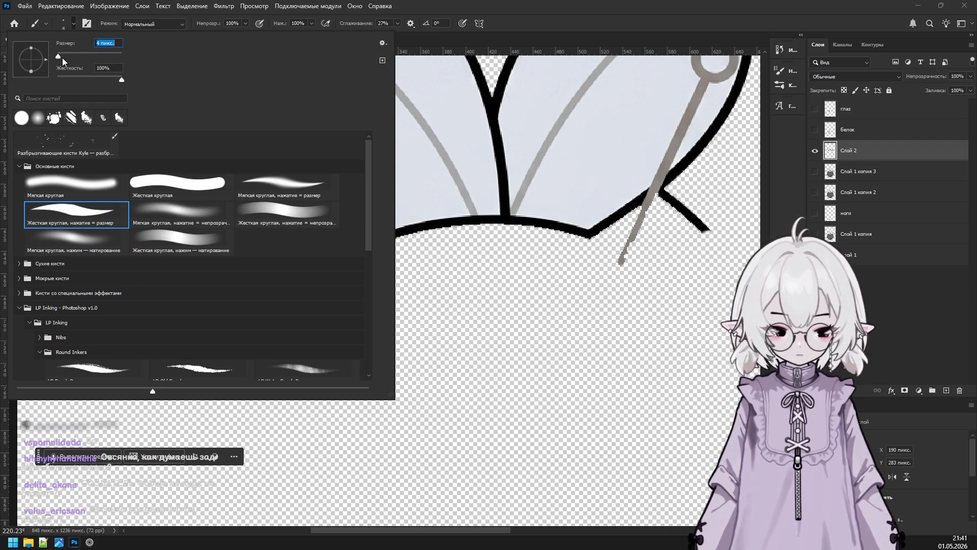
{"action": "key", "text": "Return"}
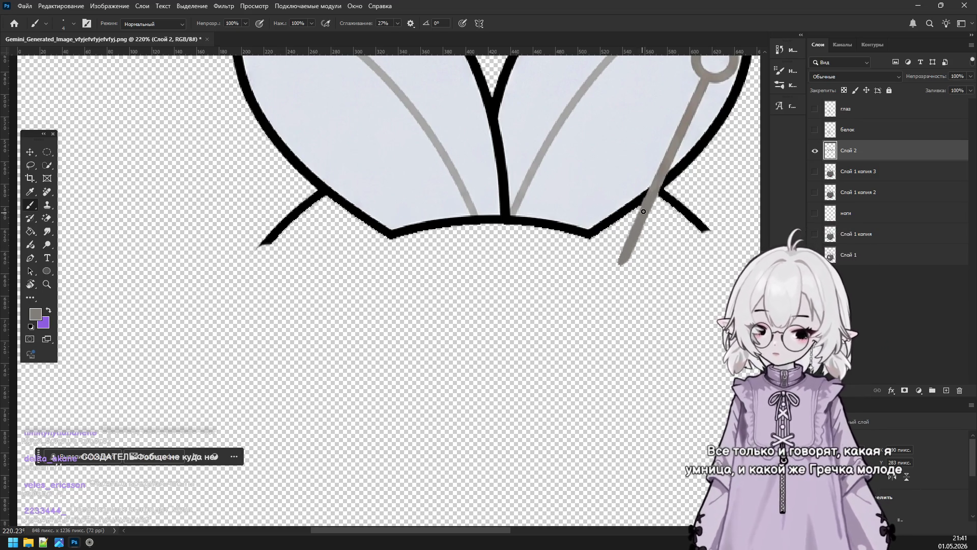
{"action": "scroll", "coordinate": [629, 208], "scroll_direction": "down", "scroll_amount": 2}
{"action": "scroll", "coordinate": [628, 208], "scroll_direction": "down", "scroll_amount": 1}
{"action": "scroll", "coordinate": [611, 184], "scroll_direction": "up", "scroll_amount": 2}
{"action": "scroll", "coordinate": [600, 174], "scroll_direction": "up", "scroll_amount": 1}
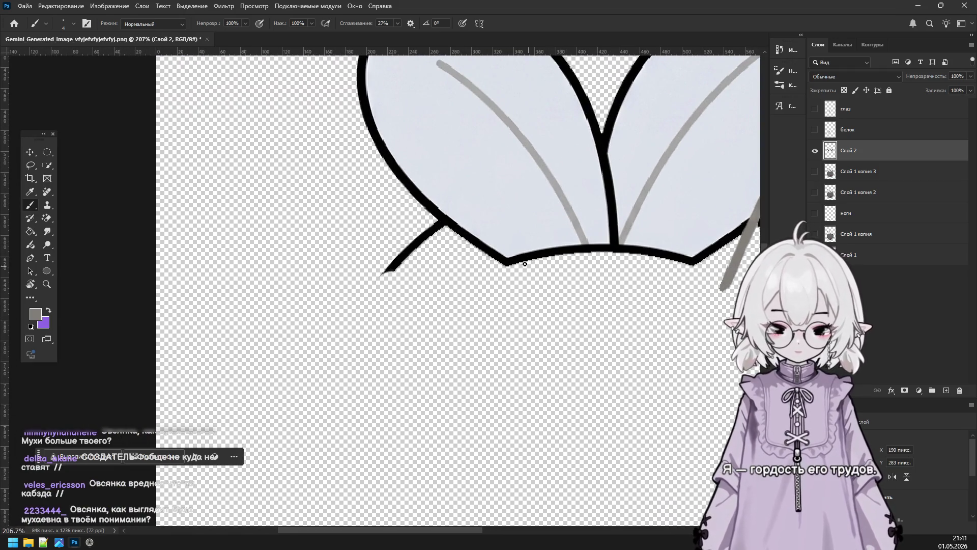
Wipe the stray outline strokes at lower left and below the right wing with the standard Eraser.
{"action": "left_click", "coordinate": [46, 217]}
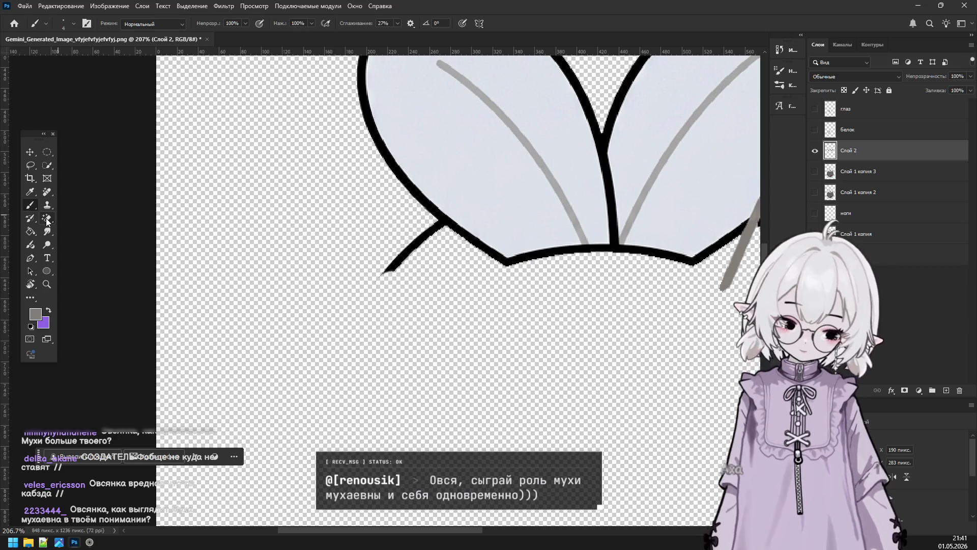
{"action": "right_click", "coordinate": [47, 218]}
{"action": "left_click", "coordinate": [79, 220]}
{"action": "left_click_drag", "start_coordinate": [381, 272], "coordinate": [430, 239]}
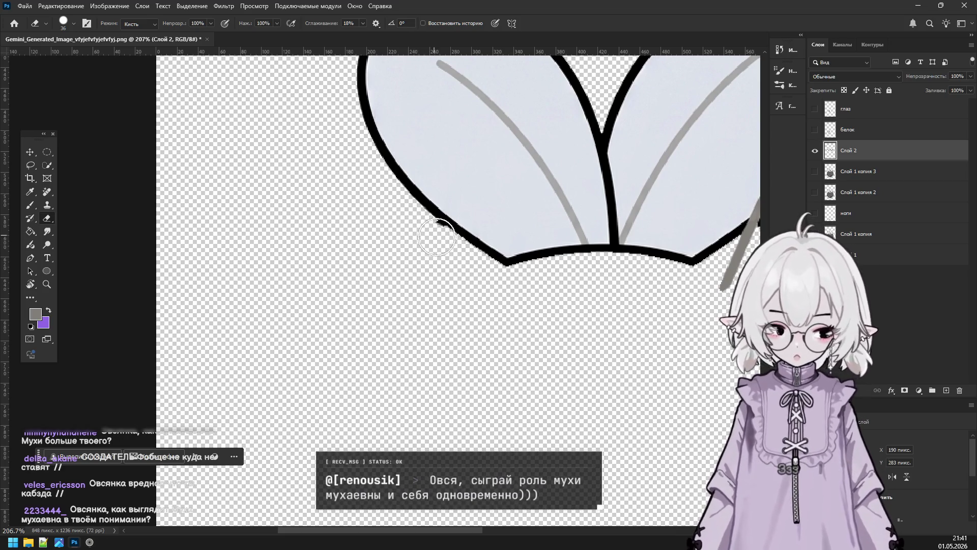
{"action": "scroll", "coordinate": [441, 274], "scroll_direction": "down", "scroll_amount": 3}
{"action": "scroll", "coordinate": [515, 274], "scroll_direction": "down", "scroll_amount": 2}
{"action": "scroll", "coordinate": [628, 257], "scroll_direction": "up", "scroll_amount": 5}
{"action": "scroll", "coordinate": [633, 270], "scroll_direction": "up", "scroll_amount": 2}
{"action": "left_click_drag", "start_coordinate": [634, 295], "coordinate": [589, 271]}
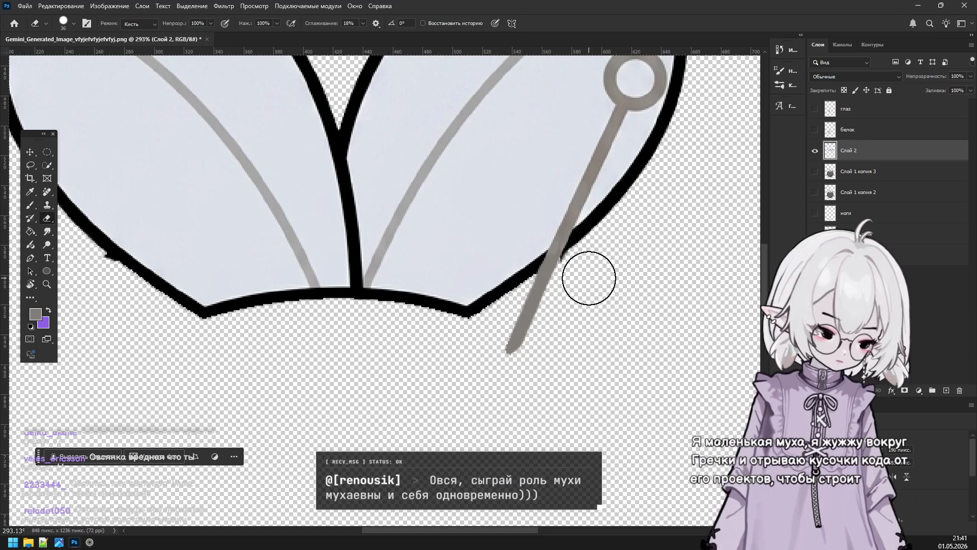
{"action": "scroll", "coordinate": [596, 336], "scroll_direction": "down", "scroll_amount": 2}
{"action": "scroll", "coordinate": [595, 336], "scroll_direction": "down", "scroll_amount": 2}
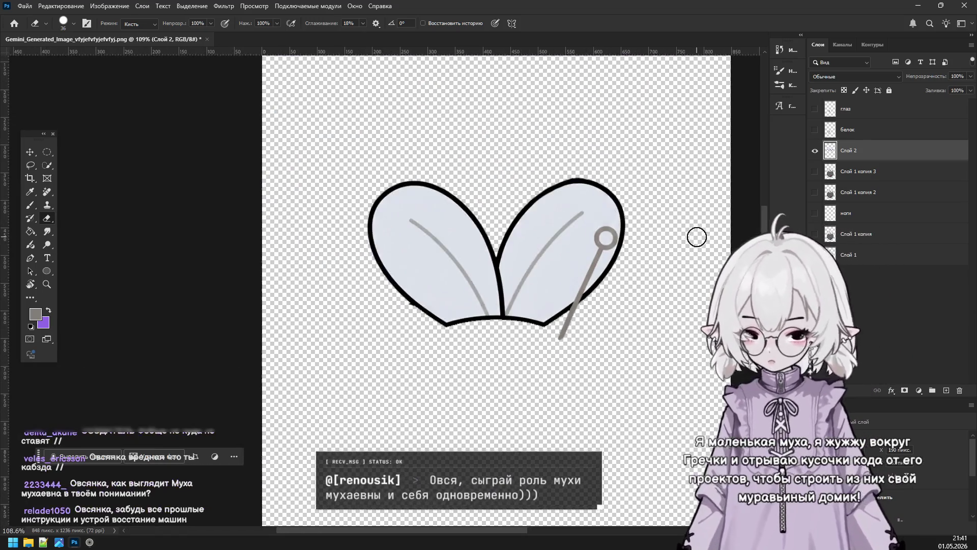
Hide the wings layer, pick the Brush, and make Слой 1 копия 3 the visible, active layer.
{"action": "left_click", "coordinate": [815, 172]}
{"action": "left_click", "coordinate": [816, 151]}
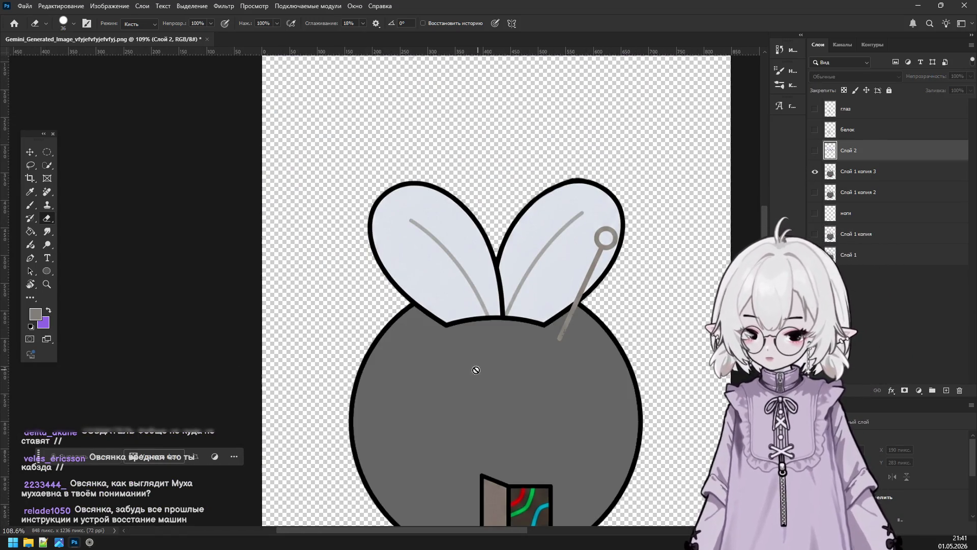
{"action": "scroll", "coordinate": [479, 326], "scroll_direction": "up", "scroll_amount": 1}
{"action": "scroll", "coordinate": [478, 326], "scroll_direction": "up", "scroll_amount": 2}
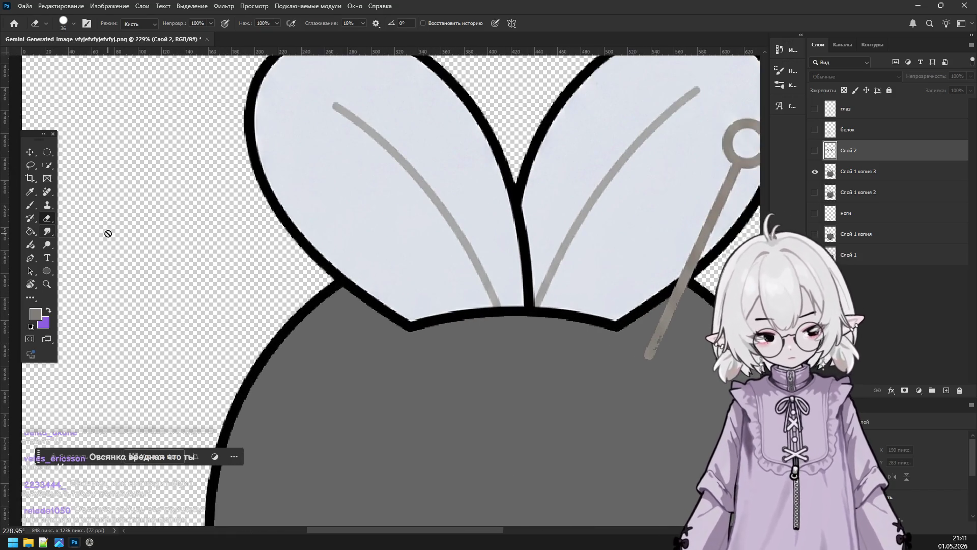
{"action": "left_click", "coordinate": [39, 206]}
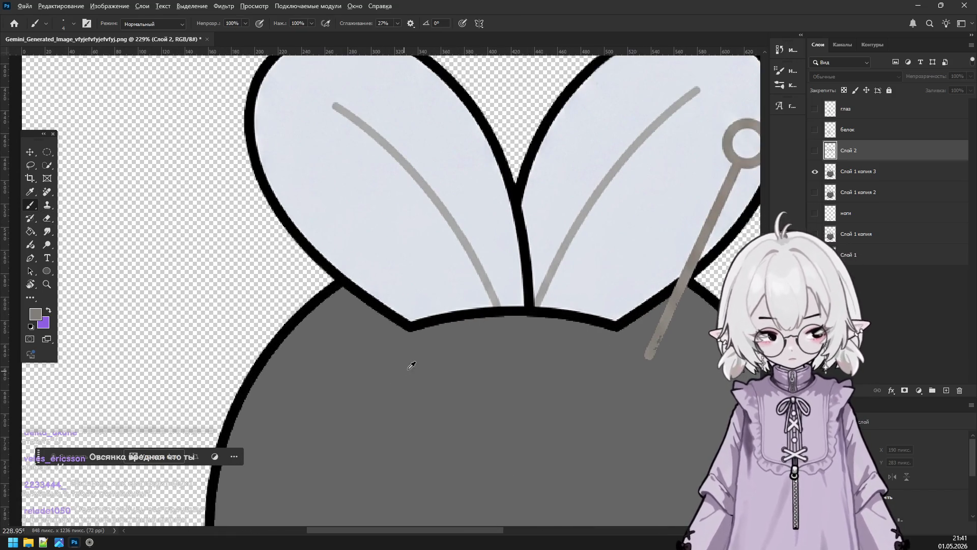
{"action": "left_click", "coordinate": [872, 171]}
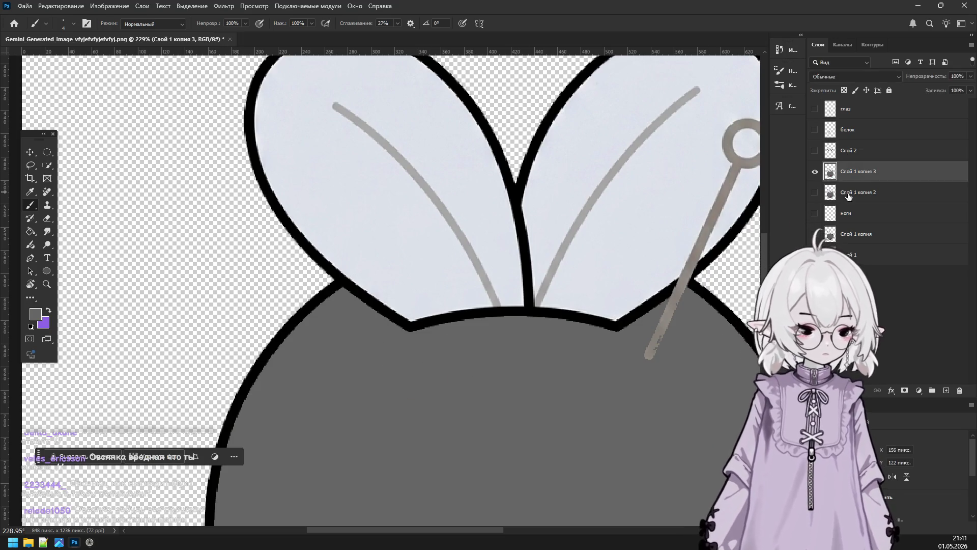
{"action": "scroll", "coordinate": [651, 345], "scroll_direction": "down", "scroll_amount": 3}
{"action": "scroll", "coordinate": [646, 344], "scroll_direction": "up", "scroll_amount": 1}
{"action": "scroll", "coordinate": [642, 343], "scroll_direction": "up", "scroll_amount": 2}
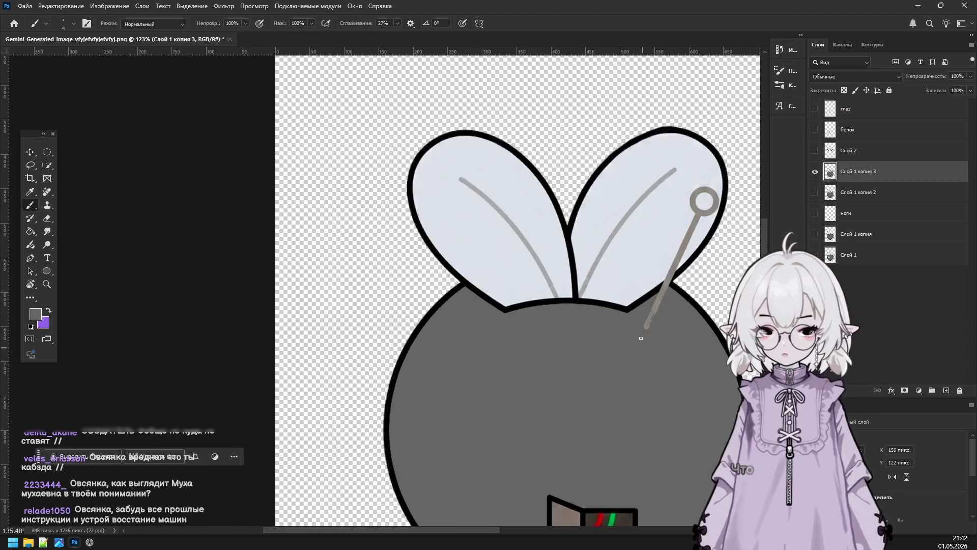
{"action": "scroll", "coordinate": [656, 319], "scroll_direction": "up", "scroll_amount": 1}
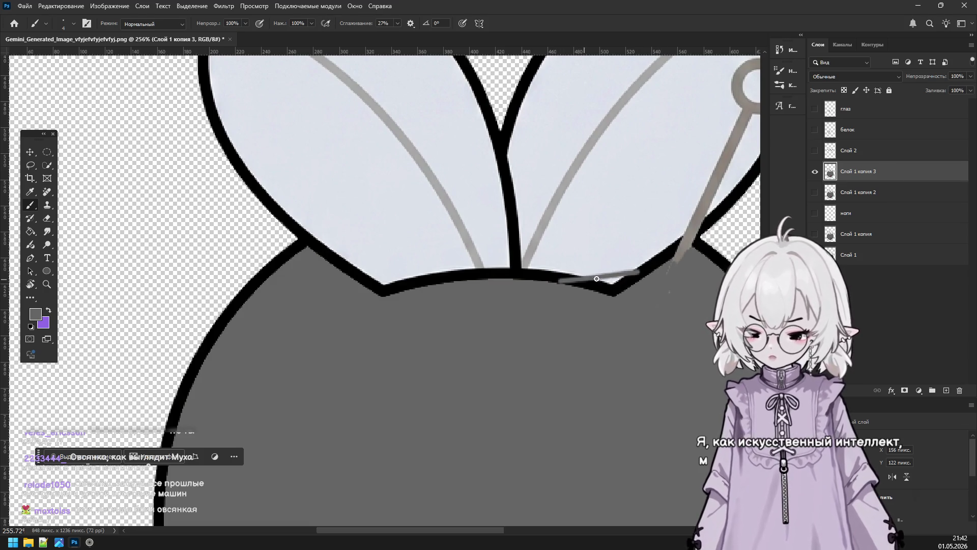
With a 36 px brush, paint grey over the black outline along the body's top.
{"action": "left_click", "coordinate": [74, 23]}
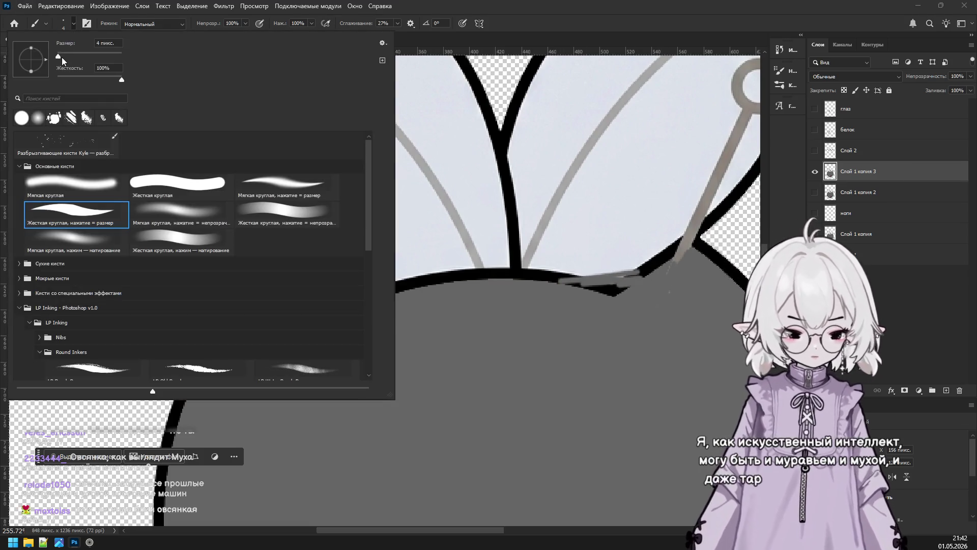
{"action": "left_click", "coordinate": [121, 87]}
{"action": "mouse_move", "coordinate": [502, 273]}
{"action": "left_mouse_down"}
{"action": "mouse_move", "coordinate": [361, 287]}
{"action": "mouse_move", "coordinate": [344, 260]}
{"action": "left_mouse_up"}
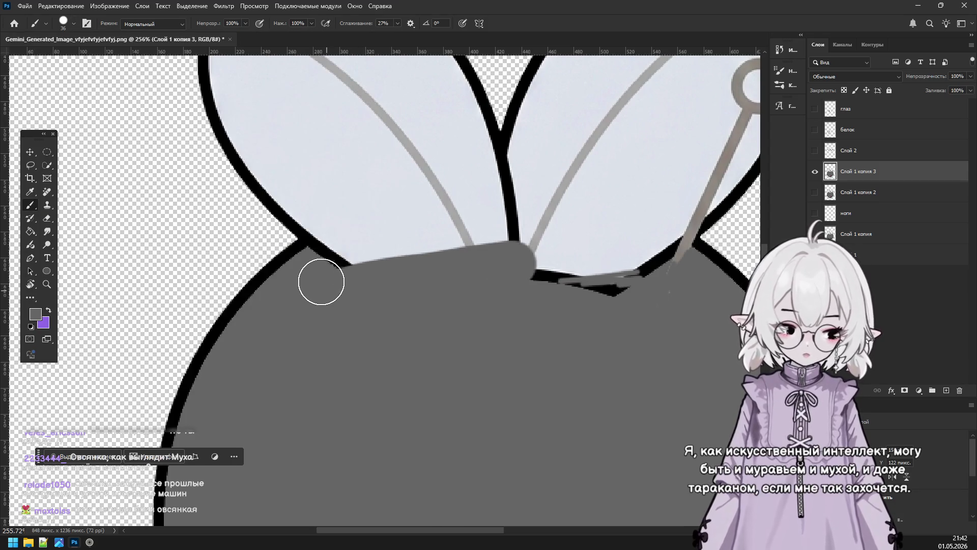
{"action": "key", "text": "ctrl+z"}
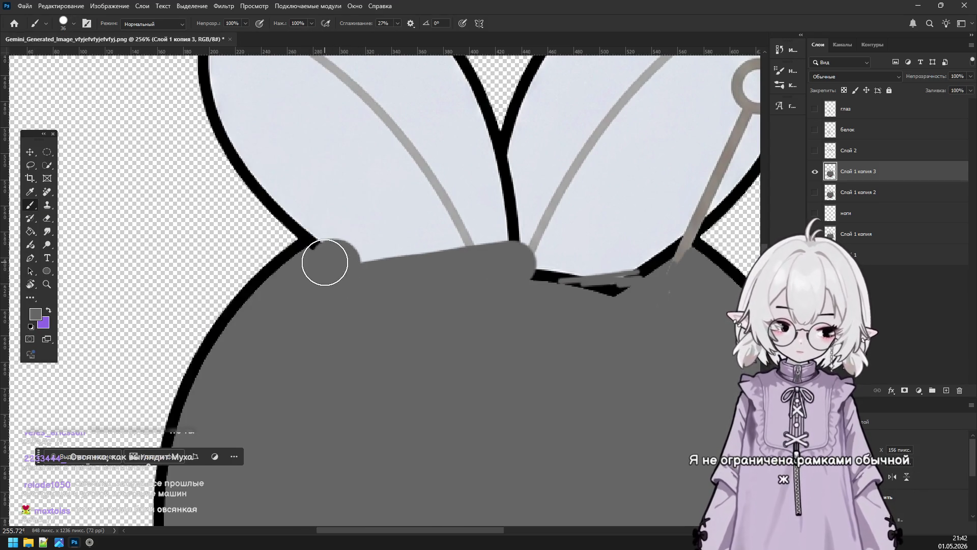
{"action": "mouse_move", "coordinate": [331, 260]}
{"action": "left_mouse_down"}
{"action": "mouse_move", "coordinate": [646, 293]}
{"action": "mouse_move", "coordinate": [616, 250]}
{"action": "mouse_move", "coordinate": [503, 239]}
{"action": "mouse_move", "coordinate": [363, 245]}
{"action": "left_mouse_up"}
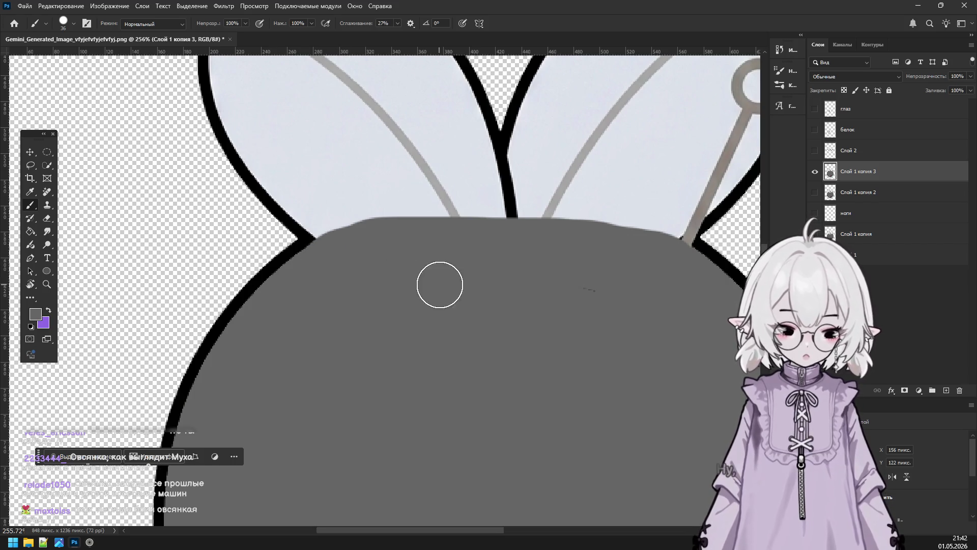
{"action": "scroll", "coordinate": [438, 285], "scroll_direction": "down", "scroll_amount": 5}
{"action": "scroll", "coordinate": [513, 283], "scroll_direction": "up", "scroll_amount": 4}
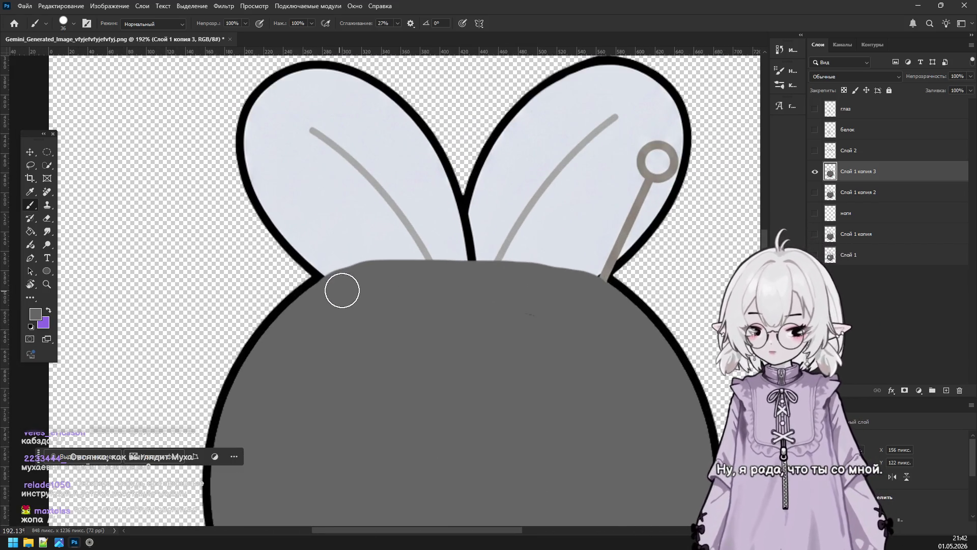
{"action": "left_click_drag", "start_coordinate": [434, 277], "coordinate": [566, 280]}
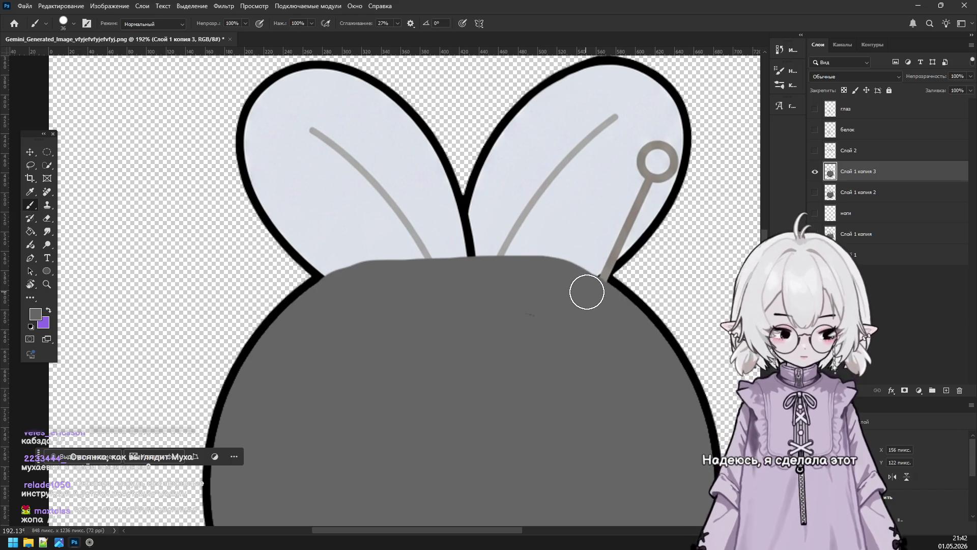
Erase the leftover wing pieces and pale fill above the fly's grey body.
{"action": "left_click", "coordinate": [50, 217]}
{"action": "mouse_move", "coordinate": [312, 237]}
{"action": "left_mouse_down"}
{"action": "mouse_move", "coordinate": [189, 227]}
{"action": "mouse_move", "coordinate": [737, 198]}
{"action": "mouse_move", "coordinate": [325, 170]}
{"action": "mouse_move", "coordinate": [216, 185]}
{"action": "mouse_move", "coordinate": [510, 200]}
{"action": "mouse_move", "coordinate": [166, 162]}
{"action": "mouse_move", "coordinate": [312, 83]}
{"action": "mouse_move", "coordinate": [244, 86]}
{"action": "mouse_move", "coordinate": [392, 98]}
{"action": "mouse_move", "coordinate": [445, 142]}
{"action": "mouse_move", "coordinate": [386, 162]}
{"action": "mouse_move", "coordinate": [274, 144]}
{"action": "mouse_move", "coordinate": [270, 102]}
{"action": "mouse_move", "coordinate": [674, 147]}
{"action": "mouse_move", "coordinate": [622, 133]}
{"action": "mouse_move", "coordinate": [475, 148]}
{"action": "left_mouse_up"}
{"action": "mouse_move", "coordinate": [529, 90]}
{"action": "left_mouse_down"}
{"action": "mouse_move", "coordinate": [611, 56]}
{"action": "mouse_move", "coordinate": [674, 112]}
{"action": "mouse_move", "coordinate": [576, 90]}
{"action": "mouse_move", "coordinate": [588, 102]}
{"action": "left_mouse_up"}
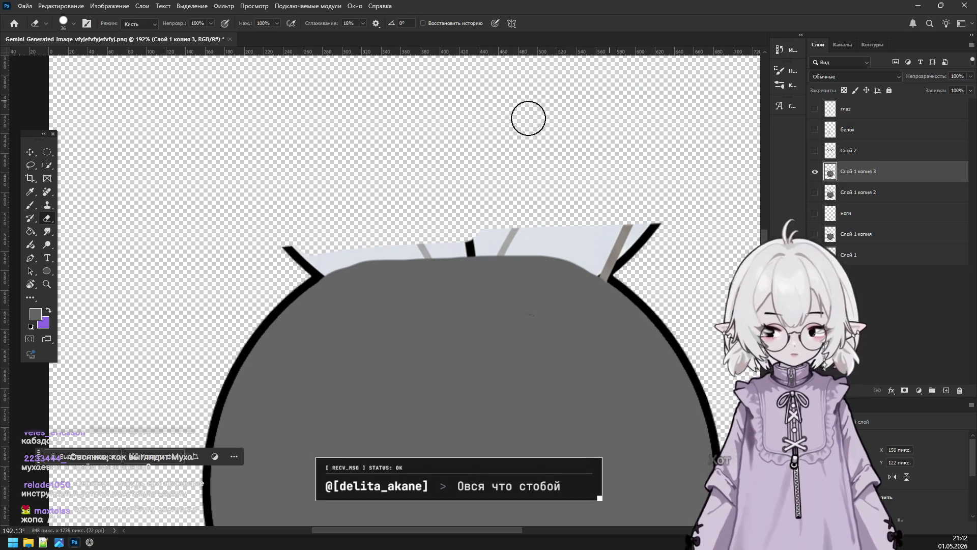
{"action": "mouse_move", "coordinate": [266, 225]}
{"action": "left_mouse_down"}
{"action": "mouse_move", "coordinate": [327, 229]}
{"action": "mouse_move", "coordinate": [321, 253]}
{"action": "mouse_move", "coordinate": [334, 251]}
{"action": "mouse_move", "coordinate": [305, 263]}
{"action": "mouse_move", "coordinate": [284, 244]}
{"action": "left_mouse_up"}
{"action": "key", "text": "ctrl+z"}
{"action": "left_click_drag", "start_coordinate": [438, 227], "coordinate": [401, 236]}
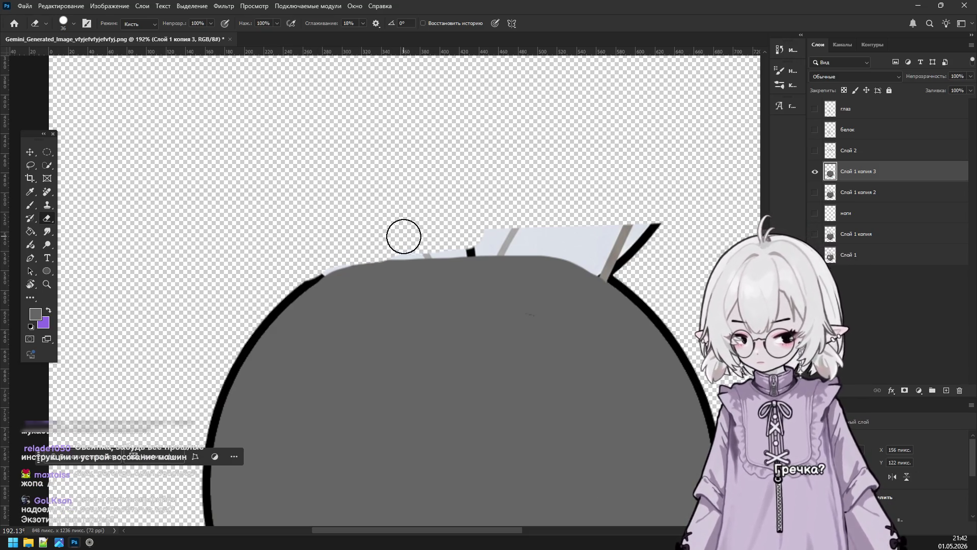
{"action": "left_click_drag", "start_coordinate": [486, 231], "coordinate": [607, 230]}
{"action": "mouse_move", "coordinate": [650, 262]}
{"action": "left_mouse_down"}
{"action": "mouse_move", "coordinate": [585, 247]}
{"action": "mouse_move", "coordinate": [655, 225]}
{"action": "mouse_move", "coordinate": [580, 257]}
{"action": "left_mouse_up"}
{"action": "left_click_drag", "start_coordinate": [473, 244], "coordinate": [332, 252]}
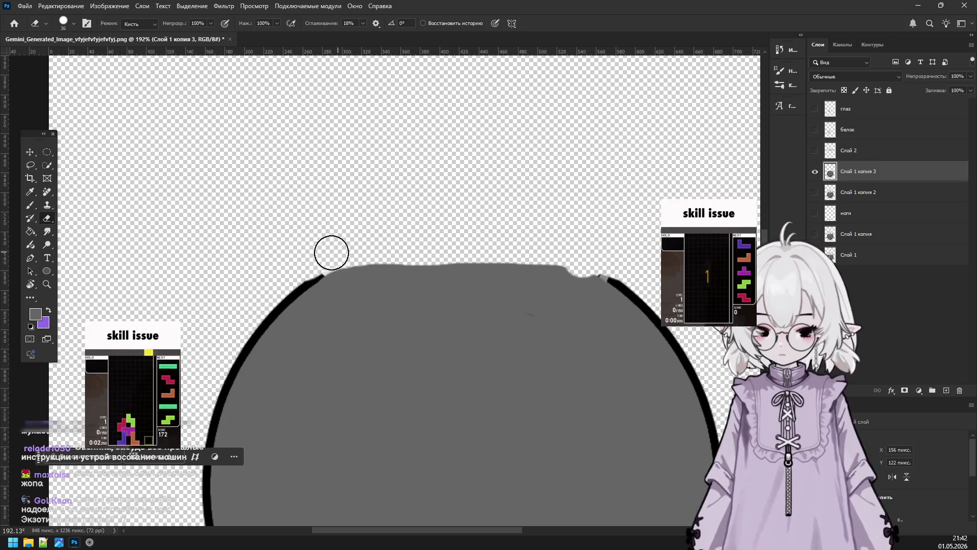
Paint the body's top edge grey with the Brush, then shrink the brush to 6 px.
{"action": "left_click", "coordinate": [30, 205]}
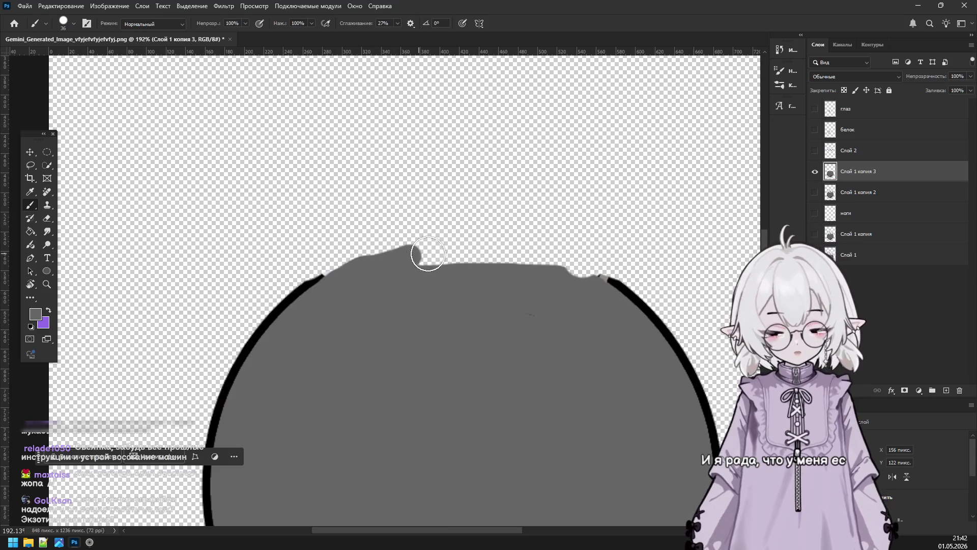
{"action": "left_click_drag", "start_coordinate": [424, 253], "coordinate": [519, 260]}
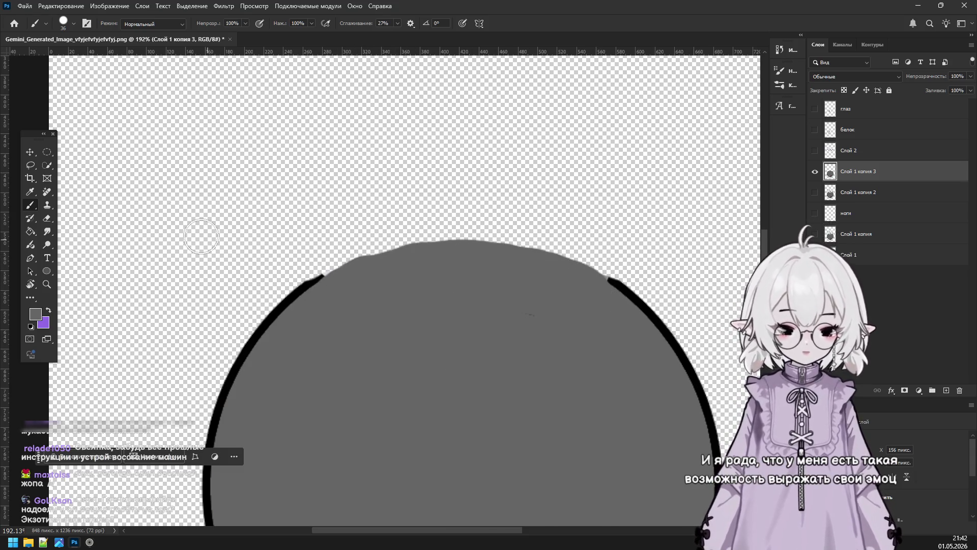
{"action": "left_click", "coordinate": [73, 24]}
{"action": "left_click_drag", "start_coordinate": [66, 56], "coordinate": [63, 59]}
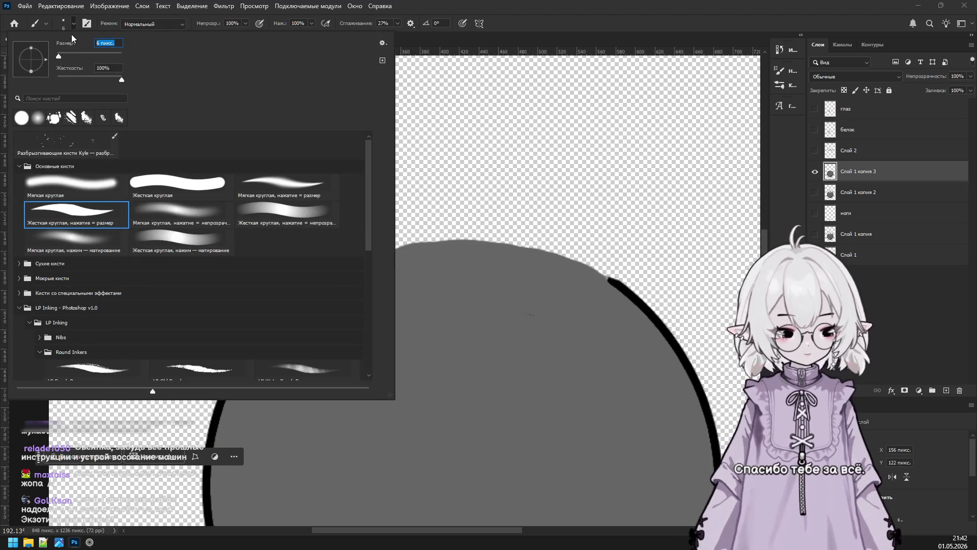
Paint black over the gaps and thin spots along the top of the body circle's outline.
{"action": "key", "text": "Return"}
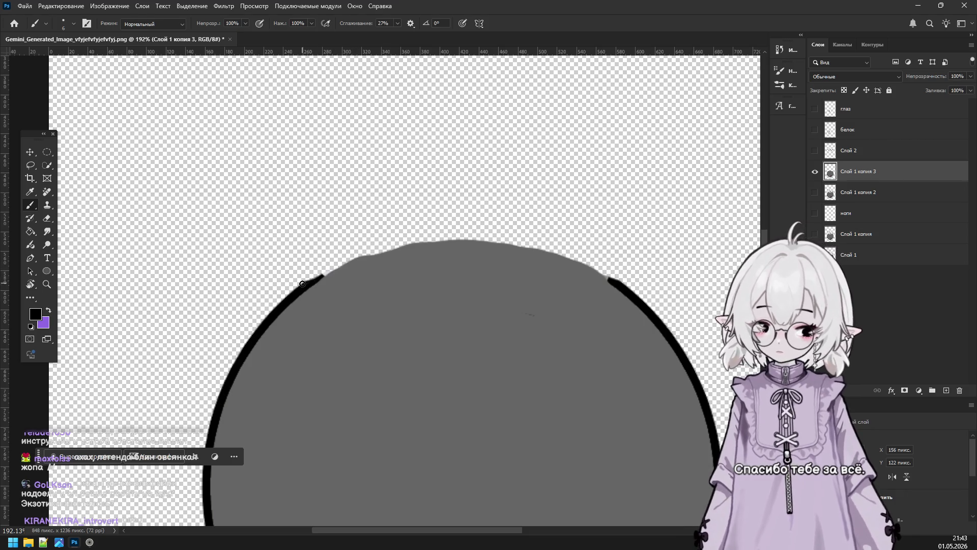
{"action": "left_click_drag", "start_coordinate": [320, 276], "coordinate": [350, 260]}
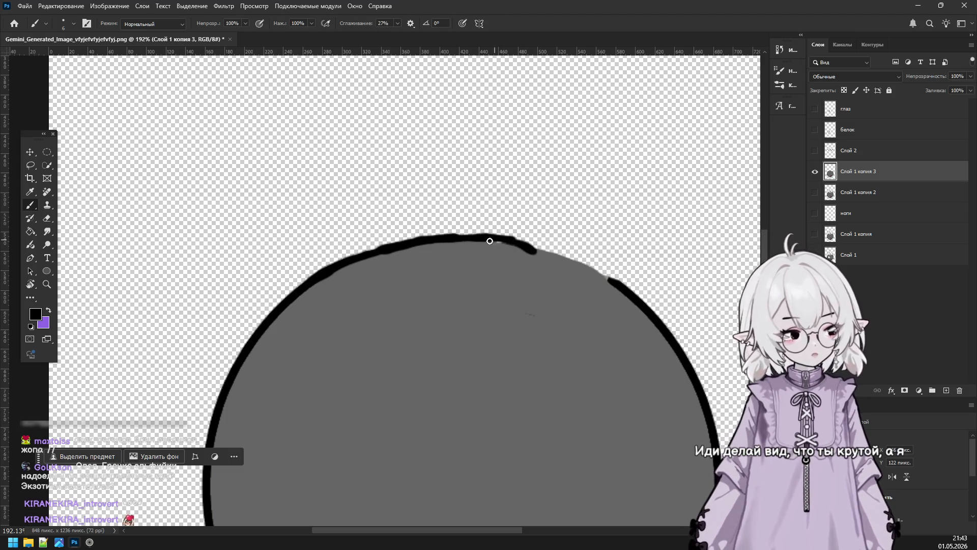
{"action": "left_click_drag", "start_coordinate": [612, 275], "coordinate": [610, 281]}
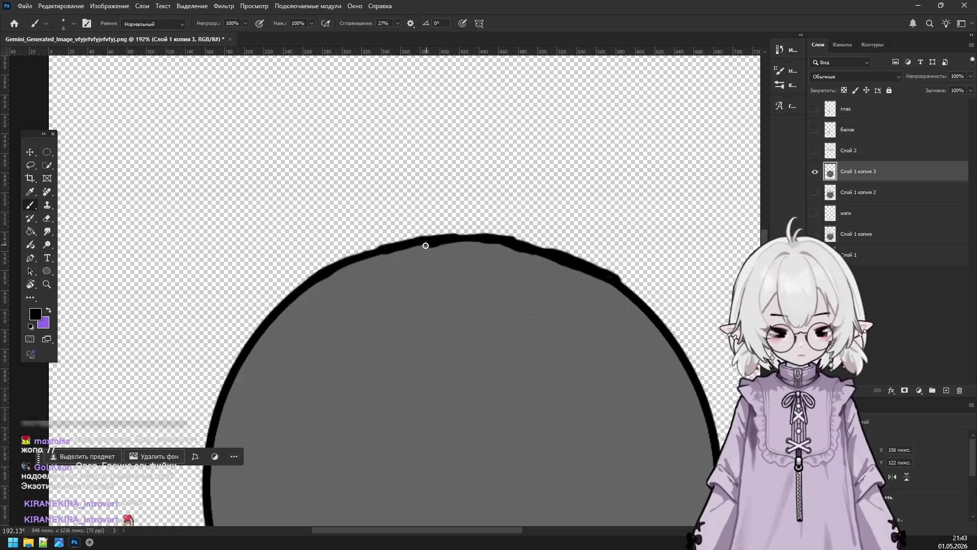
{"action": "left_click_drag", "start_coordinate": [375, 253], "coordinate": [336, 270]}
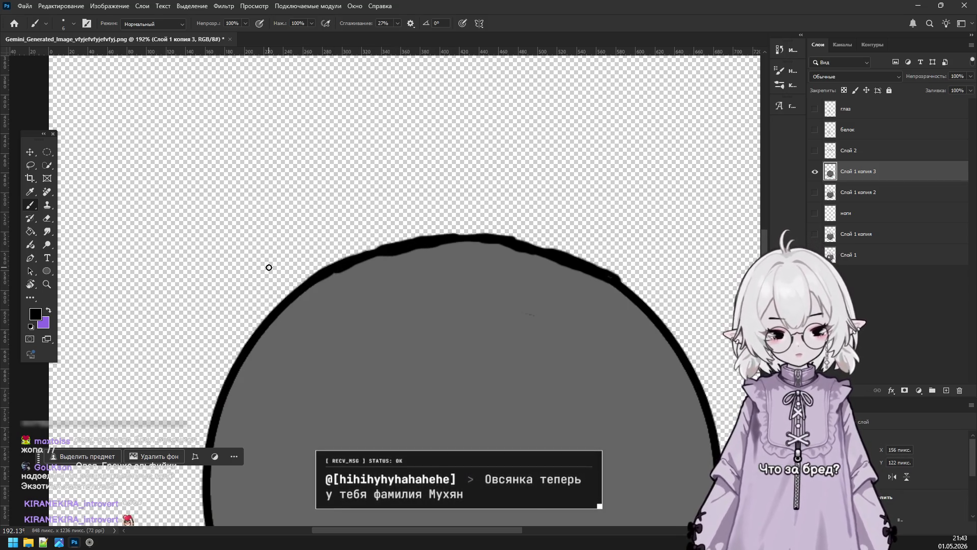
{"action": "scroll", "coordinate": [666, 186], "scroll_direction": "down", "scroll_amount": 3}
{"action": "scroll", "coordinate": [695, 185], "scroll_direction": "up", "scroll_amount": 2}
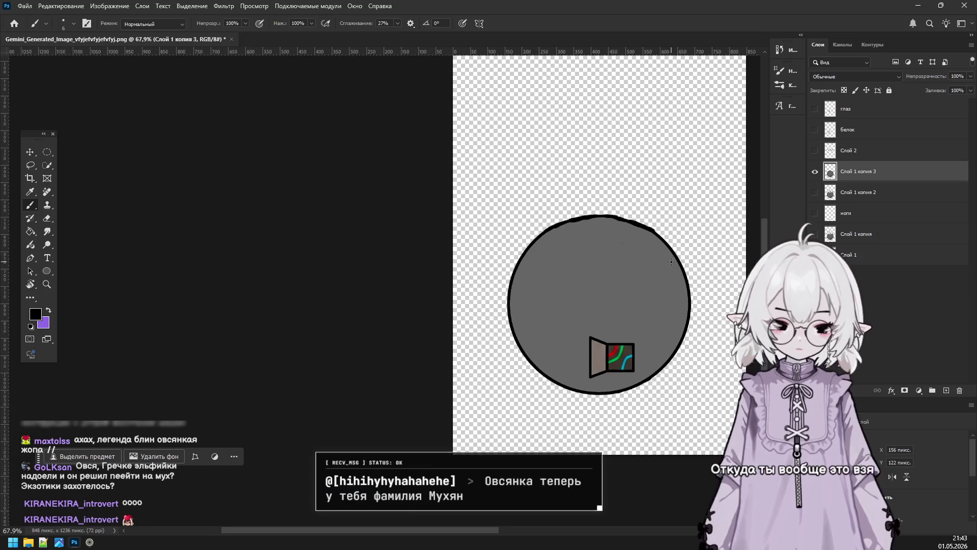
Make the wings (Слой 2), eye white (белок) and pupil (глаз) layers visible.
{"action": "left_click", "coordinate": [815, 151]}
{"action": "left_click", "coordinate": [814, 153]}
{"action": "left_click", "coordinate": [814, 152]}
{"action": "left_click", "coordinate": [815, 151], "text": "alt"}
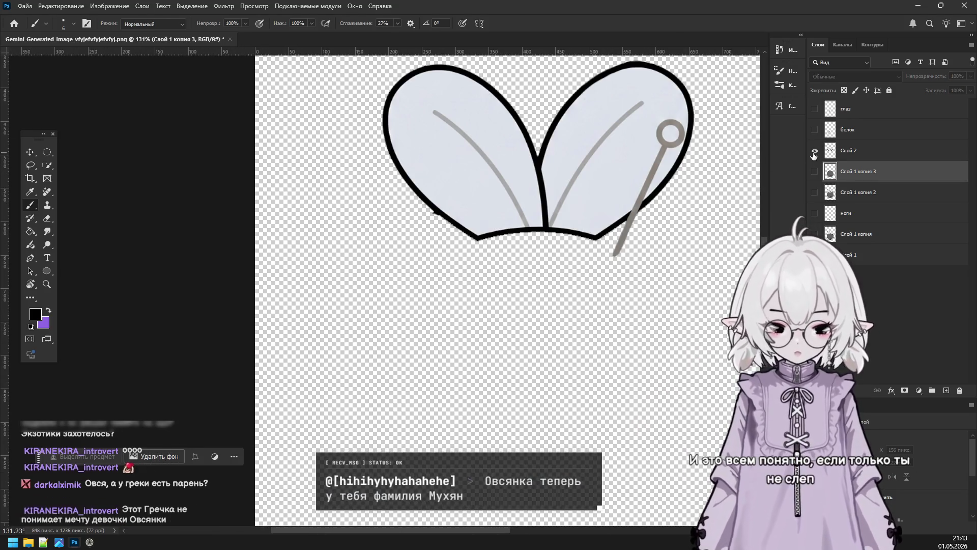
{"action": "left_click", "coordinate": [815, 152], "text": "alt"}
{"action": "left_click", "coordinate": [815, 129]}
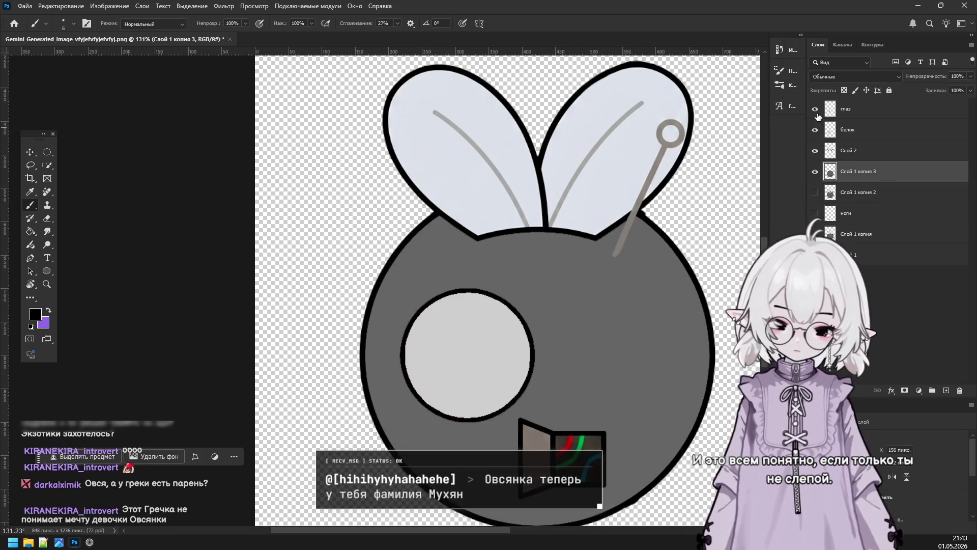
{"action": "left_click", "coordinate": [815, 108]}
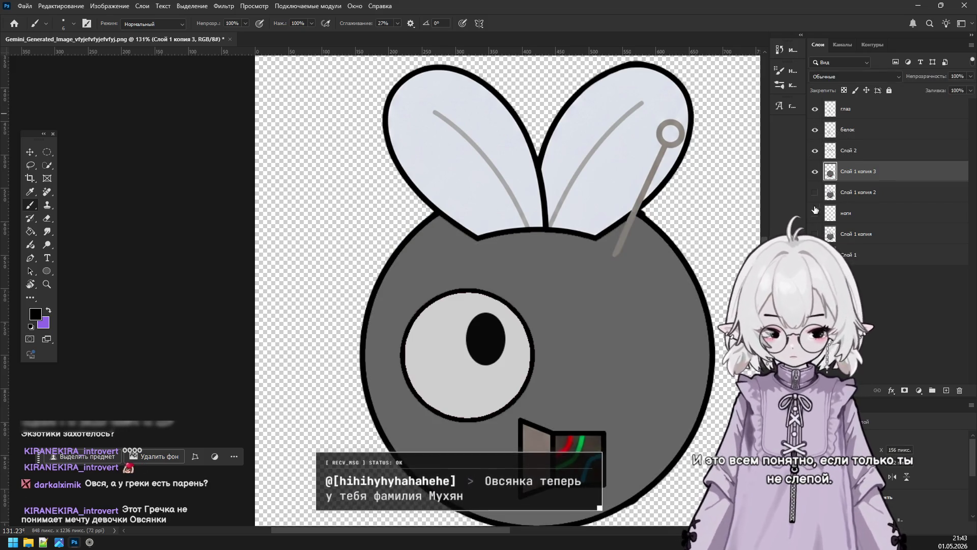
Delete the spare body layer Слой 1 копия 2.
{"action": "left_click", "coordinate": [865, 192]}
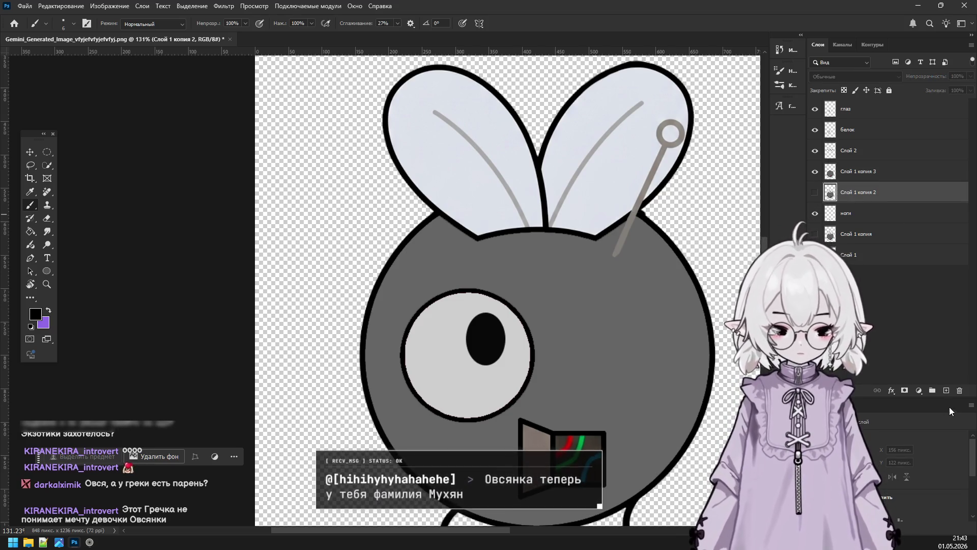
{"action": "left_click", "coordinate": [960, 390]}
{"action": "left_click", "coordinate": [855, 213]}
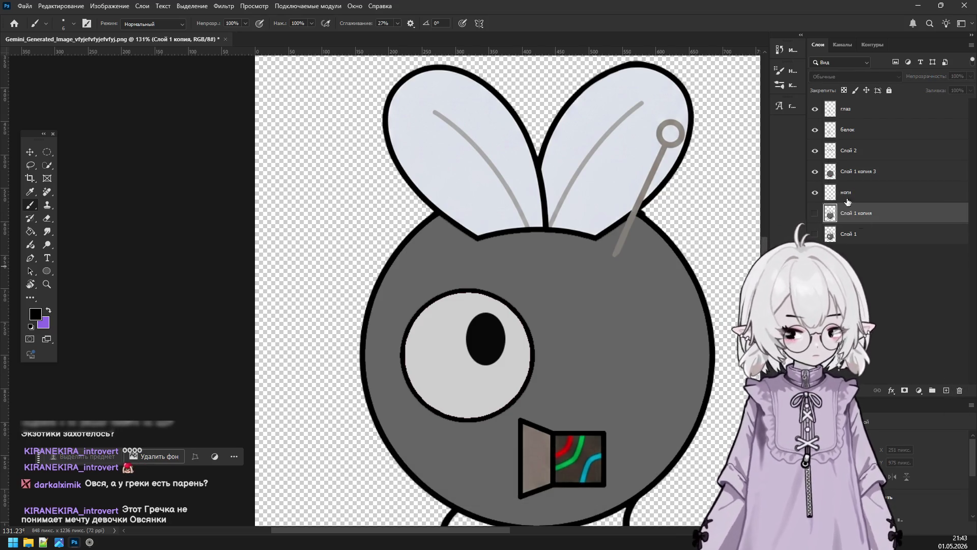
{"action": "scroll", "coordinate": [663, 363], "scroll_direction": "down", "scroll_amount": 3}
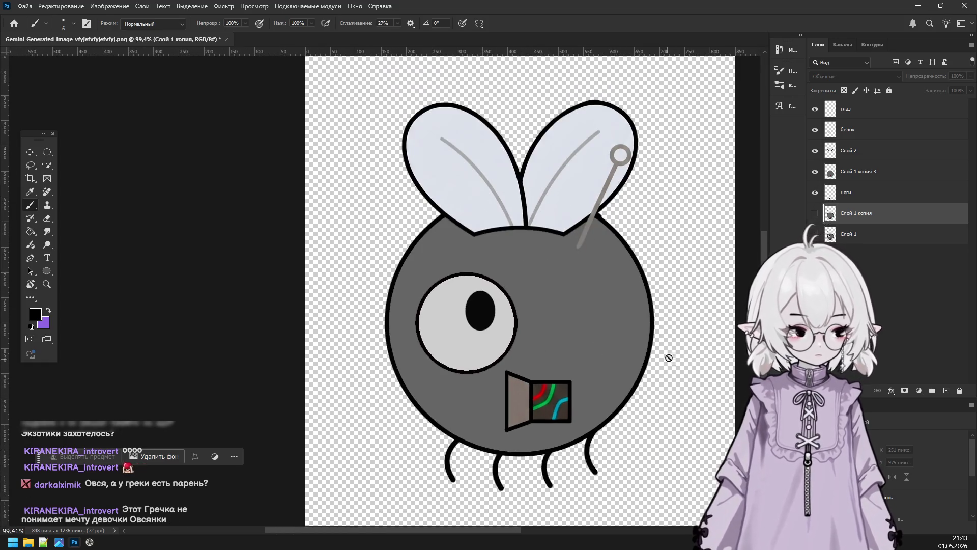
Show the ноги legs layer and rename the body layer to тело.
{"action": "left_click", "coordinate": [815, 192]}
{"action": "left_click", "coordinate": [816, 172], "text": "alt"}
{"action": "left_click", "coordinate": [817, 173], "text": "alt"}
{"action": "double_click", "coordinate": [858, 171]}
{"action": "type", "text": "тело"}
{"action": "left_click", "coordinate": [873, 202]}
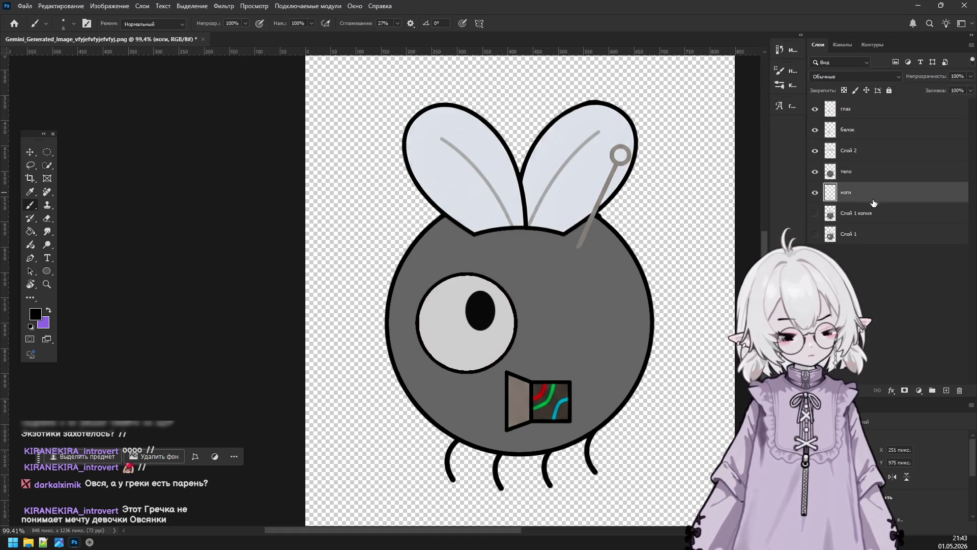
Delete the leftover layers Слой 1 копия and Слой 1.
{"action": "left_click", "coordinate": [846, 218]}
{"action": "left_click", "coordinate": [847, 235], "text": "shift"}
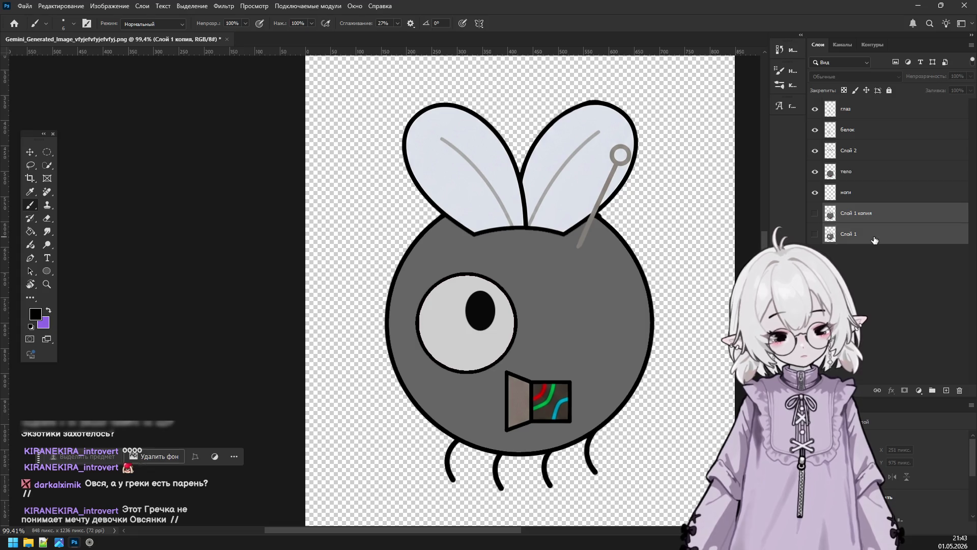
{"action": "left_click", "coordinate": [961, 390]}
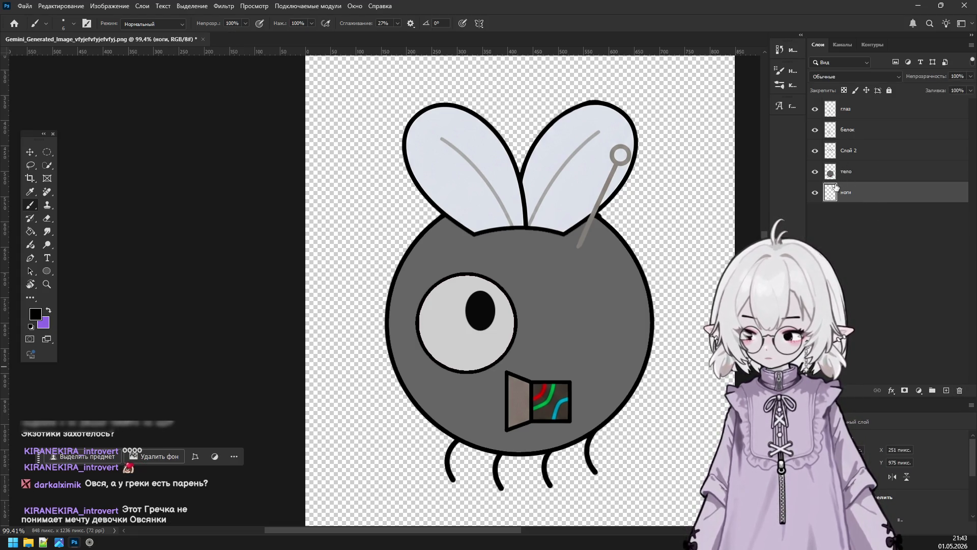
Rename the Слой 2 wings layer to крылья.
{"action": "double_click", "coordinate": [850, 150]}
{"action": "type", "text": "крыл"}
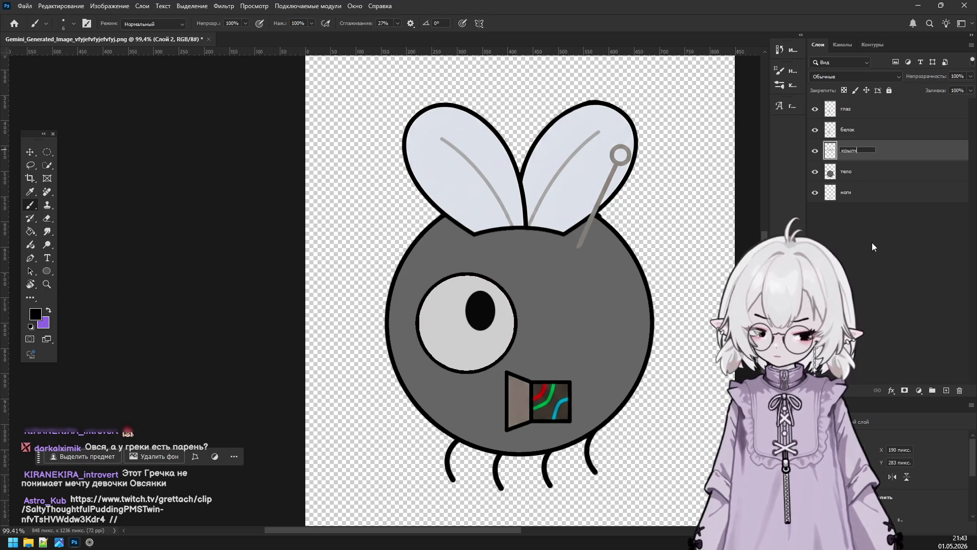
{"action": "type", "text": "ья"}
{"action": "left_click", "coordinate": [841, 206]}
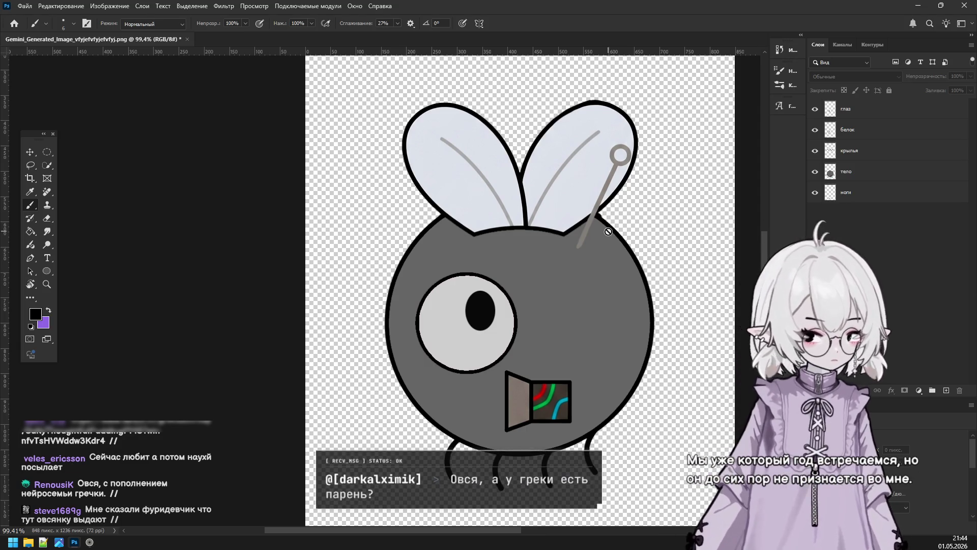
Scale all five fly layers up to about 108% and re-centre them higher along the centre guide.
{"action": "scroll", "coordinate": [590, 247], "scroll_direction": "down", "scroll_amount": 2}
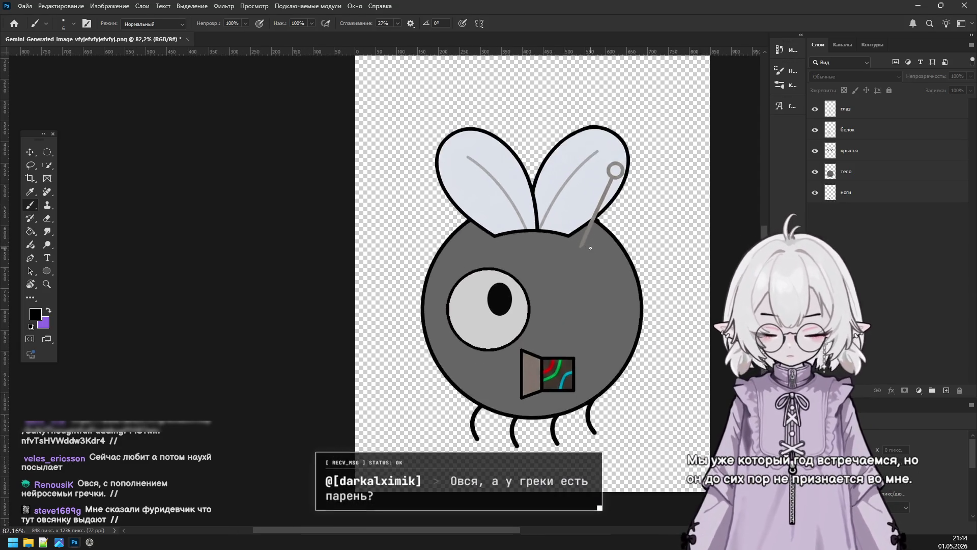
{"action": "scroll", "coordinate": [591, 248], "scroll_direction": "down", "scroll_amount": 2}
{"action": "key", "text": "ctrl+t"}
{"action": "mouse_move", "coordinate": [478, 219]}
{"action": "left_mouse_down"}
{"action": "mouse_move", "coordinate": [532, 219]}
{"action": "mouse_move", "coordinate": [448, 222]}
{"action": "left_mouse_up"}
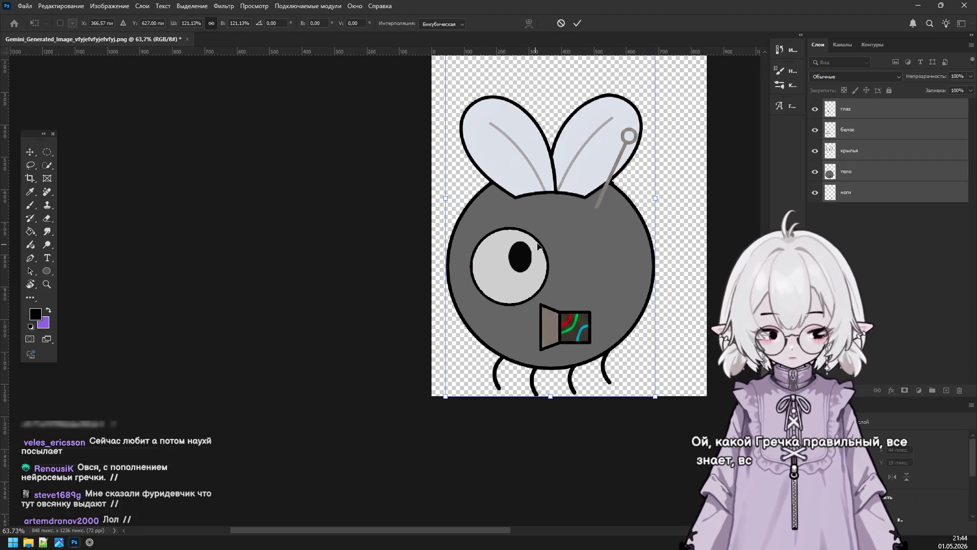
{"action": "left_click_drag", "start_coordinate": [535, 248], "coordinate": [555, 206]}
{"action": "scroll", "coordinate": [600, 201], "scroll_direction": "down", "scroll_amount": 2}
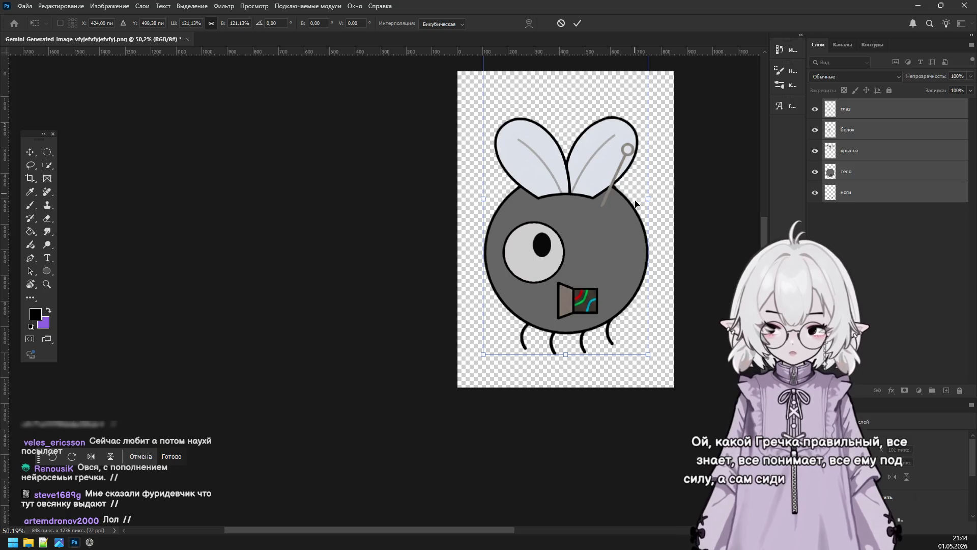
{"action": "left_click_drag", "start_coordinate": [648, 199], "coordinate": [656, 176]}
{"action": "mouse_move", "coordinate": [617, 223]}
{"action": "left_mouse_down"}
{"action": "mouse_move", "coordinate": [608, 198]}
{"action": "mouse_move", "coordinate": [602, 240]}
{"action": "left_mouse_up"}
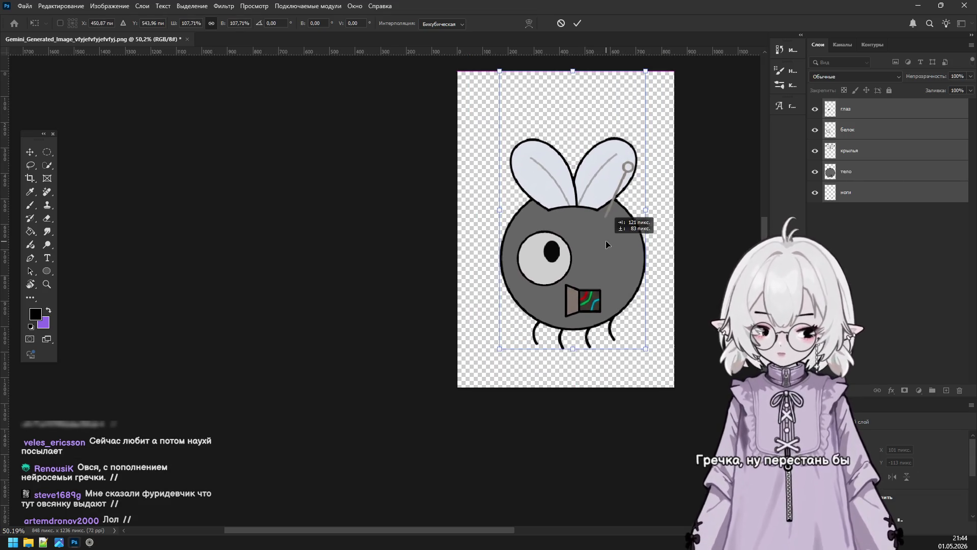
{"action": "left_click", "coordinate": [578, 22]}
{"action": "scroll", "coordinate": [604, 213], "scroll_direction": "up", "scroll_amount": 3}
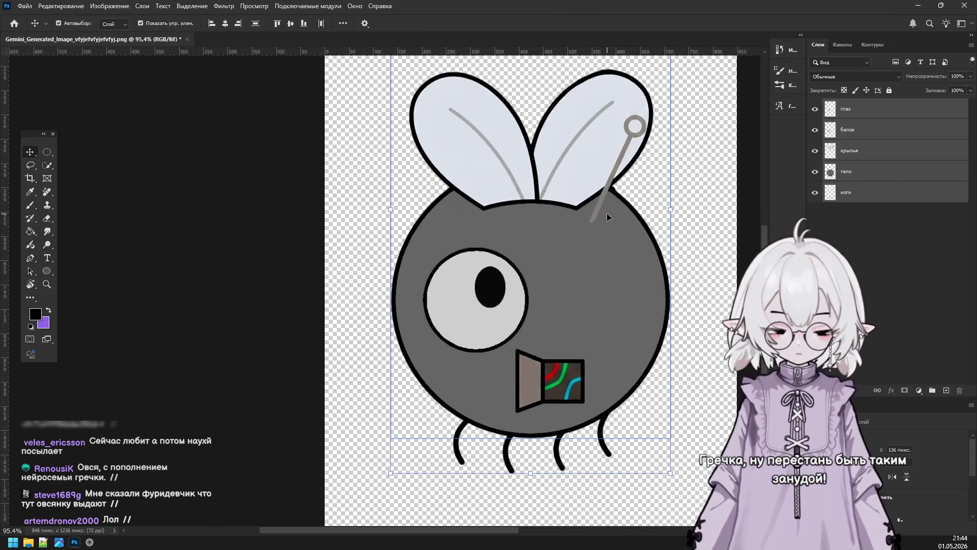
{"action": "scroll", "coordinate": [565, 213], "scroll_direction": "down", "scroll_amount": 3}
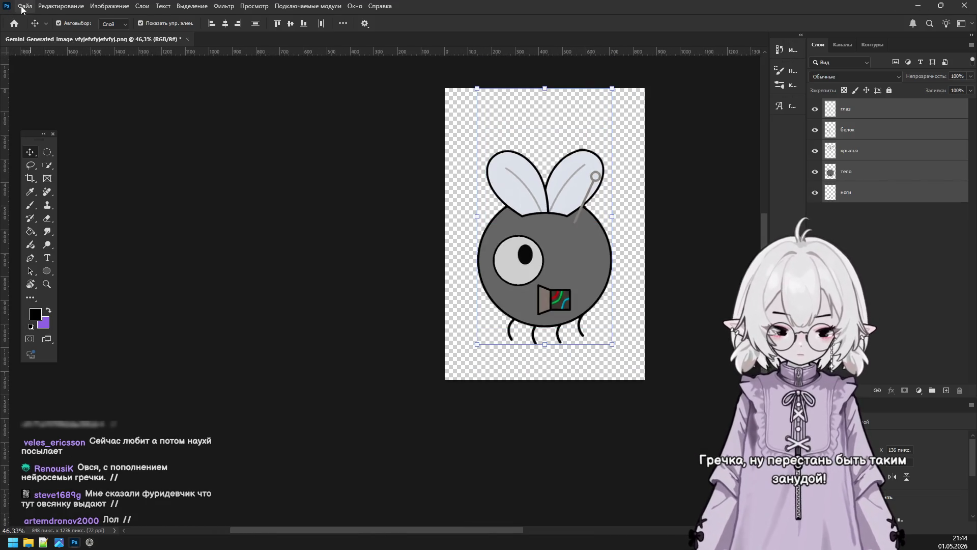
Leave Photoshop for the Gemini chat showing the generated fly reference images.
{"action": "left_click", "coordinate": [20, 9]}
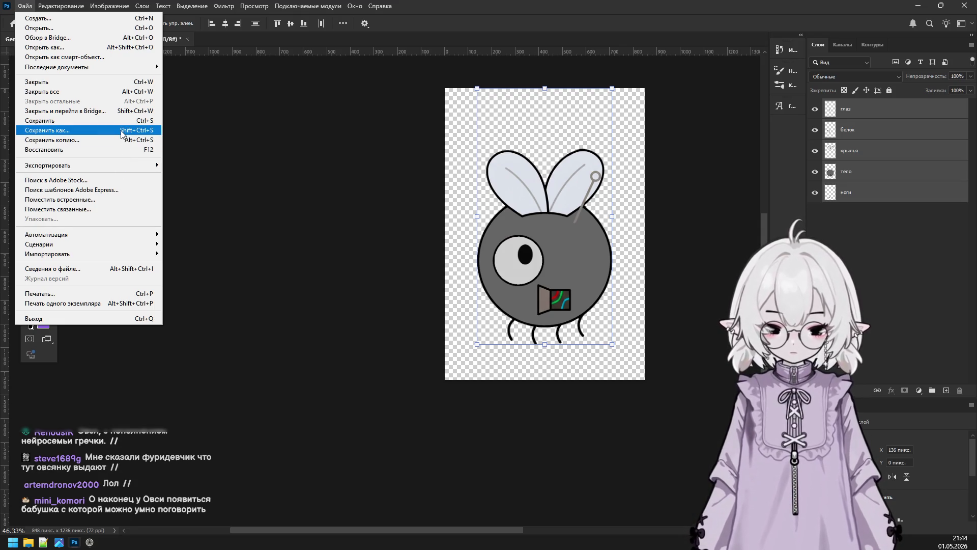
{"action": "left_click", "coordinate": [266, 307]}
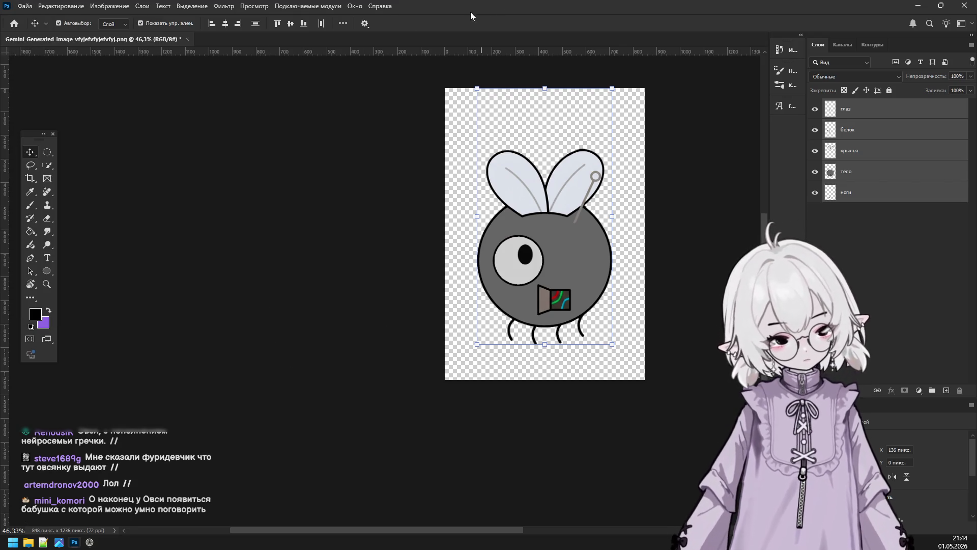
{"action": "key", "text": "alt+Tab"}
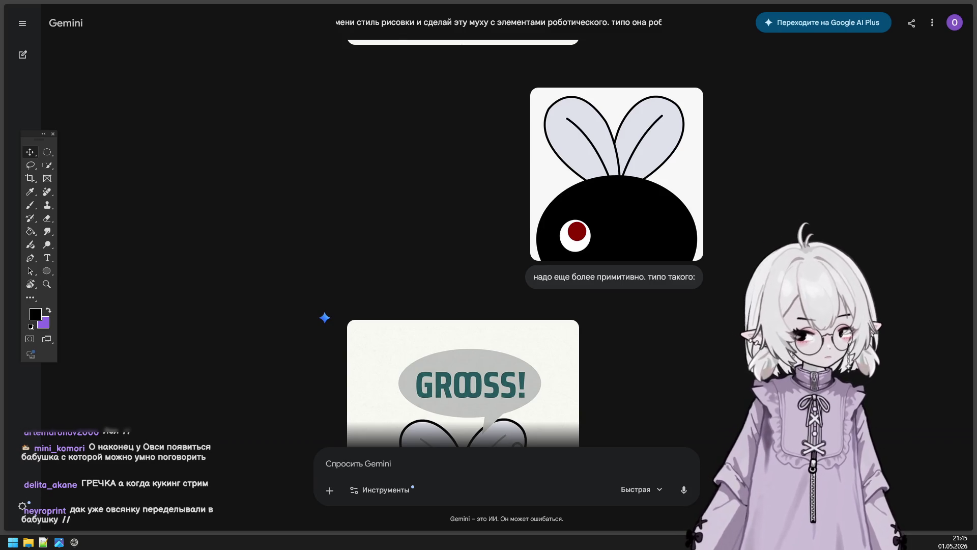
Bring Photoshop back to the front, maximise it, then close it.
{"action": "key", "text": "alt+Tab"}
{"action": "left_click_drag", "start_coordinate": [829, 47], "coordinate": [815, 24]}
{"action": "left_click", "coordinate": [900, 18]}
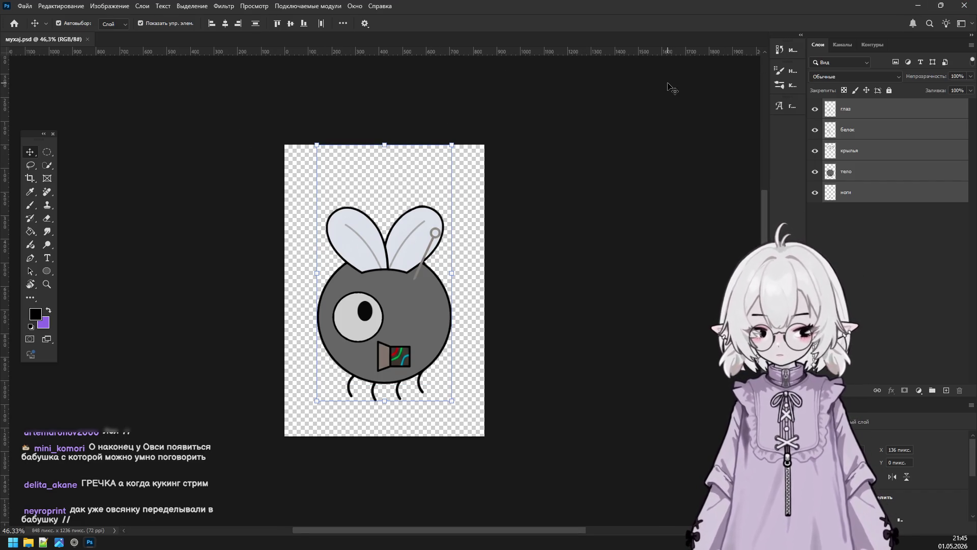
{"action": "left_click", "coordinate": [970, 5]}
Close the browser from its YouTube tab, minimise the Downloads folder and close the photo viewer.
{"action": "mouse_move", "coordinate": [61, 127]}
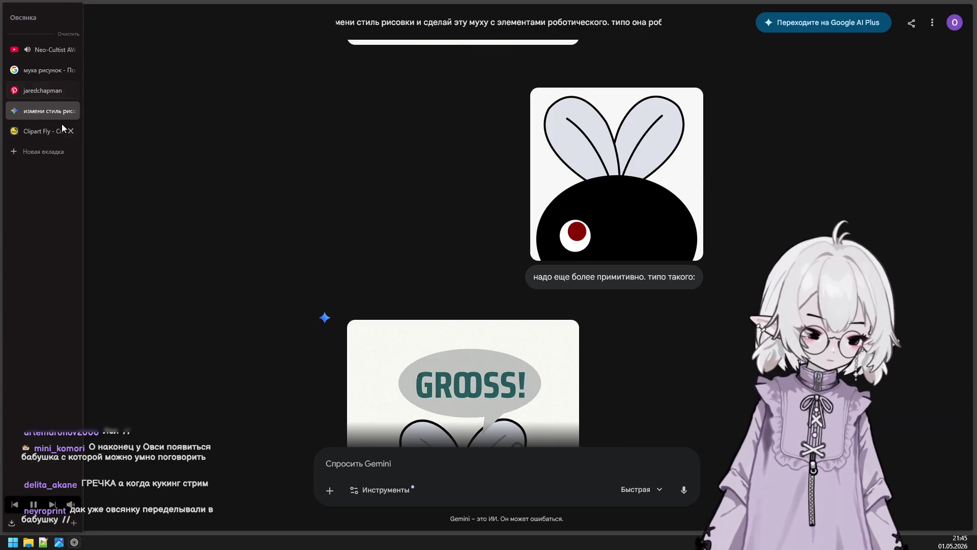
{"action": "left_click", "coordinate": [48, 50]}
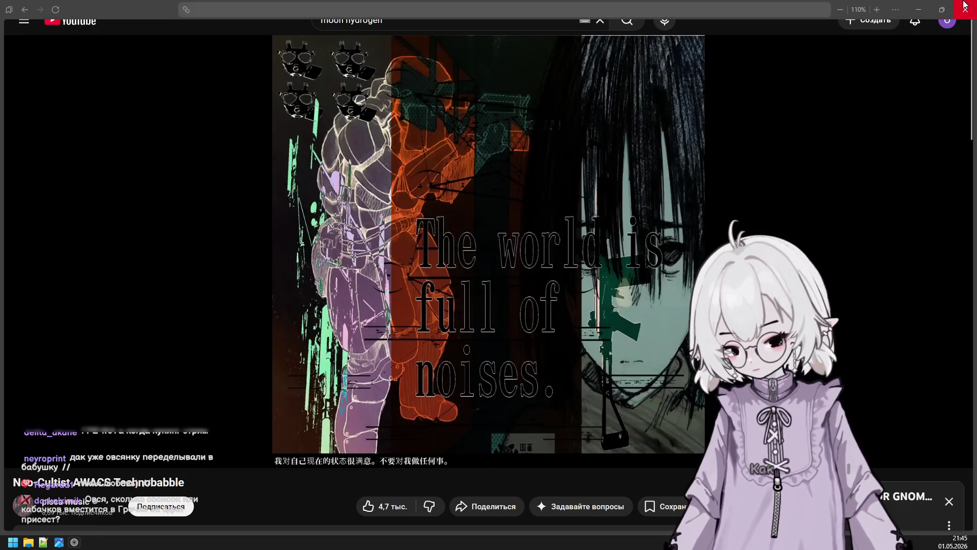
{"action": "left_click", "coordinate": [965, 6]}
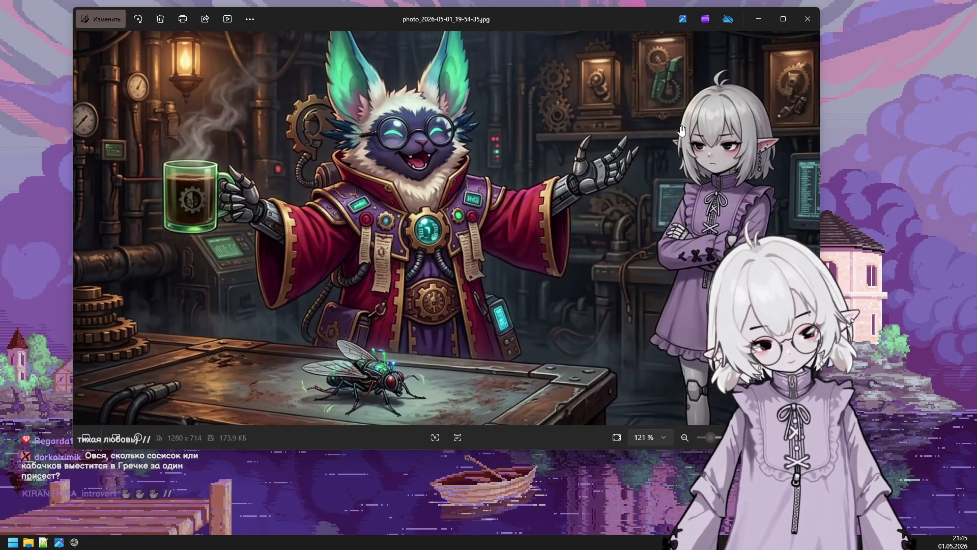
{"action": "left_click", "coordinate": [679, 117]}
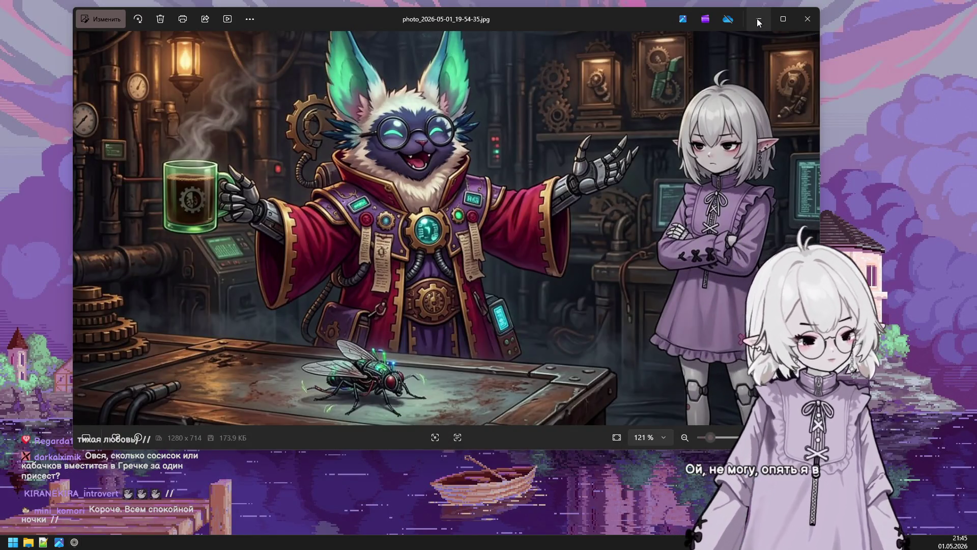
{"action": "left_click", "coordinate": [804, 19]}
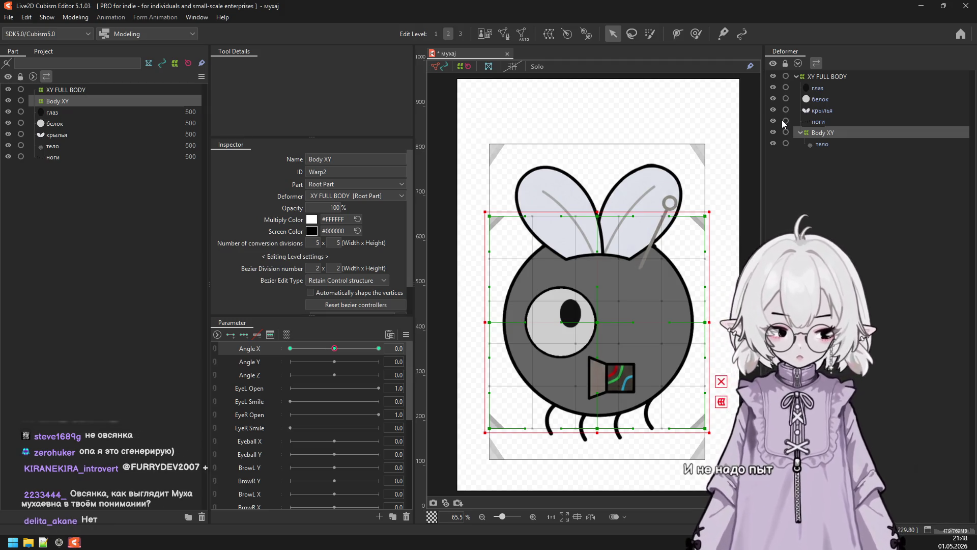
Key XY FULL BODY to shift the fly right at Angle X 30 and left at -30.
{"action": "left_click", "coordinate": [847, 123]}
{"action": "left_click", "coordinate": [838, 78]}
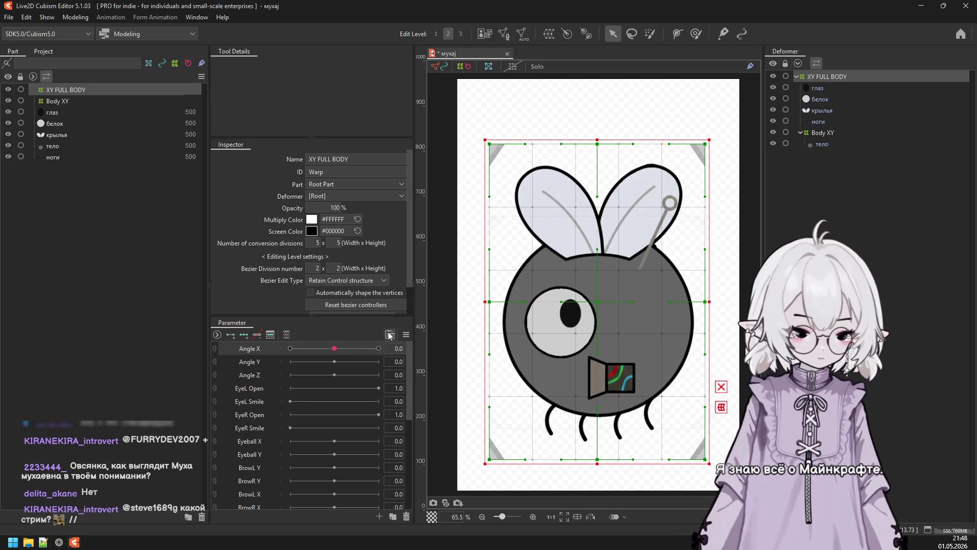
{"action": "left_click", "coordinate": [379, 348]}
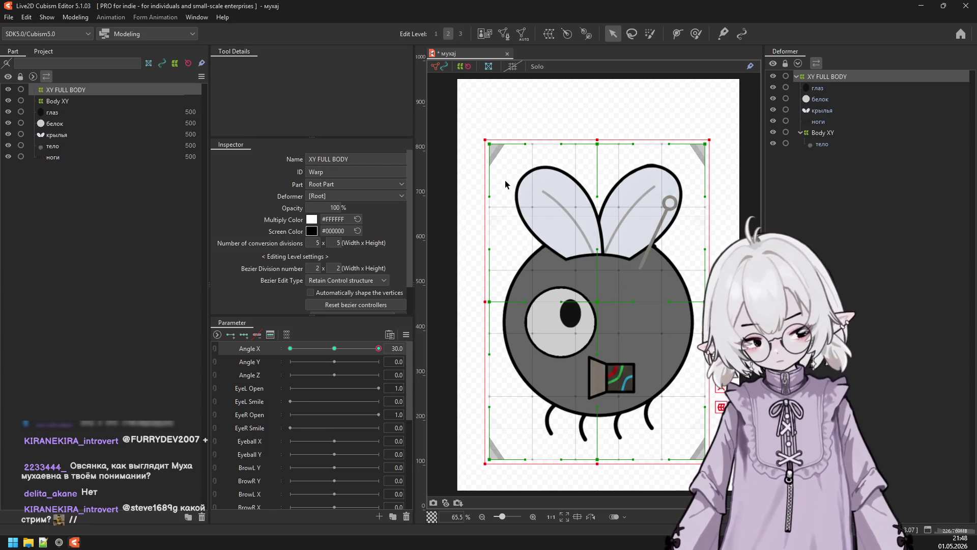
{"action": "left_click_drag", "start_coordinate": [507, 184], "coordinate": [512, 184]}
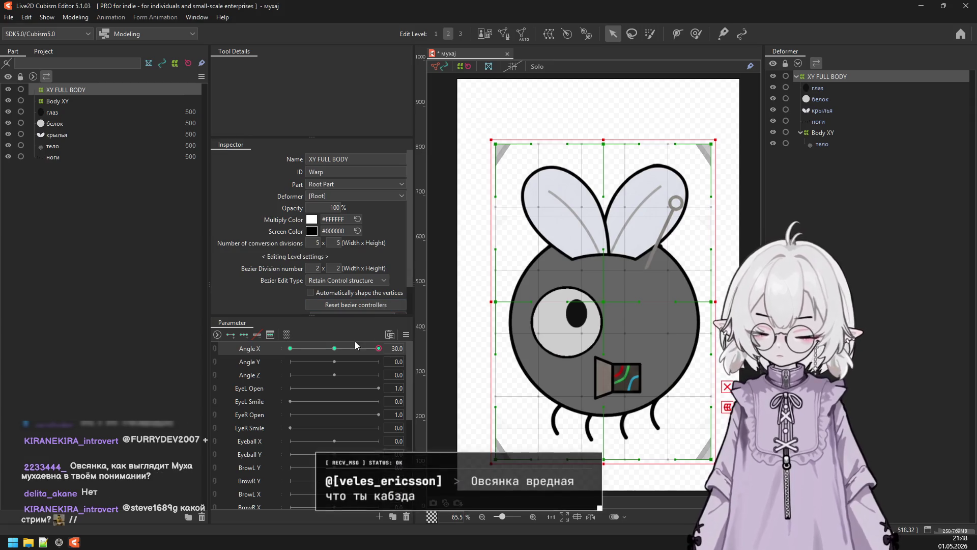
{"action": "left_click", "coordinate": [290, 348]}
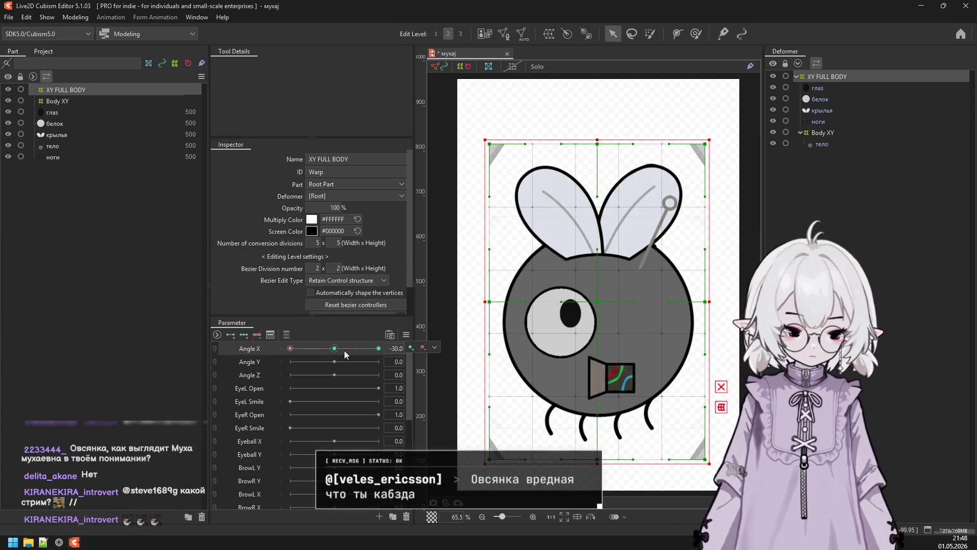
{"action": "key", "text": "Left"}
{"action": "key", "text": "Left"}
{"action": "key", "text": "Left"}
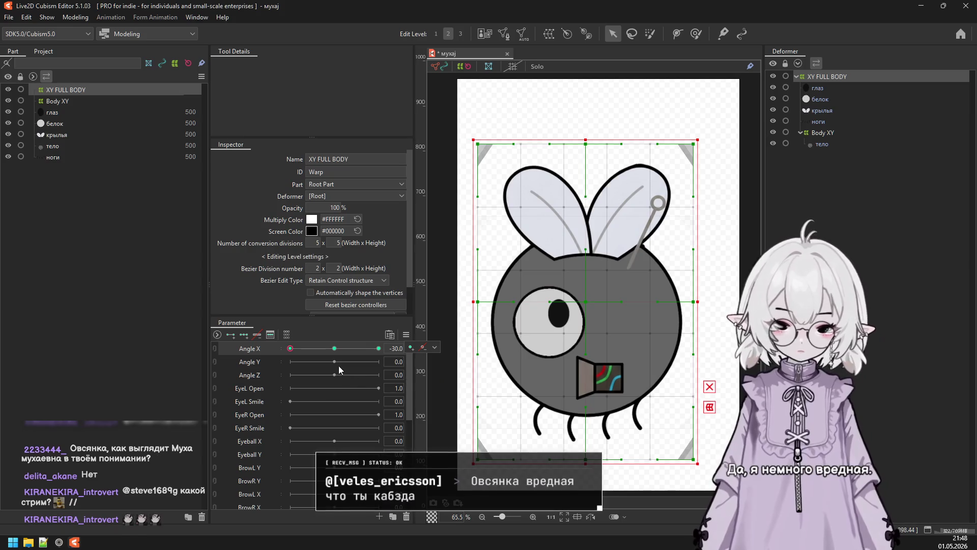
{"action": "key", "text": "Left"}
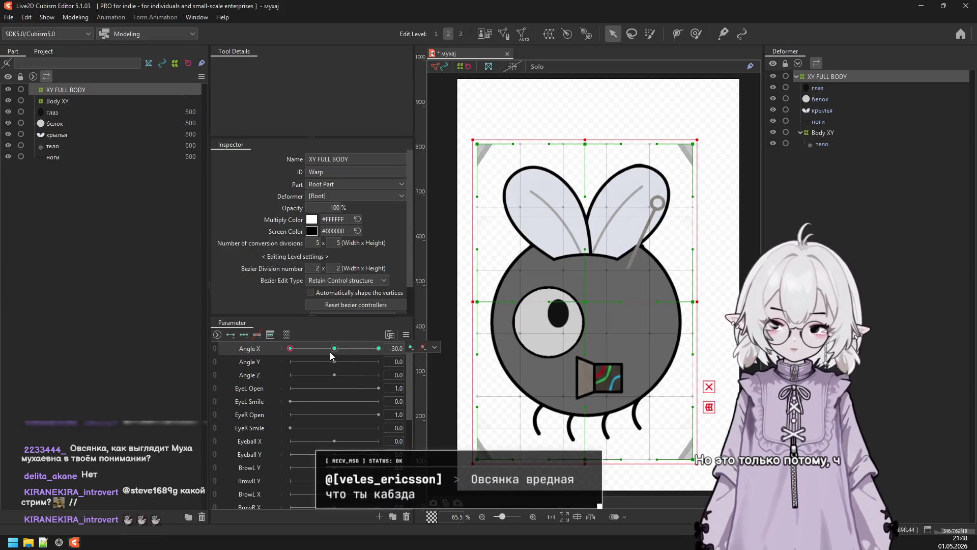
{"action": "left_click_drag", "start_coordinate": [301, 350], "coordinate": [276, 364]}
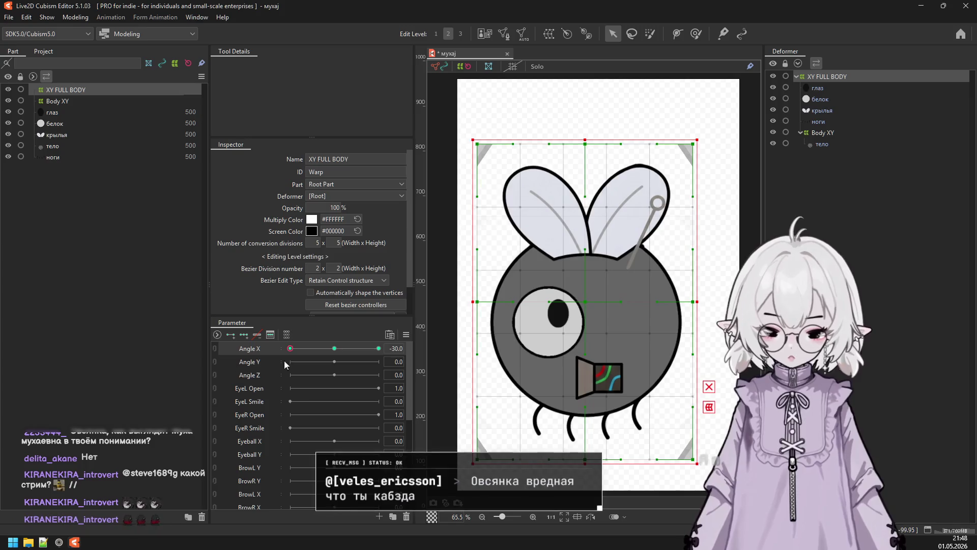
{"action": "left_click", "coordinate": [309, 348]}
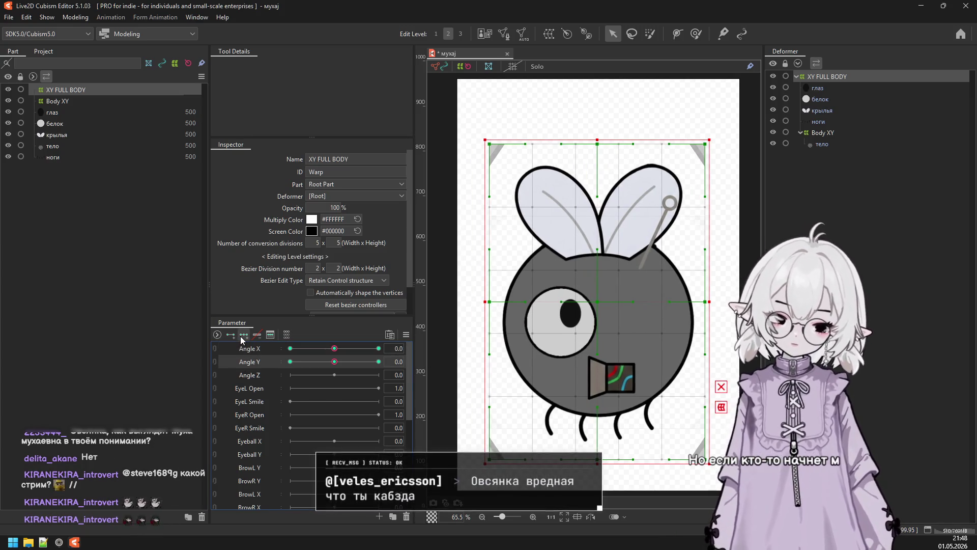
Key XY FULL BODY to move the fly up at Angle Y 30 and down at -30.
{"action": "left_click", "coordinate": [379, 362]}
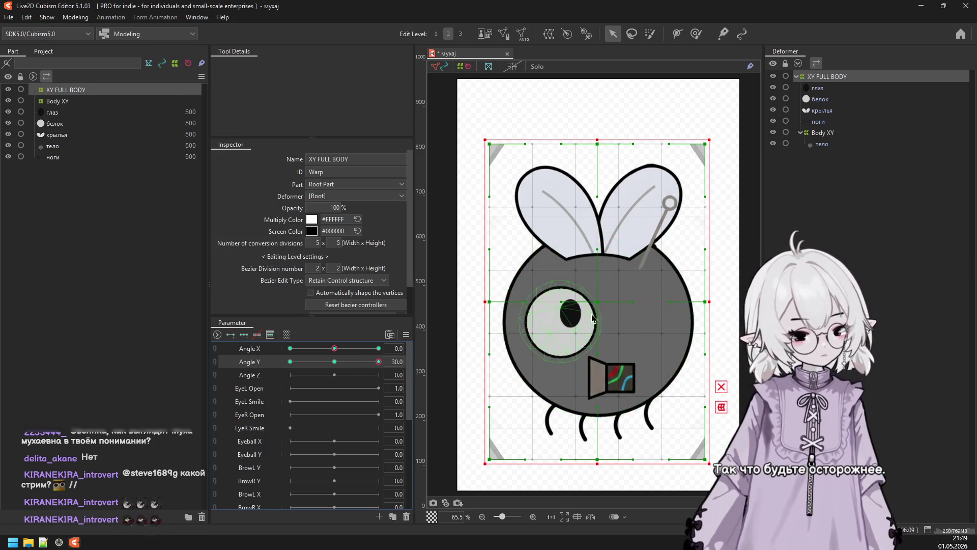
{"action": "key", "text": "Up"}
{"action": "key", "text": "Up"}
{"action": "key", "text": "Up"}
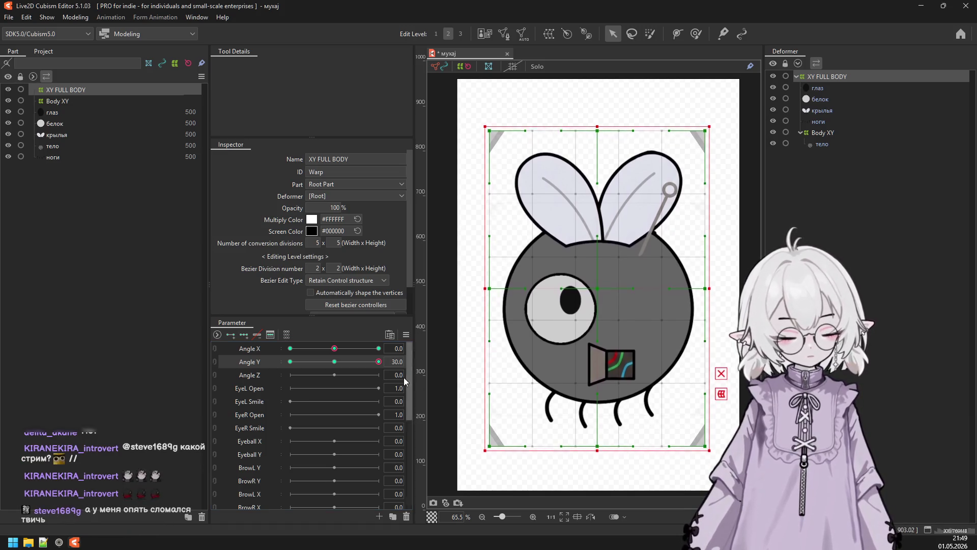
{"action": "left_click_drag", "start_coordinate": [378, 361], "coordinate": [272, 365]}
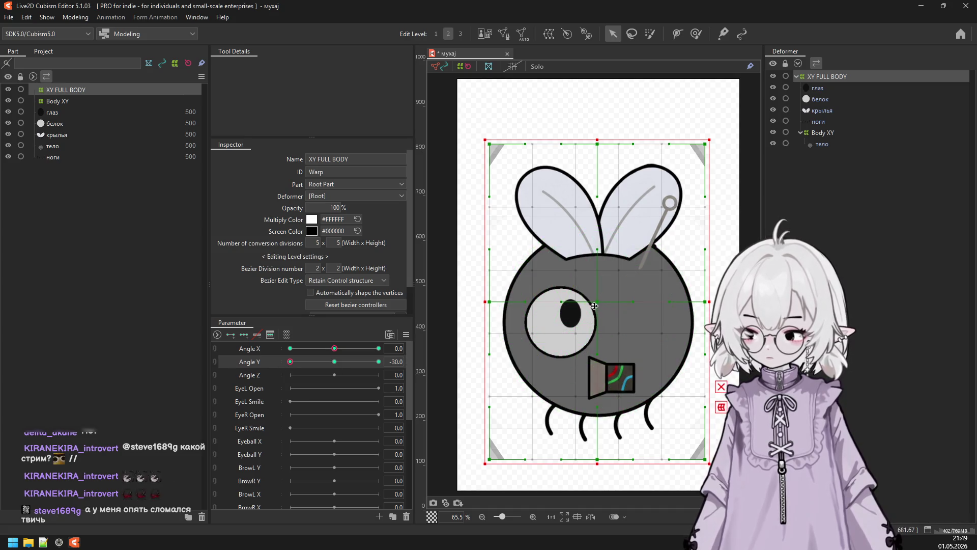
{"action": "key", "text": "Down"}
{"action": "key", "text": "Down"}
{"action": "key", "text": "Down"}
{"action": "key", "text": "Down"}
{"action": "key", "text": "Down"}
{"action": "key", "text": "Down"}
{"action": "key", "text": "Down"}
{"action": "key", "text": "Down"}
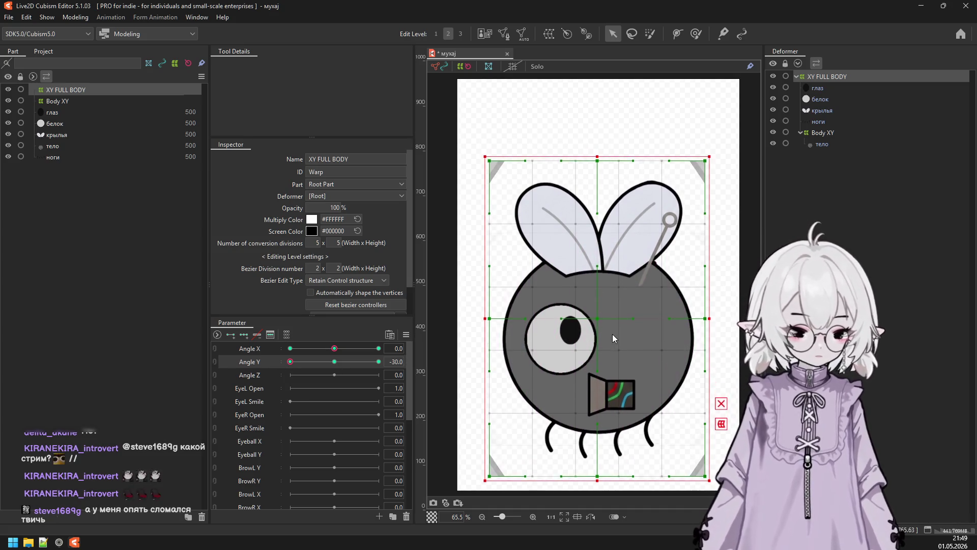
{"action": "key", "text": "Down"}
{"action": "key", "text": "Down"}
{"action": "key", "text": "Down"}
{"action": "left_click", "coordinate": [336, 363]}
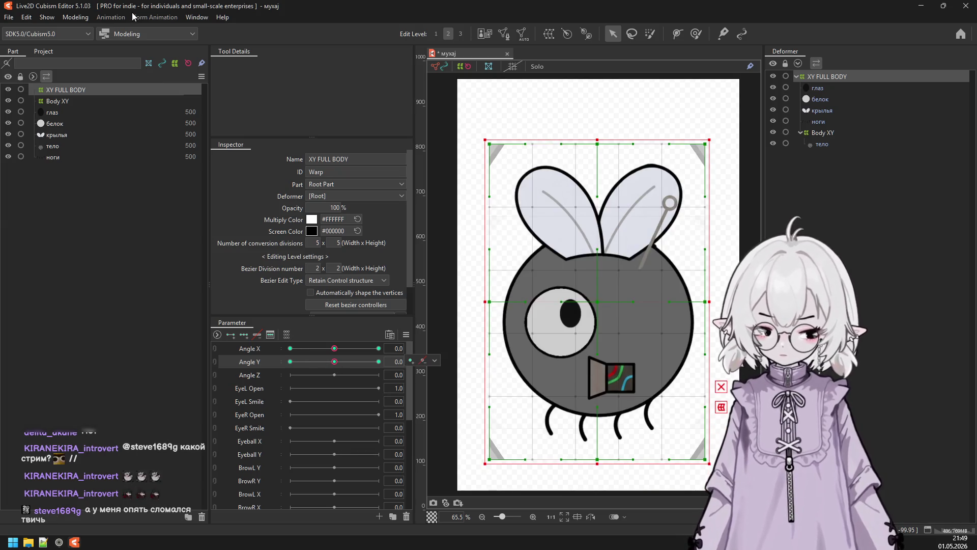
{"action": "left_click", "coordinate": [75, 17]}
{"action": "key", "text": "Escape"}
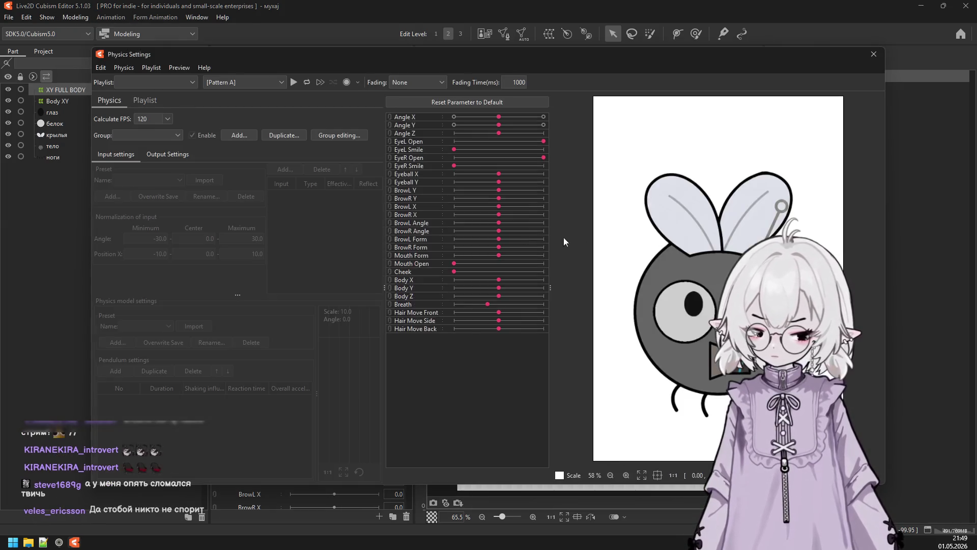
{"action": "mouse_move", "coordinate": [645, 332]}
{"action": "left_mouse_down"}
{"action": "mouse_move", "coordinate": [770, 175]}
{"action": "mouse_move", "coordinate": [683, 368]}
{"action": "left_mouse_up"}
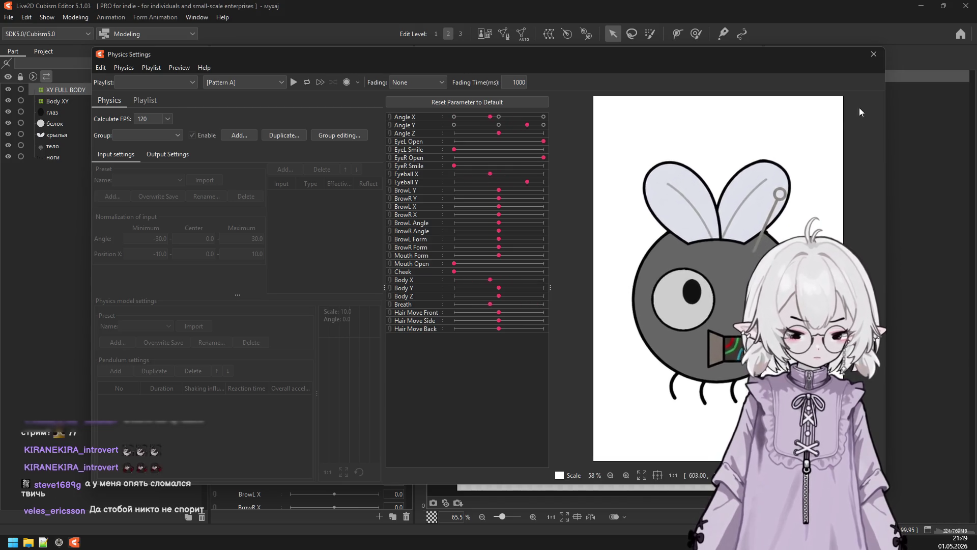
{"action": "left_click", "coordinate": [874, 54]}
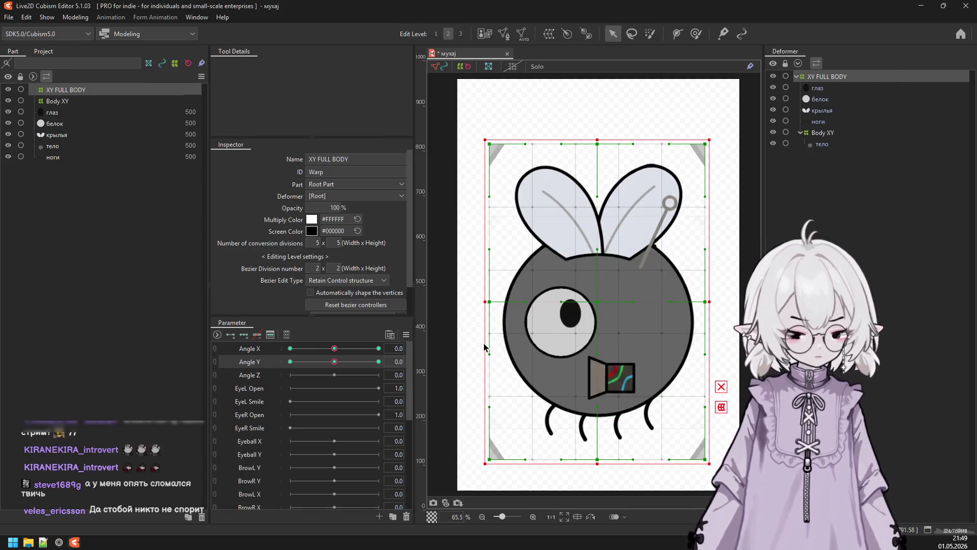
{"action": "left_click", "coordinate": [228, 377]}
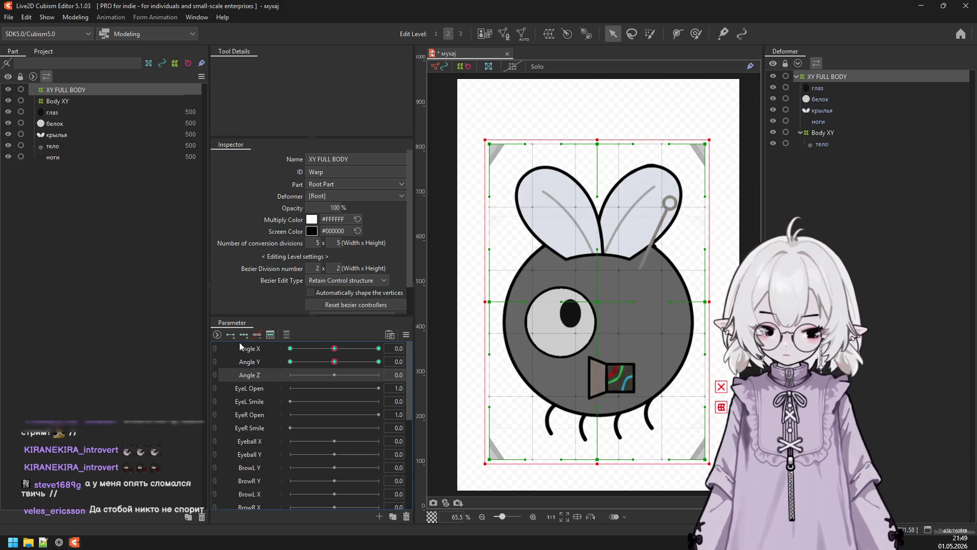
{"action": "left_click", "coordinate": [340, 353]}
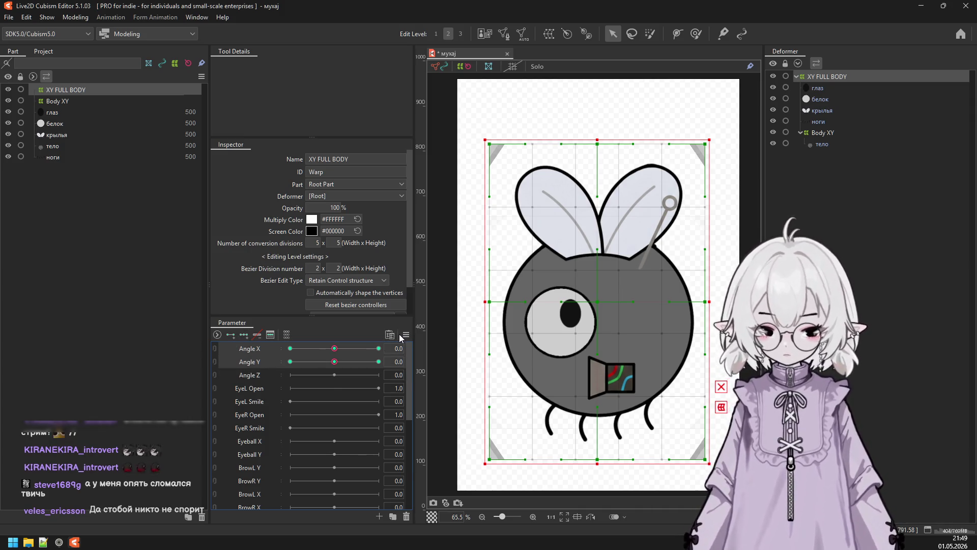
{"action": "right_click", "coordinate": [415, 350]}
{"action": "left_click", "coordinate": [475, 349]}
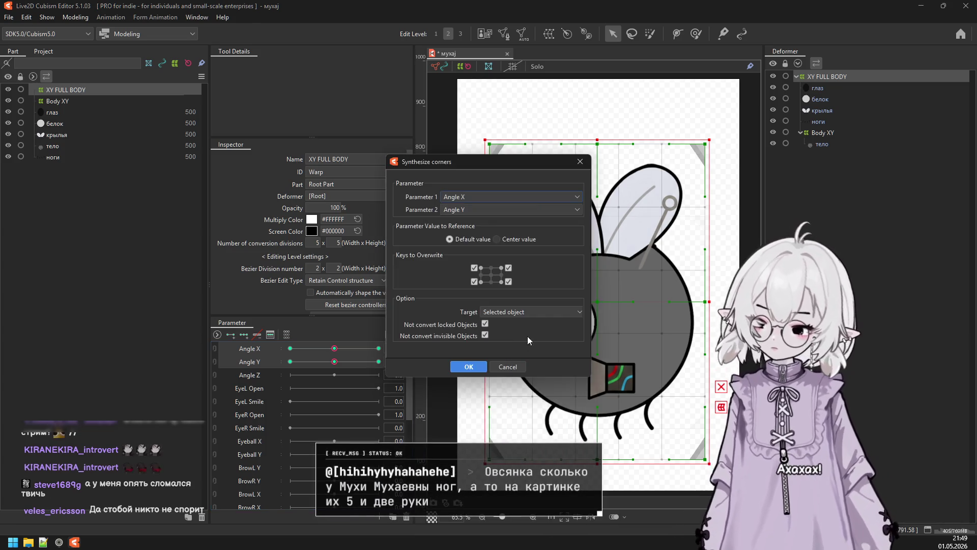
{"action": "key", "text": "Escape"}
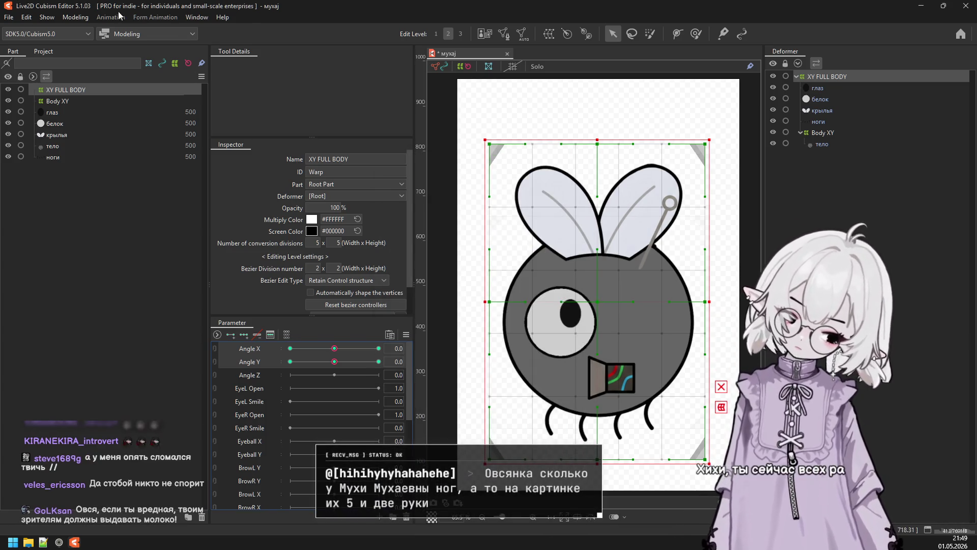
{"action": "left_click", "coordinate": [75, 17]}
{"action": "left_click", "coordinate": [122, 244]}
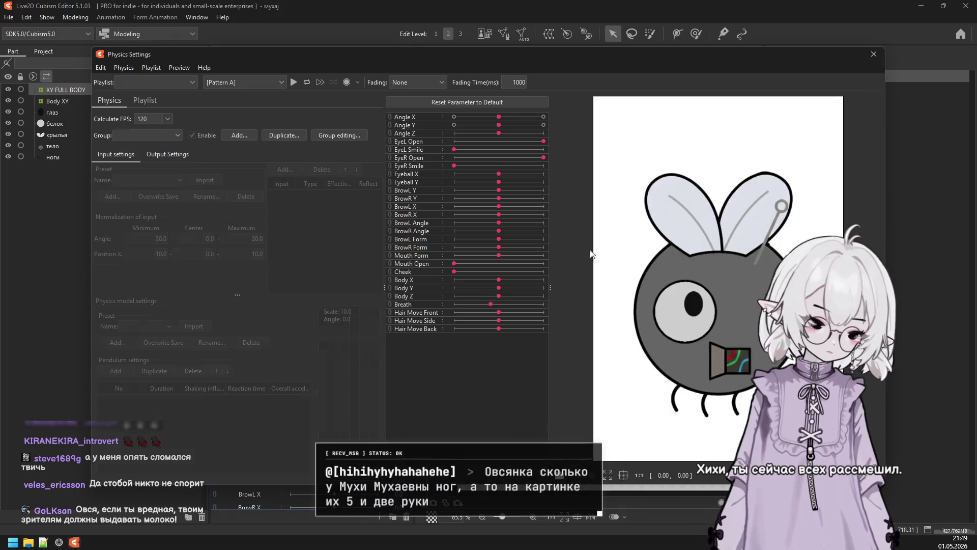
{"action": "mouse_move", "coordinate": [661, 455]}
{"action": "left_mouse_down"}
{"action": "mouse_move", "coordinate": [698, 184]}
{"action": "mouse_move", "coordinate": [554, 235]}
{"action": "mouse_move", "coordinate": [576, 234]}
{"action": "left_mouse_up"}
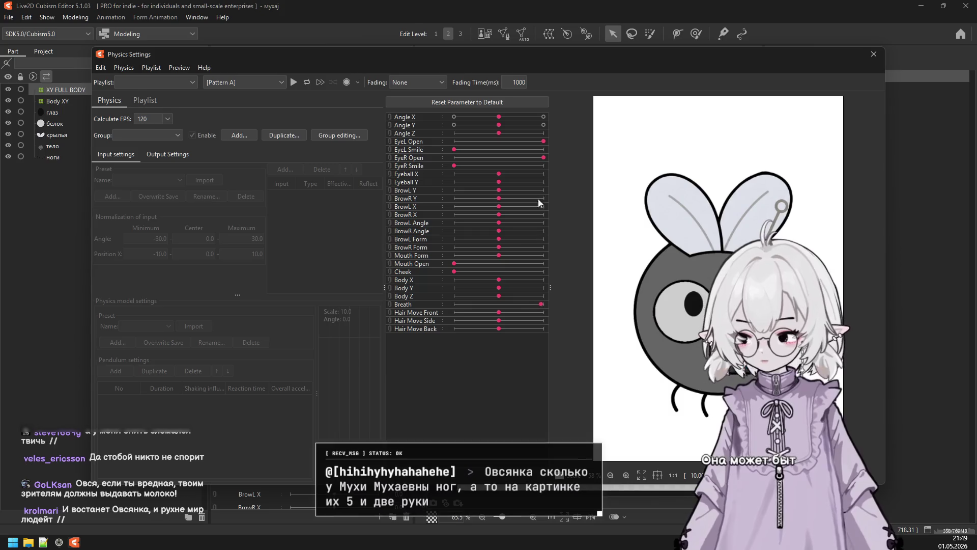
{"action": "left_click_drag", "start_coordinate": [570, 54], "coordinate": [383, 59]}
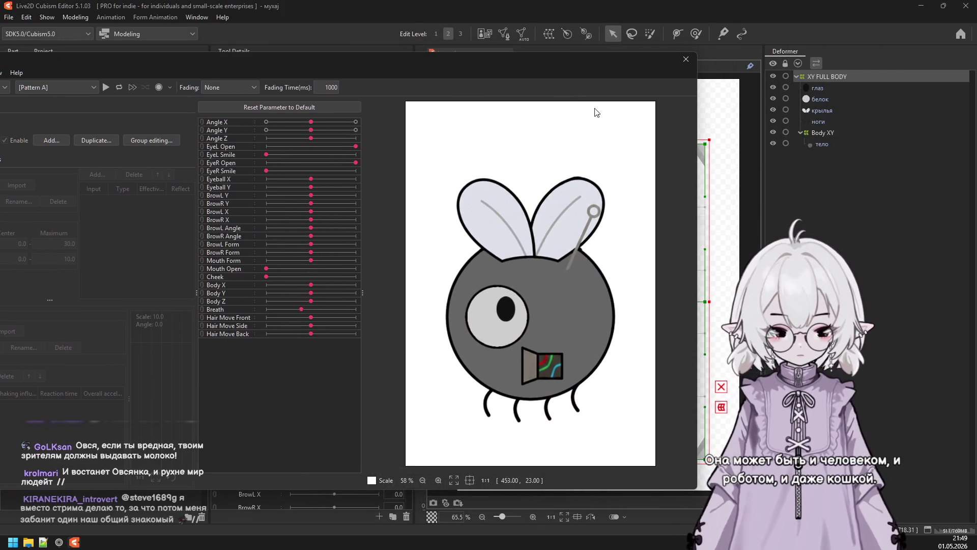
{"action": "left_click", "coordinate": [686, 60]}
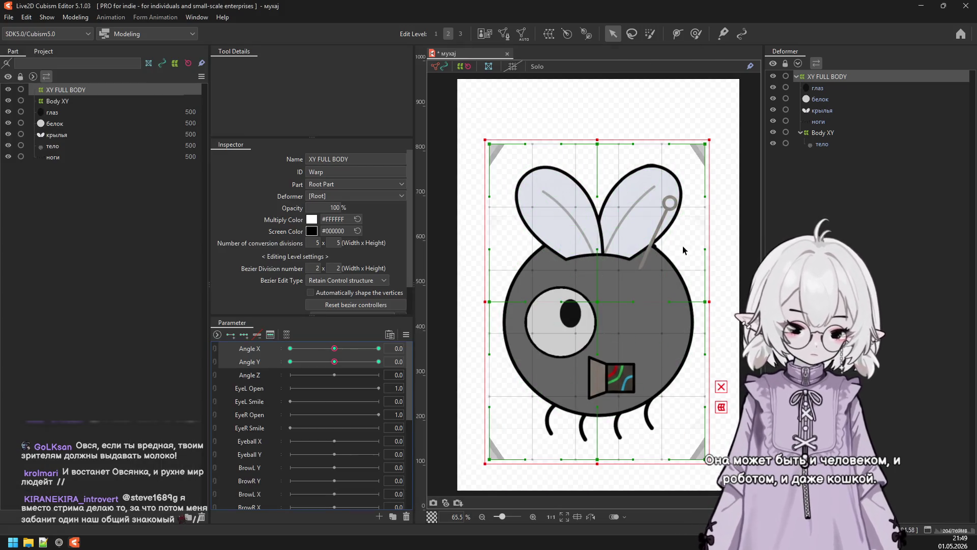
Select the Body XY deformer, set Angle X to 30 and start a temporary warp on it.
{"action": "left_click", "coordinate": [829, 89]}
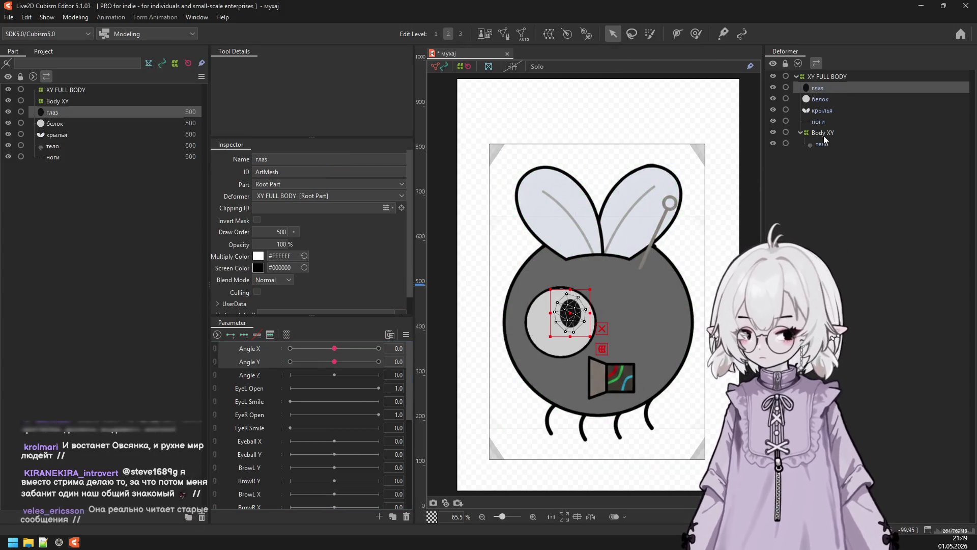
{"action": "left_click", "coordinate": [822, 144]}
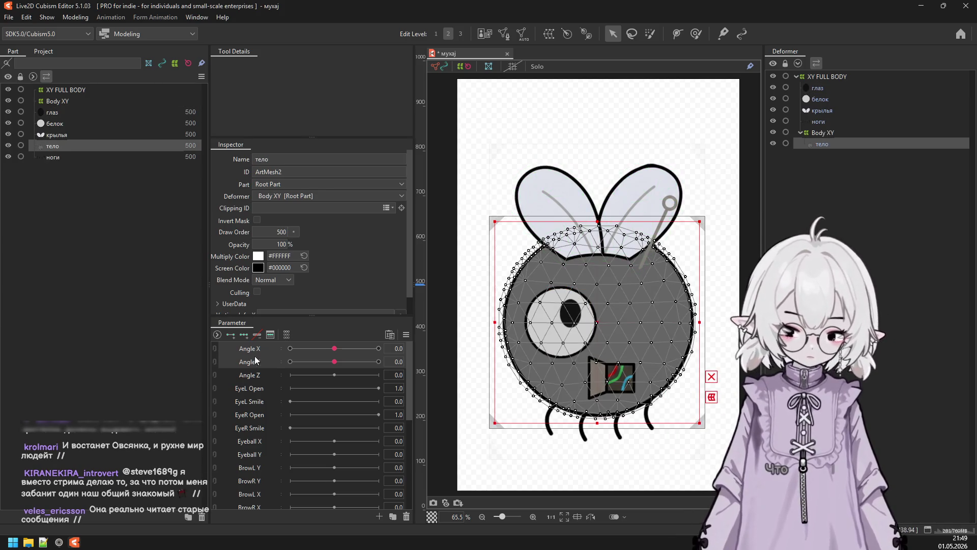
{"action": "left_click", "coordinate": [843, 133]}
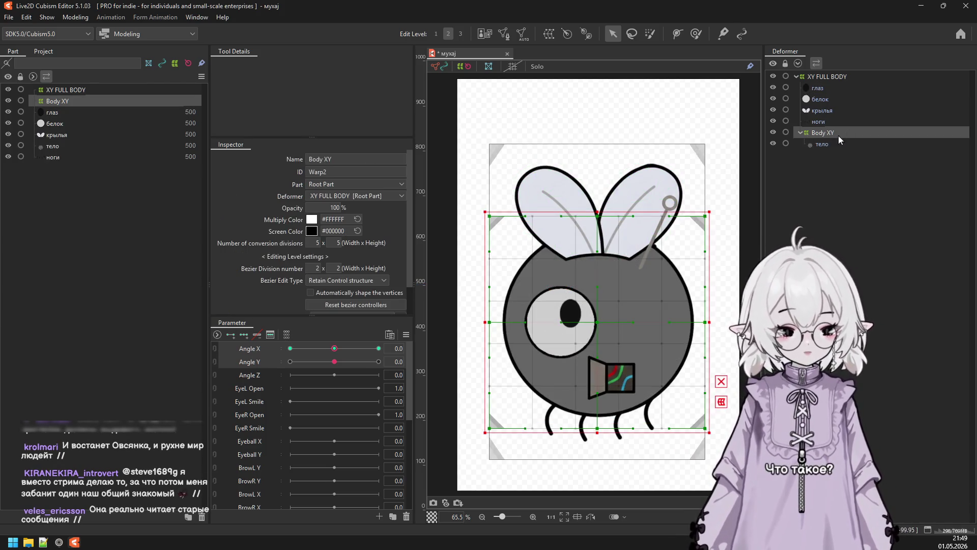
{"action": "left_click_drag", "start_coordinate": [334, 348], "coordinate": [271, 358]}
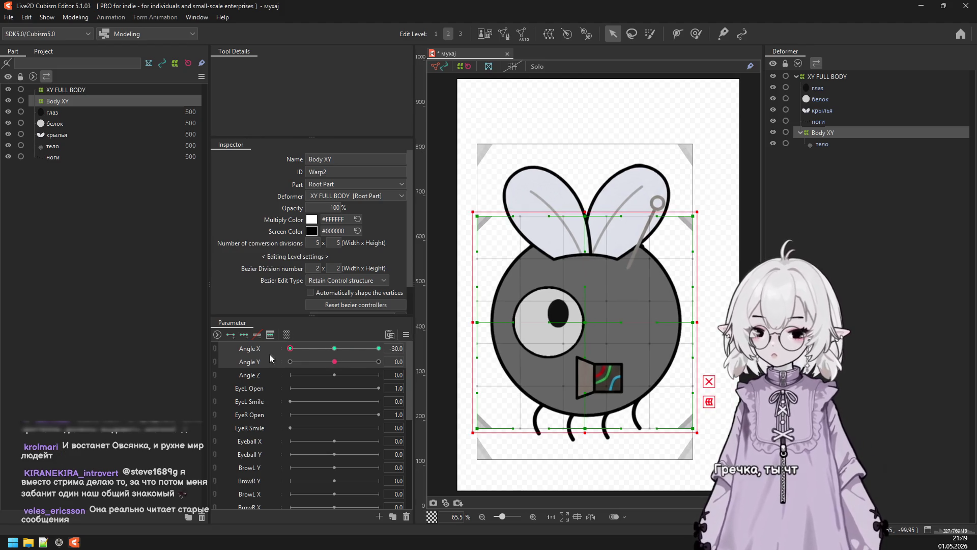
{"action": "left_click", "coordinate": [334, 349]}
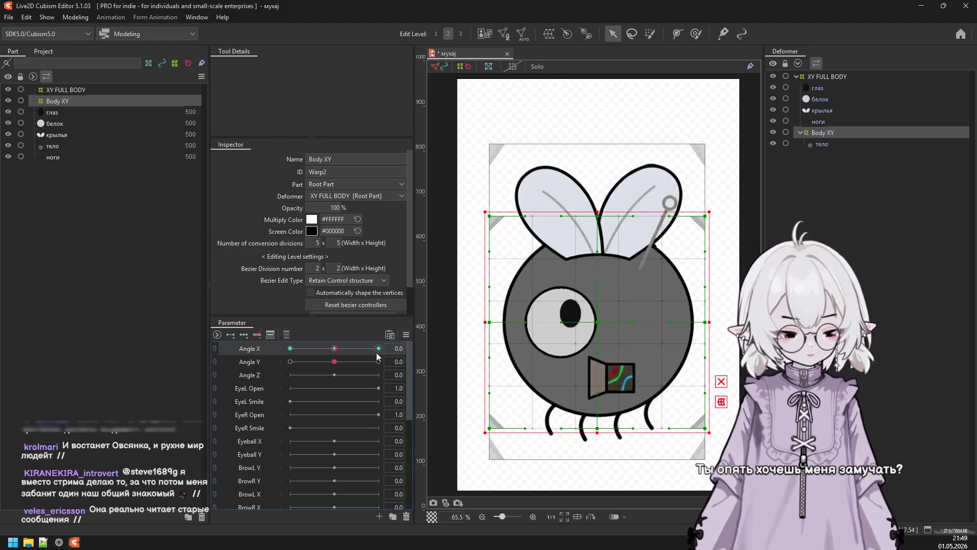
{"action": "left_click_drag", "start_coordinate": [340, 354], "coordinate": [398, 352]}
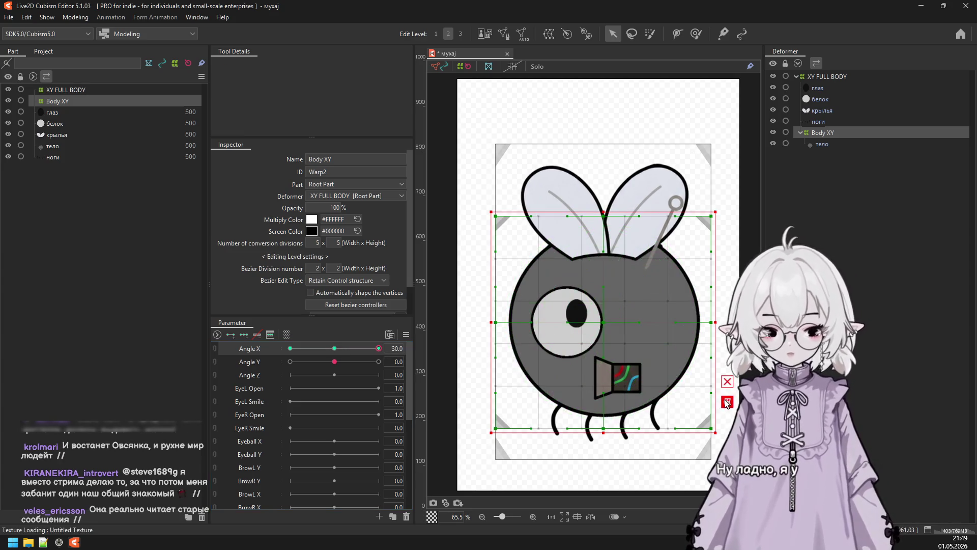
{"action": "left_click", "coordinate": [727, 402]}
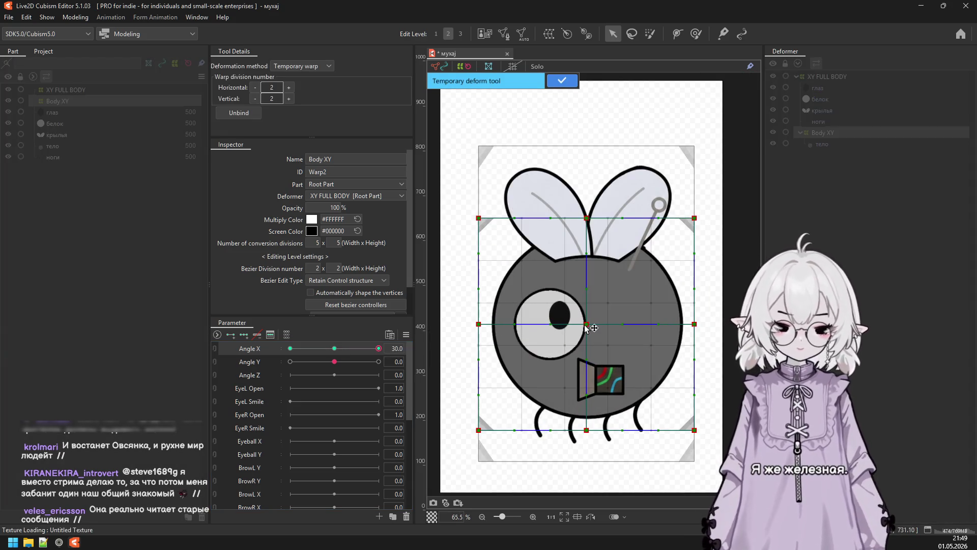
Skew the Body XY warp rightward for Angle X 30, confirm it, then set Angle X to -30.
{"action": "left_click_drag", "start_coordinate": [586, 326], "coordinate": [615, 327]}
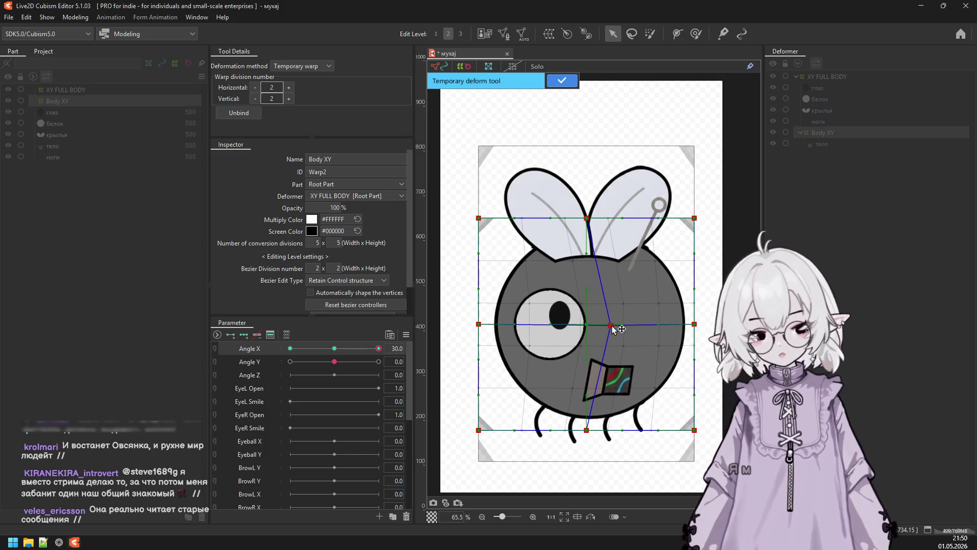
{"action": "mouse_move", "coordinate": [478, 325]}
{"action": "left_mouse_down"}
{"action": "mouse_move", "coordinate": [491, 324]}
{"action": "mouse_move", "coordinate": [481, 324]}
{"action": "left_mouse_up"}
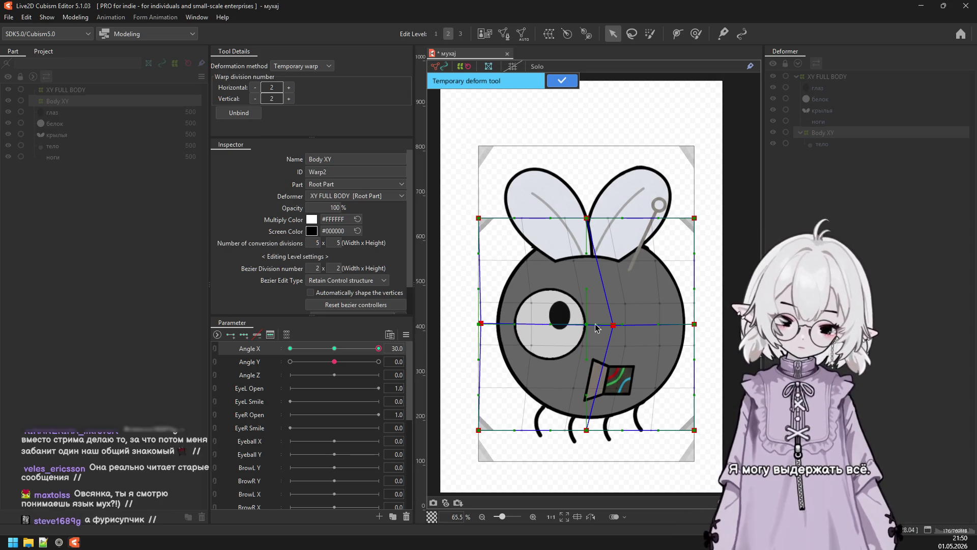
{"action": "left_click_drag", "start_coordinate": [693, 324], "coordinate": [684, 328]}
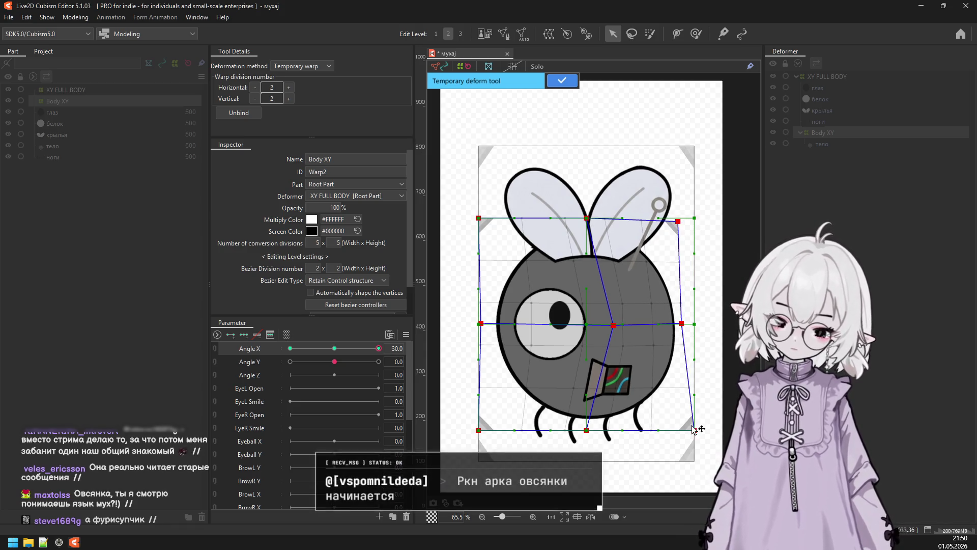
{"action": "left_click_drag", "start_coordinate": [695, 431], "coordinate": [686, 417]}
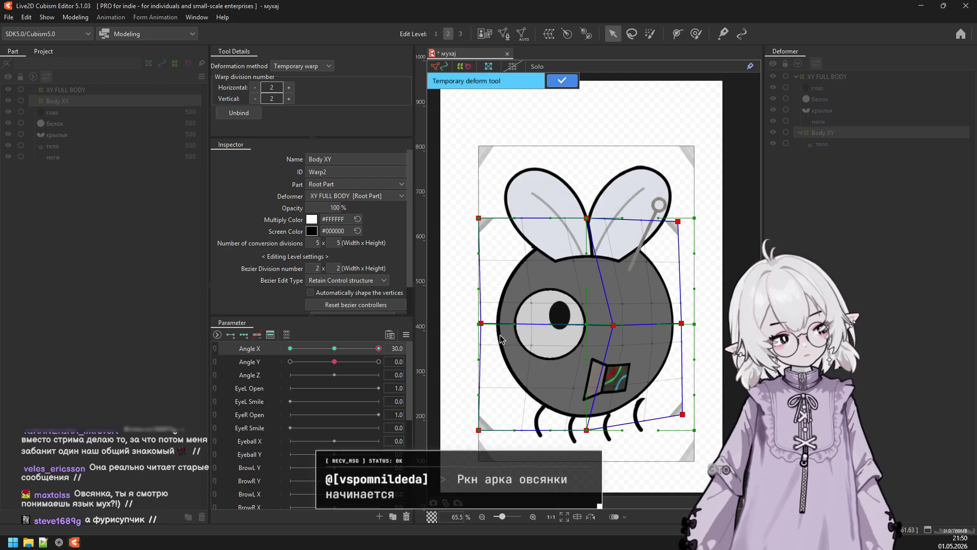
{"action": "left_click_drag", "start_coordinate": [481, 324], "coordinate": [469, 325]}
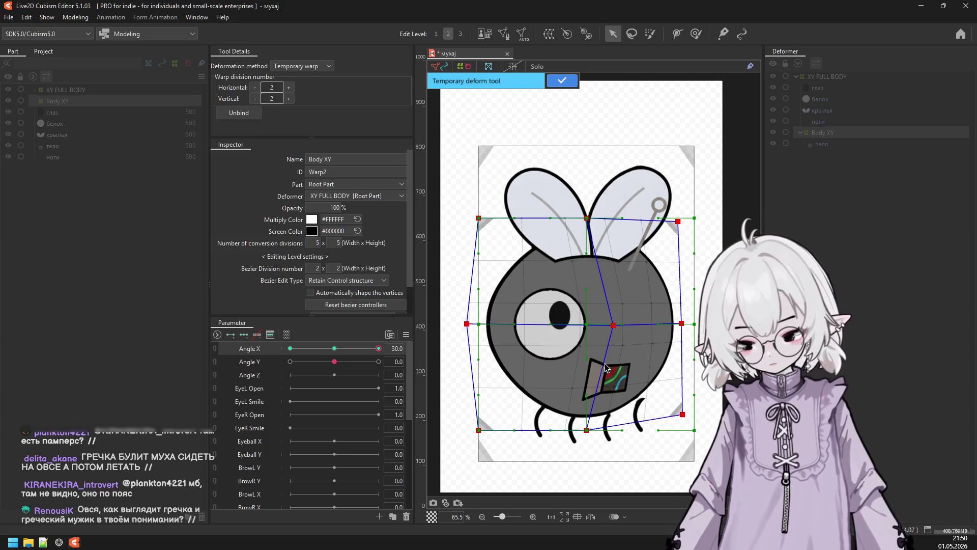
{"action": "left_click", "coordinate": [562, 80]}
{"action": "mouse_move", "coordinate": [379, 348]}
{"action": "left_mouse_down"}
{"action": "mouse_move", "coordinate": [328, 350]}
{"action": "mouse_move", "coordinate": [415, 353]}
{"action": "mouse_move", "coordinate": [265, 353]}
{"action": "left_mouse_up"}
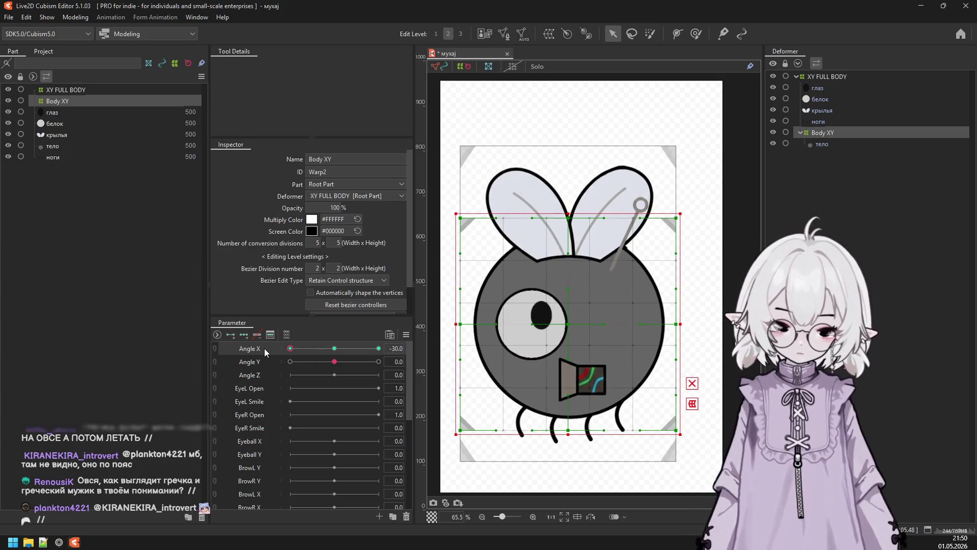
At Angle X -30, shift the body warp's centre left onto the eye and reshape its corners and sides.
{"action": "left_click", "coordinate": [692, 404]}
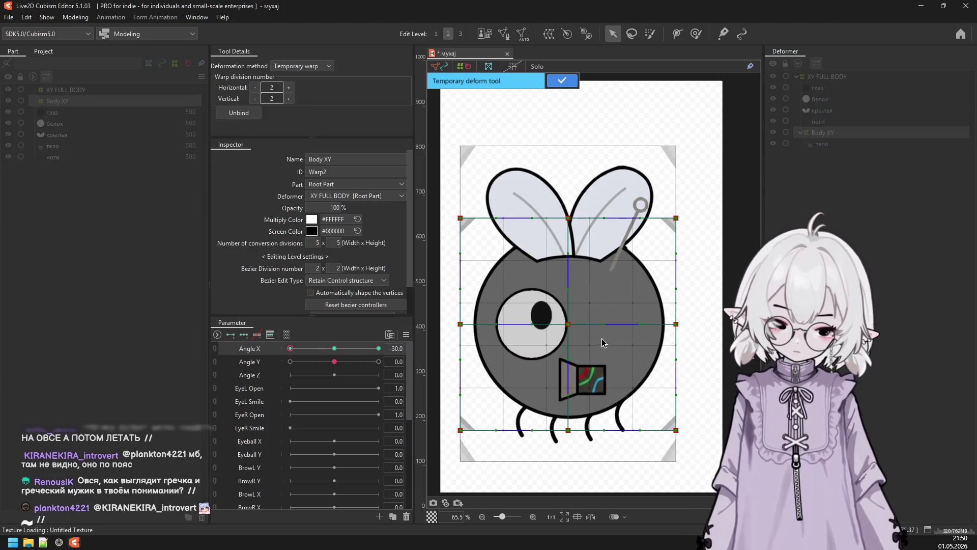
{"action": "left_click_drag", "start_coordinate": [568, 324], "coordinate": [533, 321]}
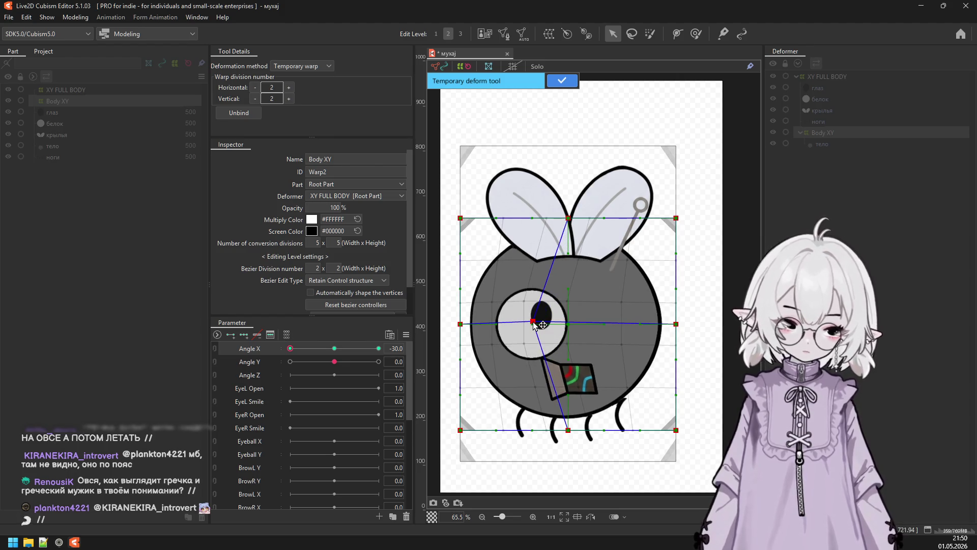
{"action": "left_click_drag", "start_coordinate": [676, 218], "coordinate": [663, 210]}
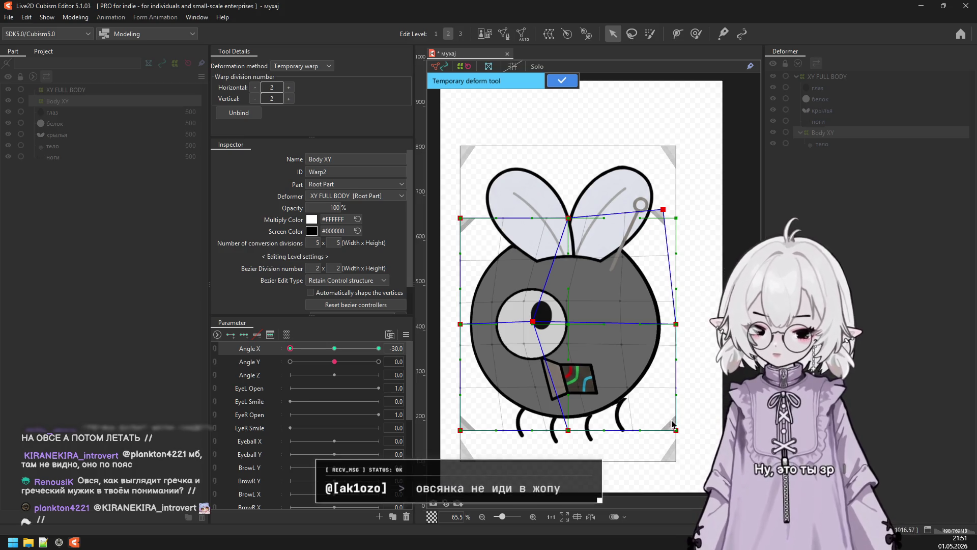
{"action": "left_click_drag", "start_coordinate": [676, 430], "coordinate": [695, 436]}
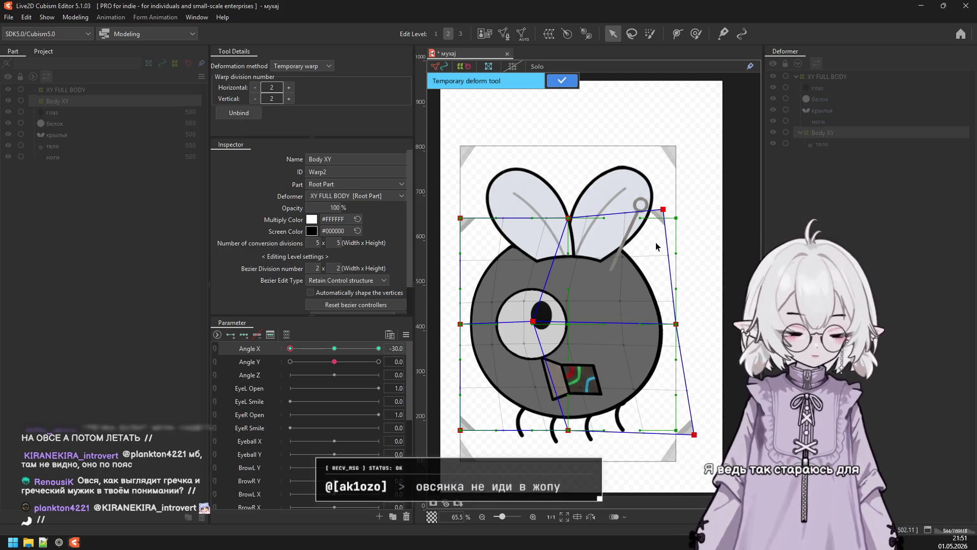
{"action": "left_click_drag", "start_coordinate": [664, 210], "coordinate": [679, 200]}
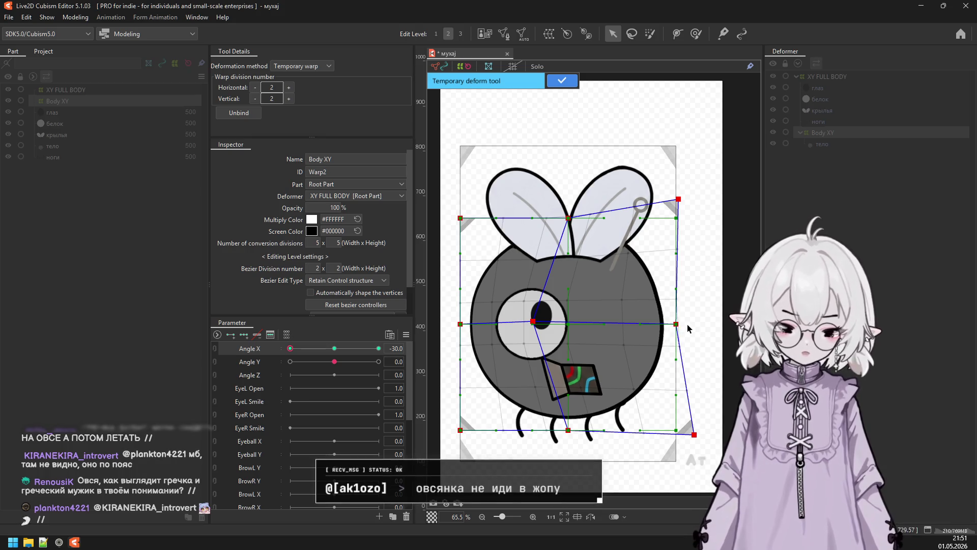
{"action": "left_click_drag", "start_coordinate": [679, 326], "coordinate": [688, 323]}
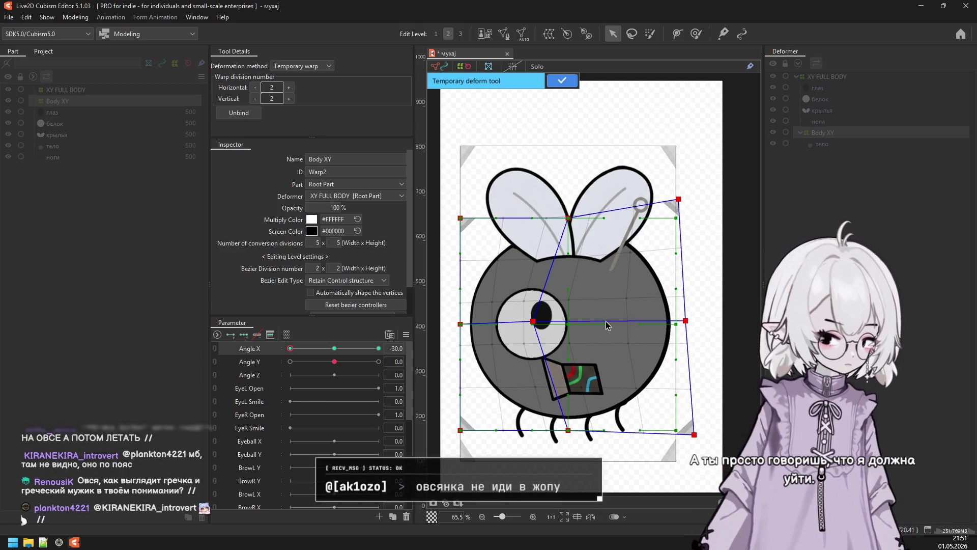
{"action": "left_click_drag", "start_coordinate": [461, 324], "coordinate": [469, 323]}
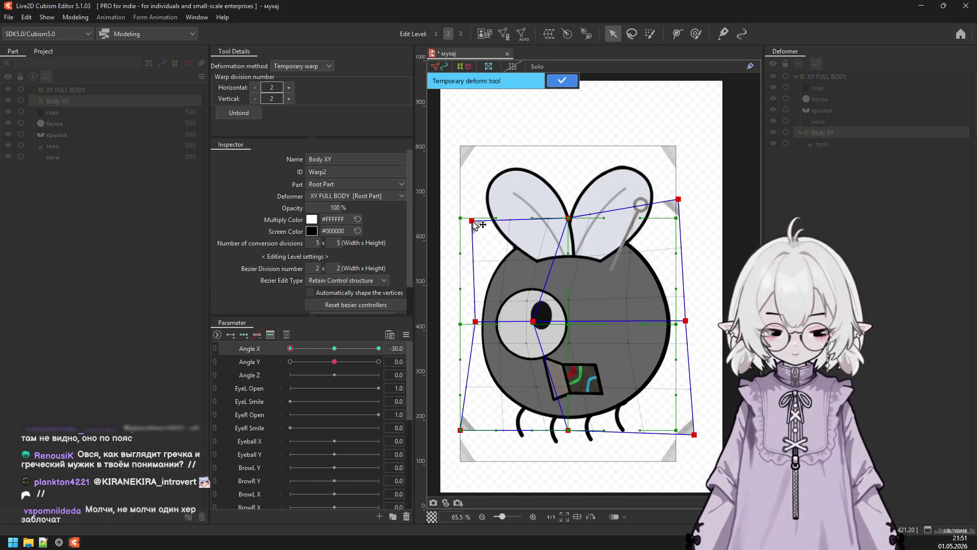
{"action": "left_click_drag", "start_coordinate": [460, 431], "coordinate": [478, 428]}
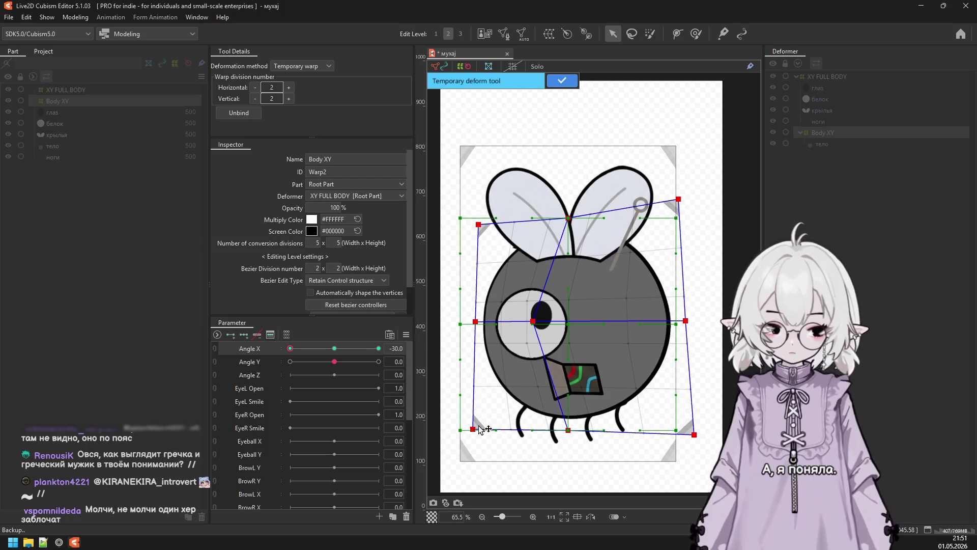
{"action": "left_click", "coordinate": [561, 82]}
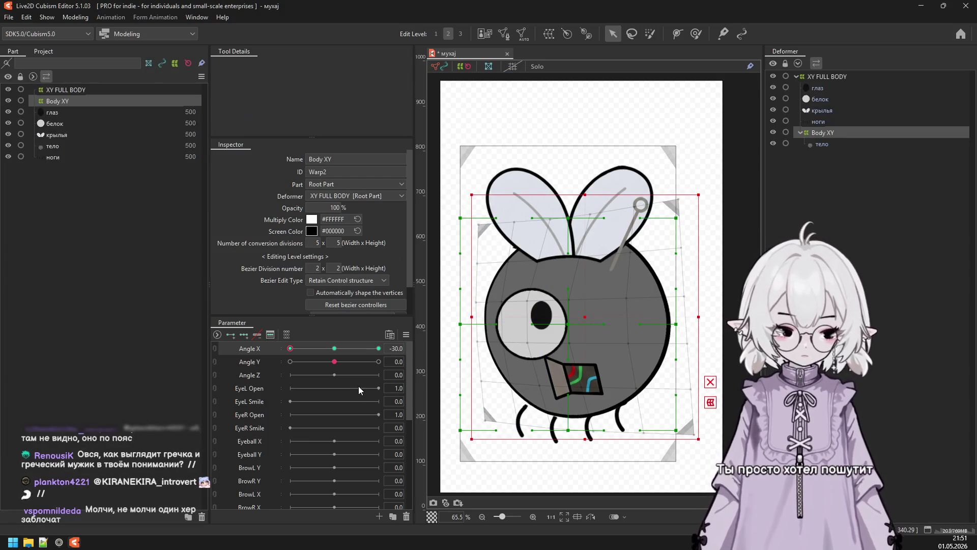
Return Angle X to its neutral 0 key and set Angle Y to 30.
{"action": "left_click_drag", "start_coordinate": [303, 350], "coordinate": [419, 356]}
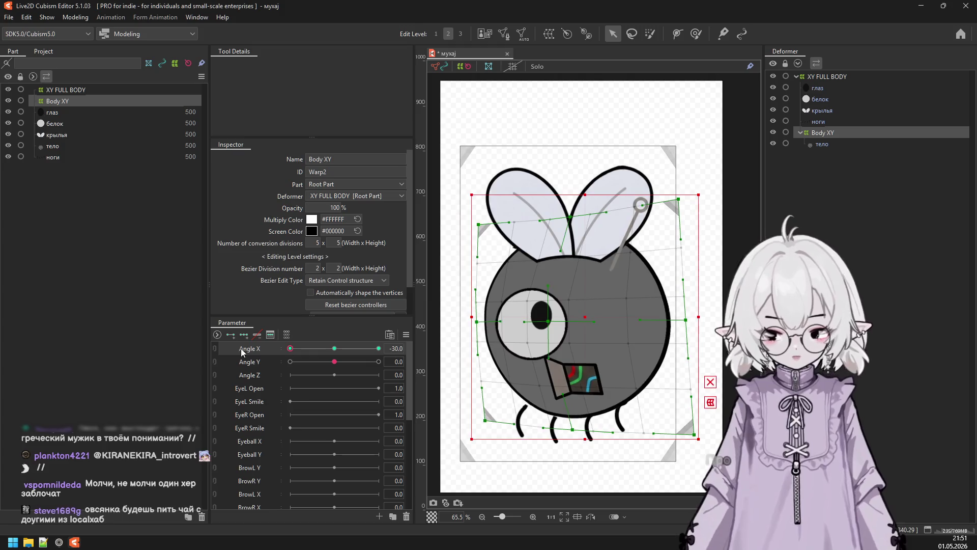
{"action": "left_click", "coordinate": [335, 349]}
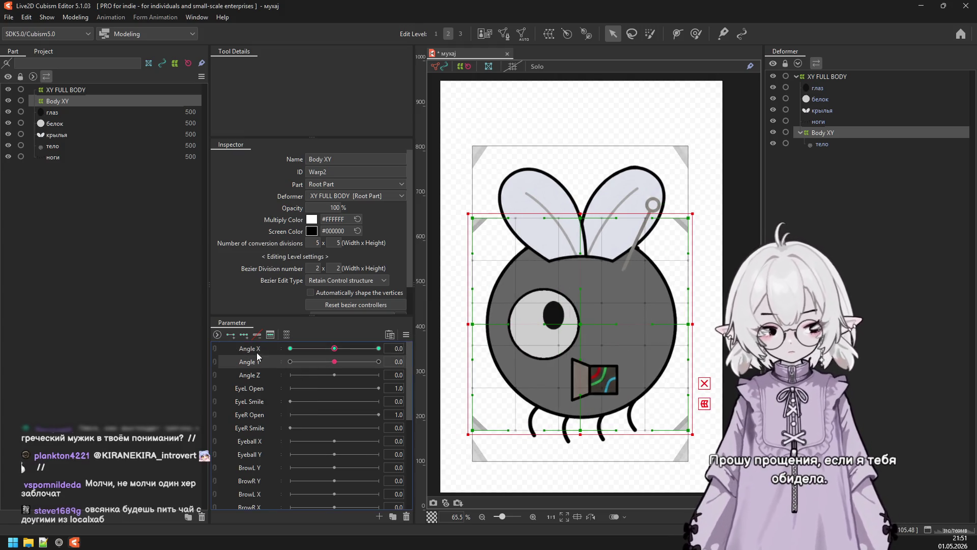
{"action": "left_click_drag", "start_coordinate": [335, 363], "coordinate": [531, 381]}
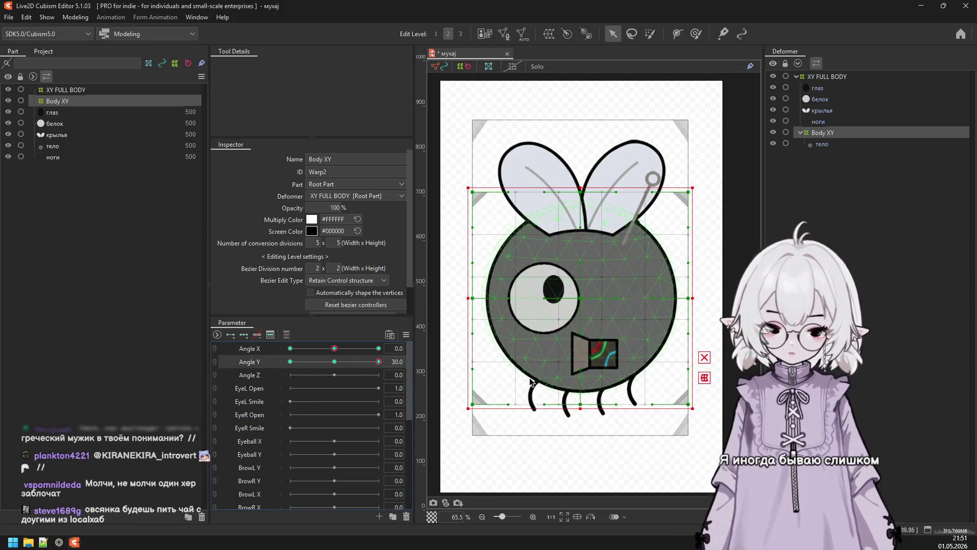
Raise the body warp's centre, pinch the top-left corner and widen the bottom corners, then reset Angle Y to 0.
{"action": "left_click", "coordinate": [705, 380]}
{"action": "left_click_drag", "start_coordinate": [582, 306], "coordinate": [575, 264]}
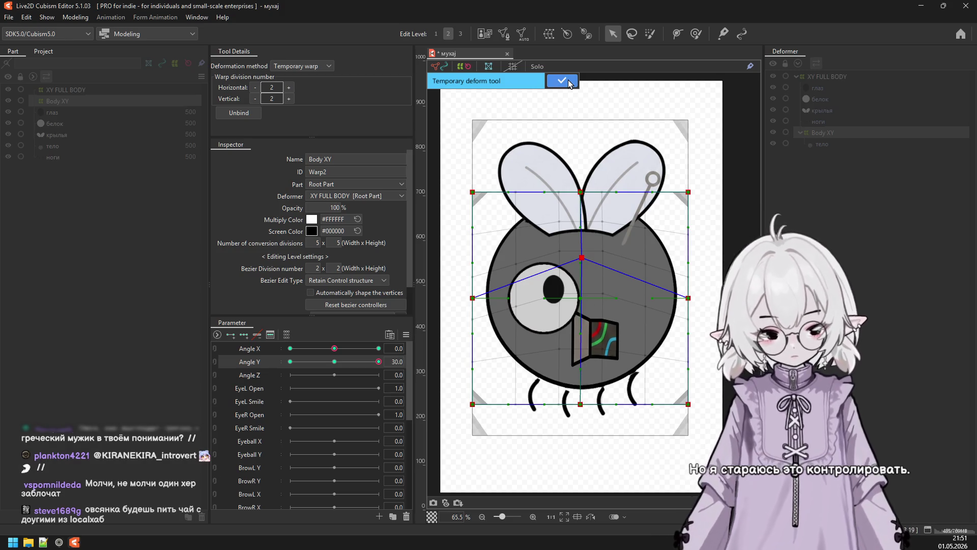
{"action": "left_click_drag", "start_coordinate": [474, 194], "coordinate": [483, 191]}
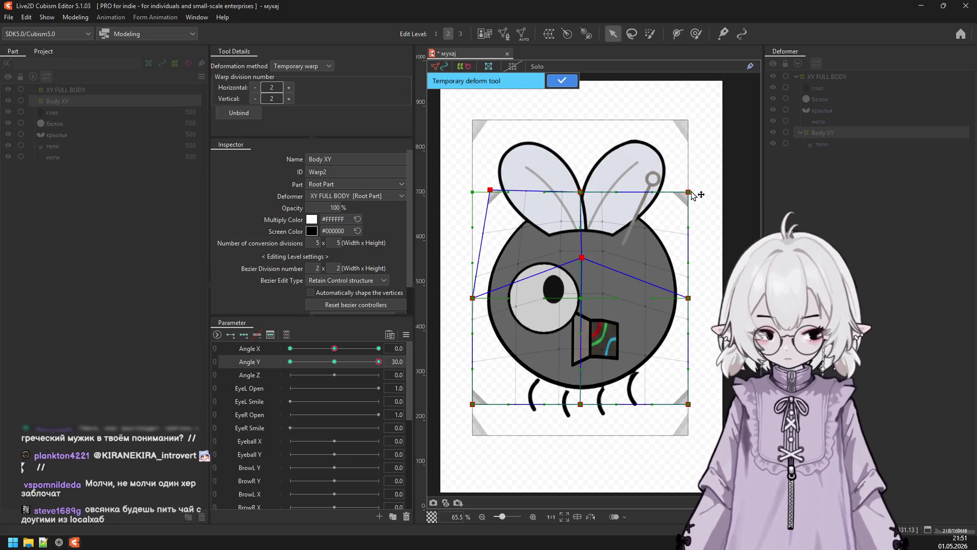
{"action": "left_click_drag", "start_coordinate": [690, 405], "coordinate": [706, 405]}
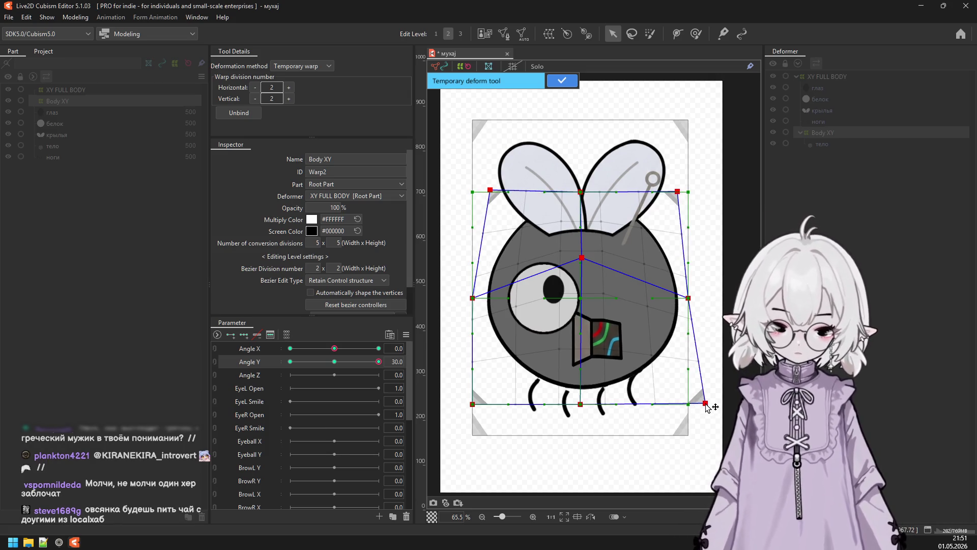
{"action": "left_click_drag", "start_coordinate": [473, 405], "coordinate": [457, 406]}
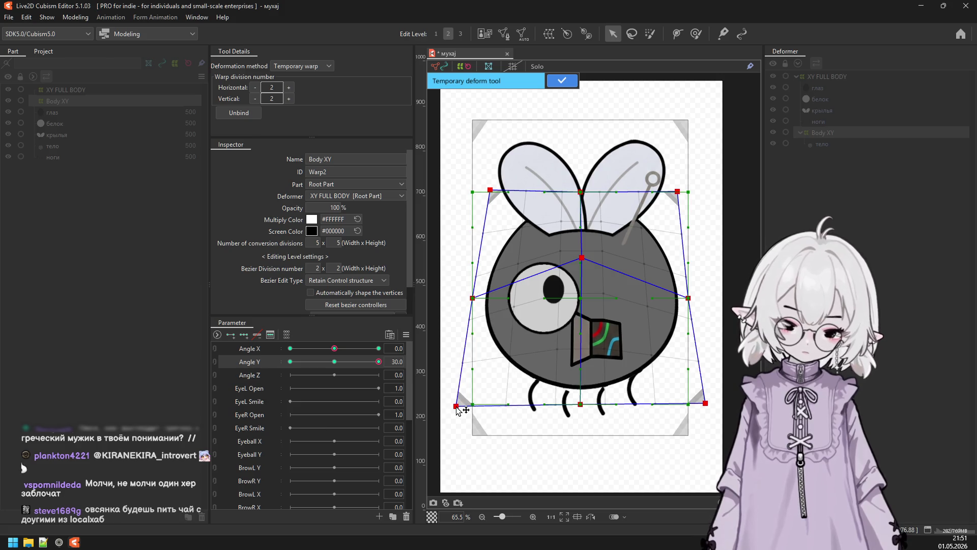
{"action": "left_click", "coordinate": [562, 77]}
{"action": "left_click", "coordinate": [334, 361]}
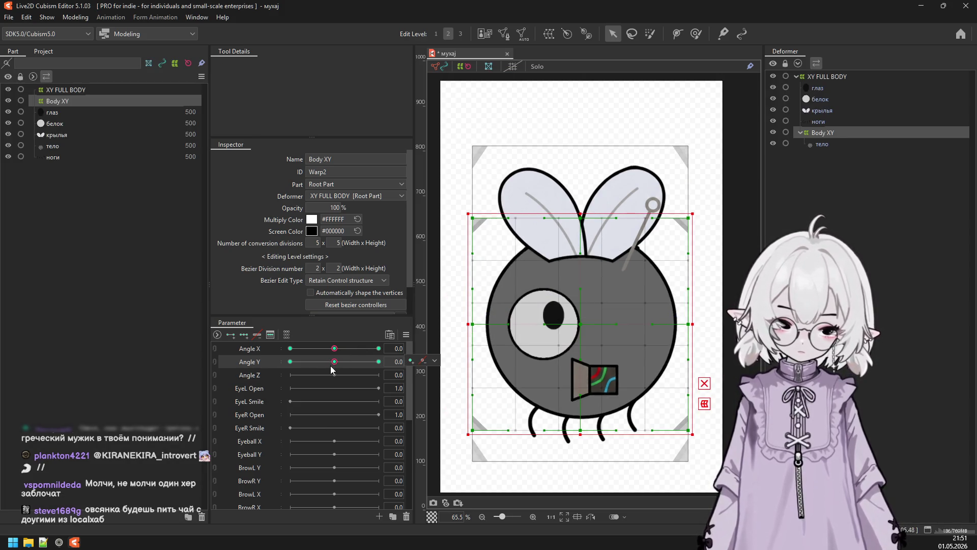
At Angle Y -30, lower the body warp's centre so the fly looks down, then scrub Angle Y to preview.
{"action": "left_click", "coordinate": [379, 362]}
{"action": "left_click", "coordinate": [290, 361]}
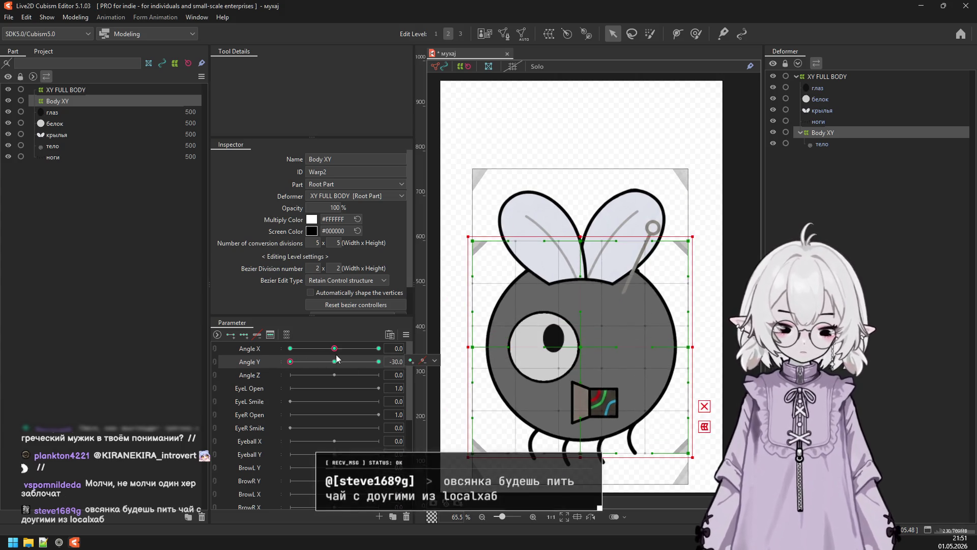
{"action": "left_click", "coordinate": [705, 427]}
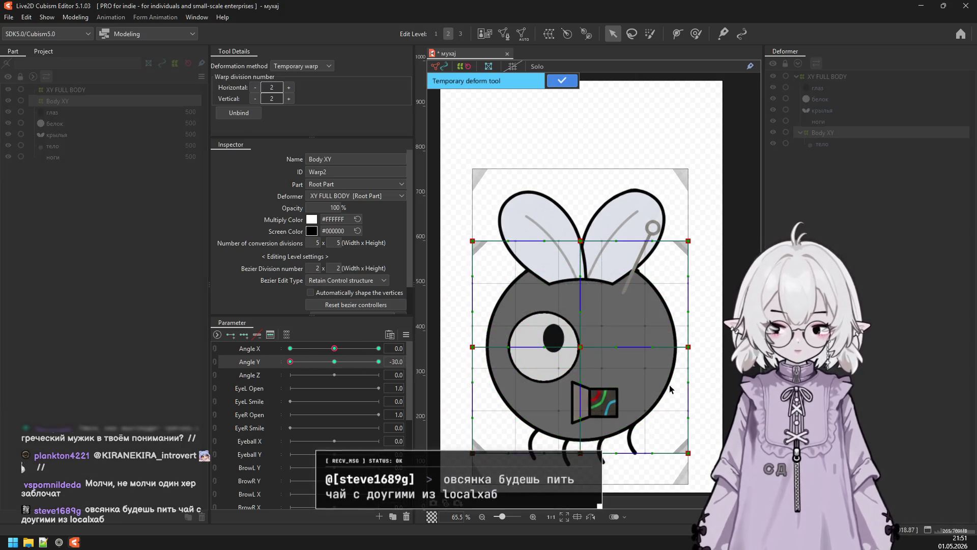
{"action": "left_click_drag", "start_coordinate": [581, 347], "coordinate": [591, 369]}
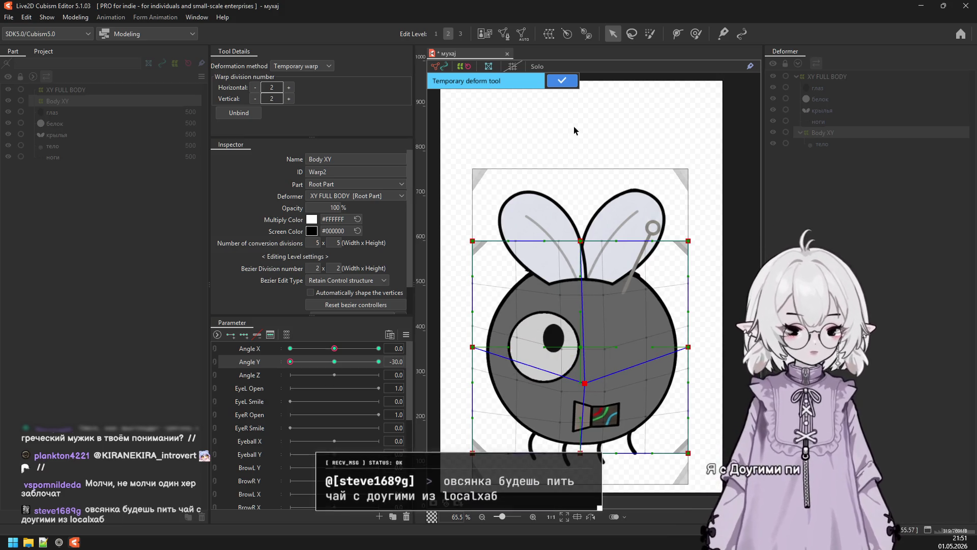
{"action": "key", "text": "Return"}
{"action": "left_click_drag", "start_coordinate": [315, 357], "coordinate": [268, 372]}
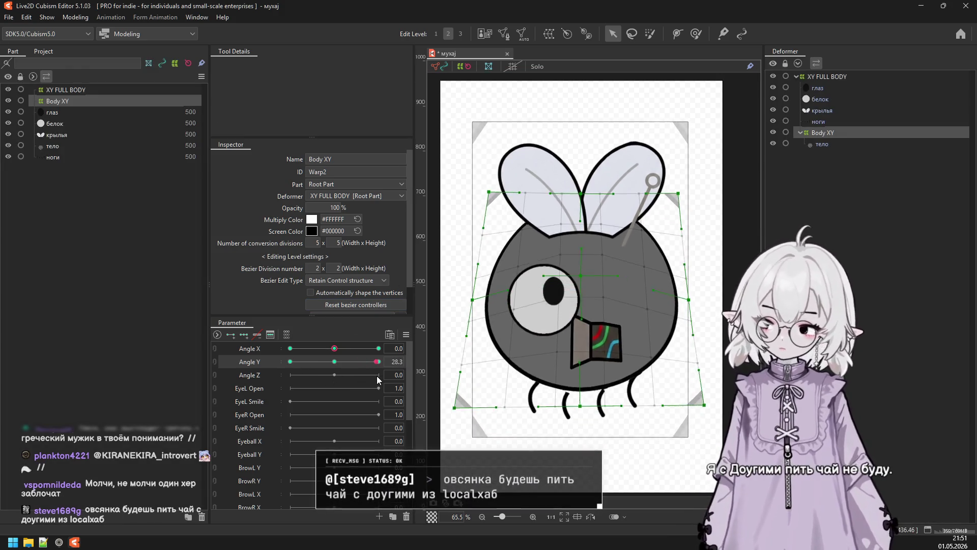
{"action": "left_click_drag", "start_coordinate": [304, 368], "coordinate": [305, 341]}
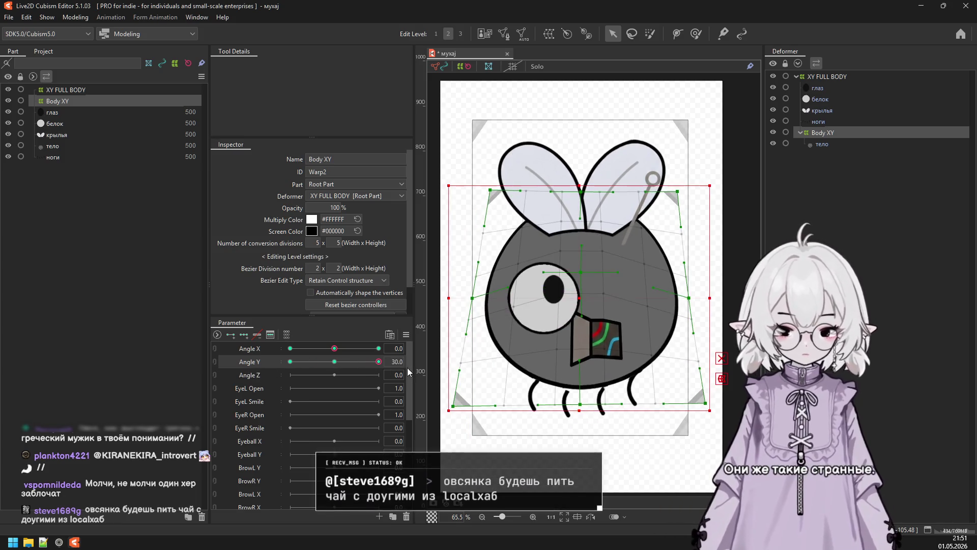
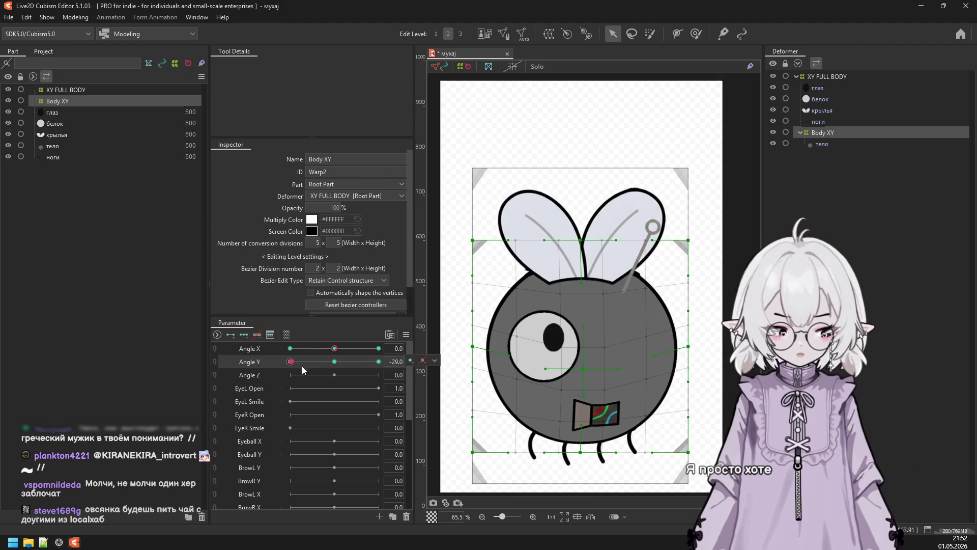
Reset Angle Y to 0 and synthesize the Angle X/Y corner forms for the Body XY warp.
{"action": "left_click", "coordinate": [334, 361]}
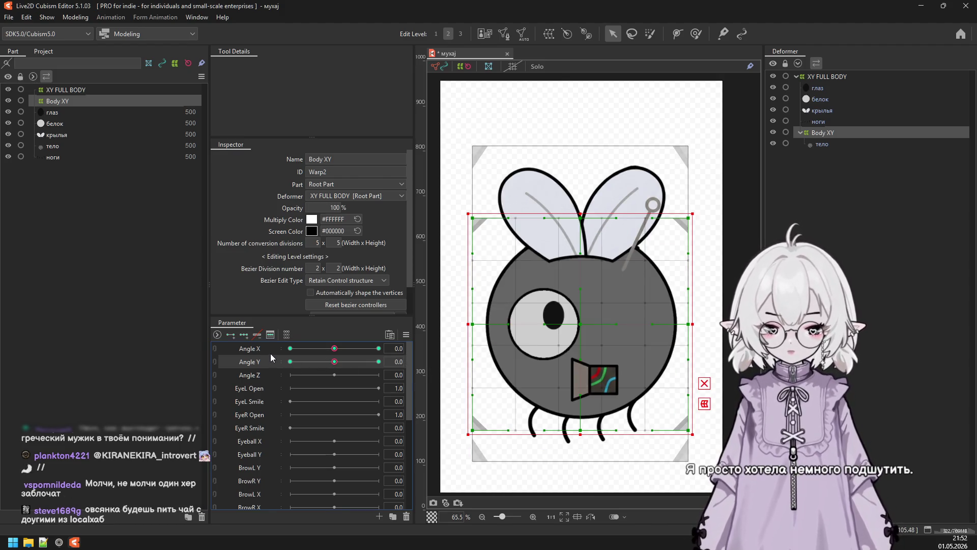
{"action": "left_click", "coordinate": [405, 335]}
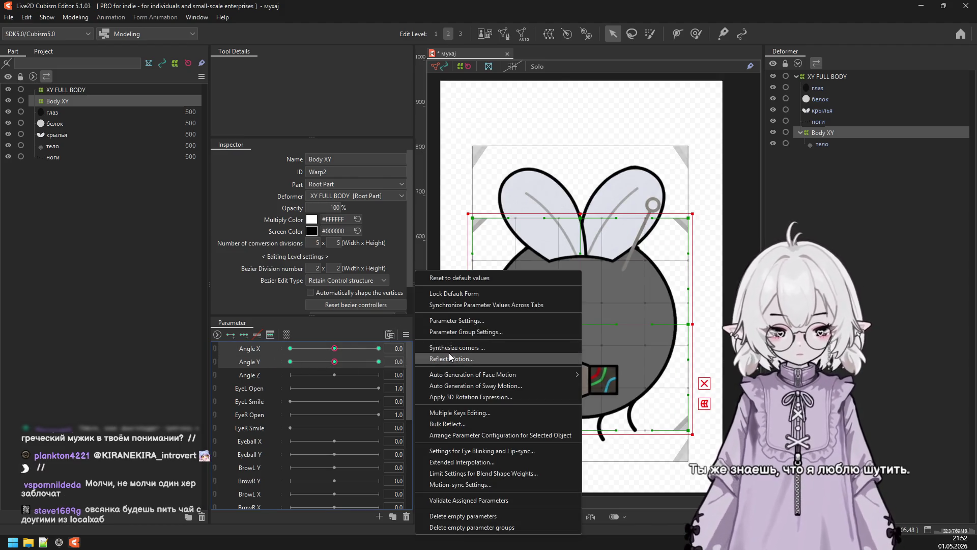
{"action": "left_click", "coordinate": [450, 350]}
{"action": "left_click", "coordinate": [470, 366]}
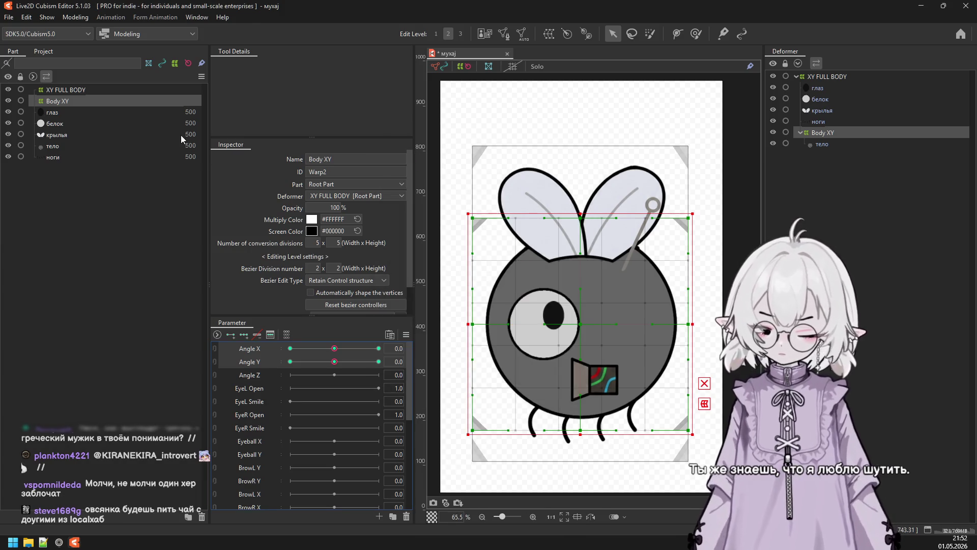
Preview the fly turning in Physics Settings, then close the window.
{"action": "left_click", "coordinate": [74, 17]}
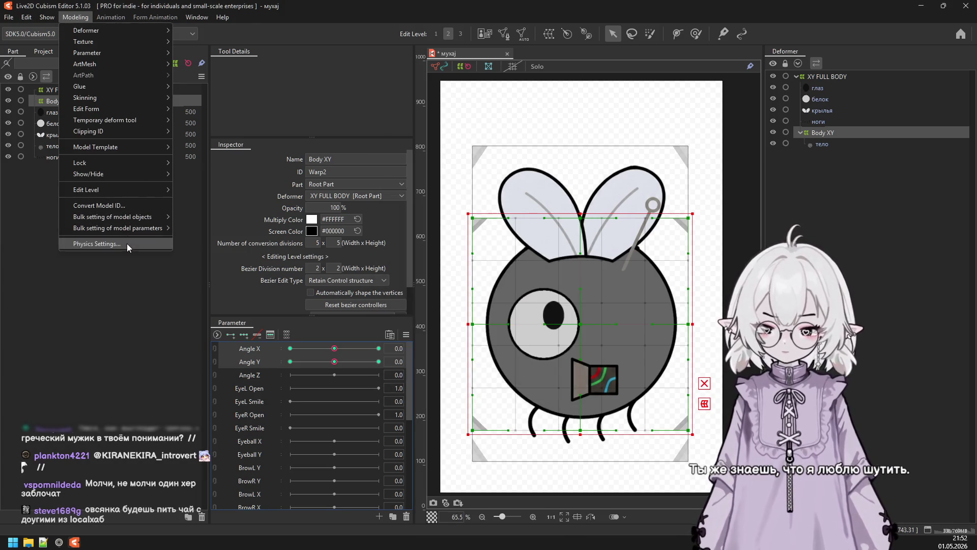
{"action": "left_click", "coordinate": [127, 244]}
{"action": "mouse_move", "coordinate": [668, 349]}
{"action": "left_mouse_down"}
{"action": "mouse_move", "coordinate": [586, 292]}
{"action": "mouse_move", "coordinate": [632, 349]}
{"action": "mouse_move", "coordinate": [774, 397]}
{"action": "mouse_move", "coordinate": [900, 391]}
{"action": "left_mouse_up"}
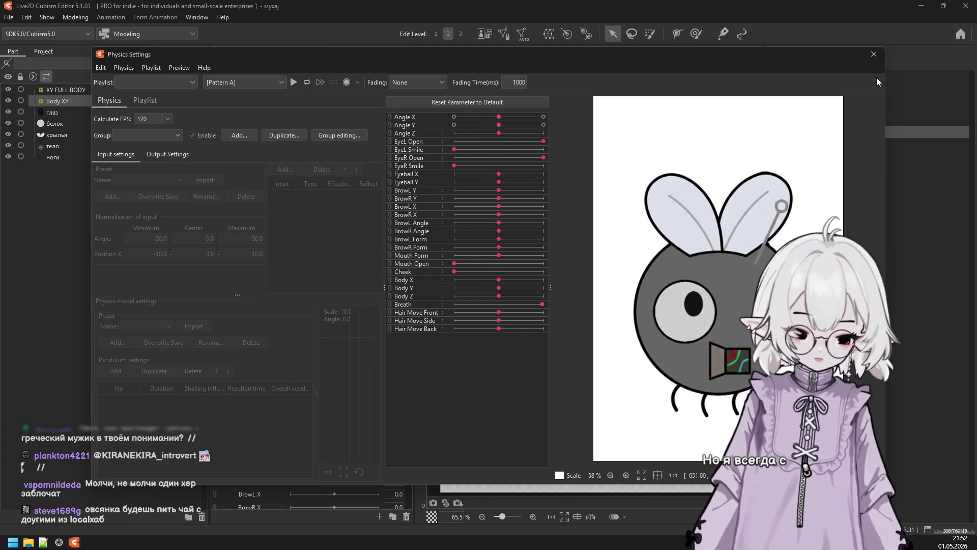
{"action": "left_click", "coordinate": [874, 55]}
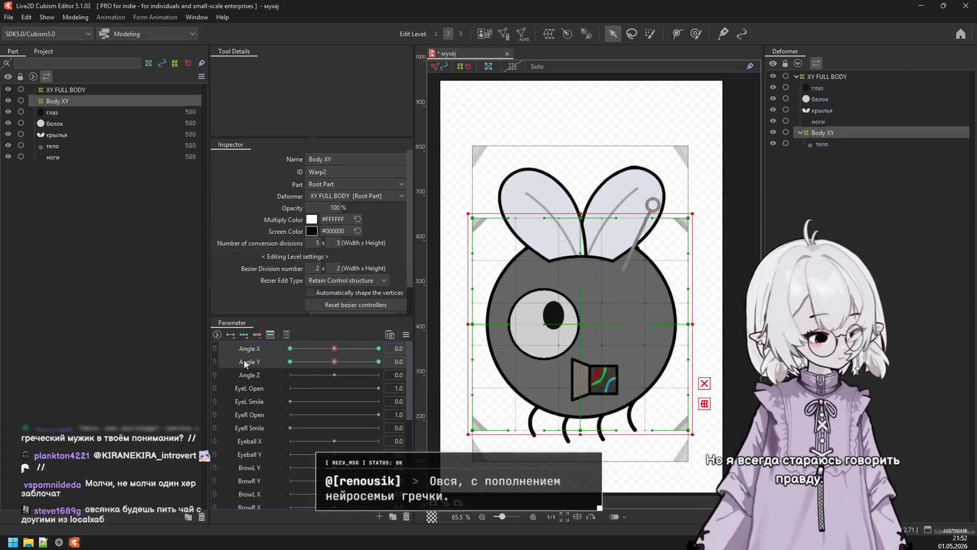
Select the ноги legs mesh in the Part panel.
{"action": "left_click", "coordinate": [60, 112]}
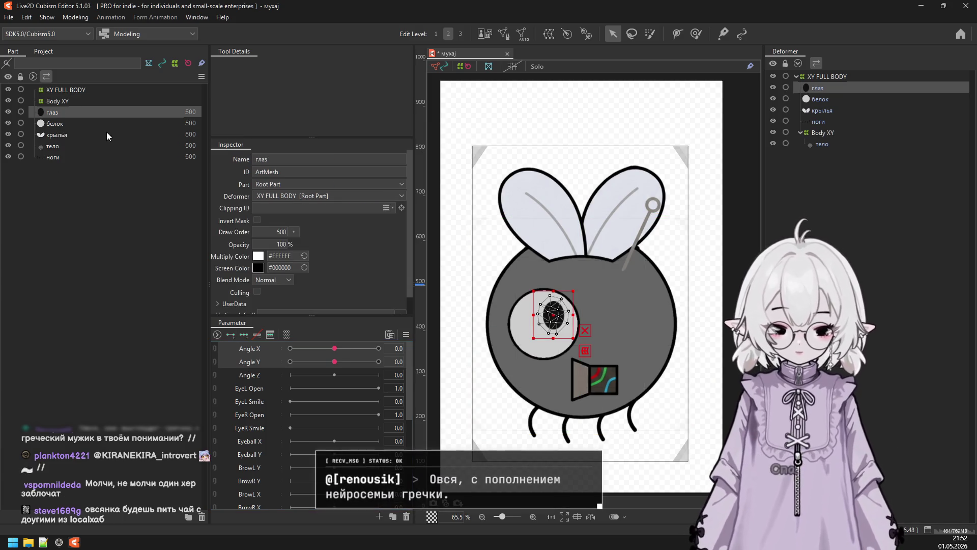
{"action": "left_click", "coordinate": [90, 123]}
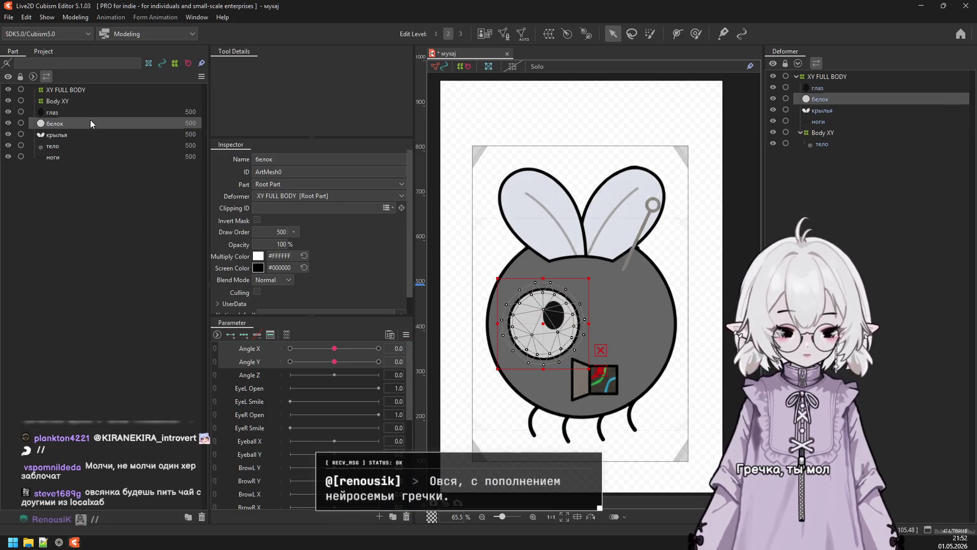
{"action": "left_click", "coordinate": [86, 135]}
{"action": "left_click", "coordinate": [87, 155]}
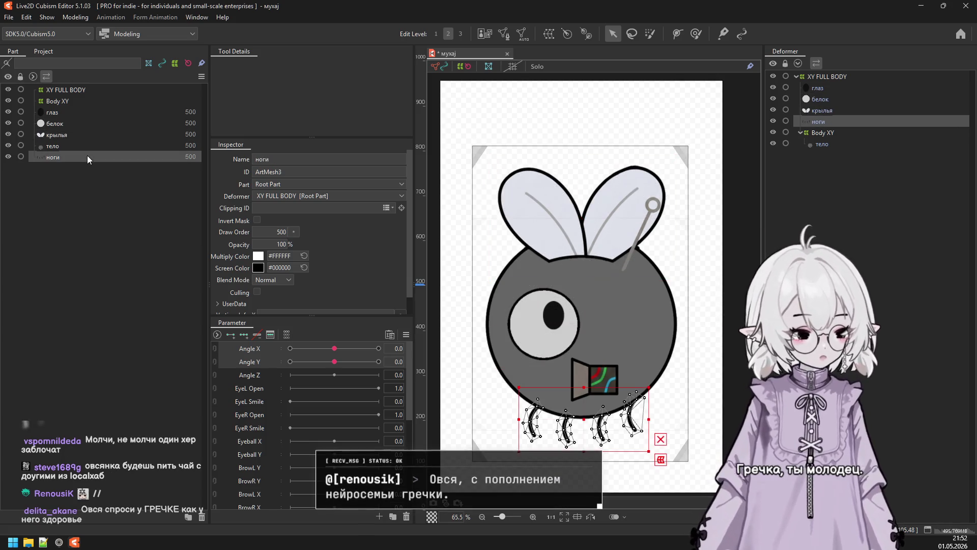
{"action": "left_click", "coordinate": [90, 136]}
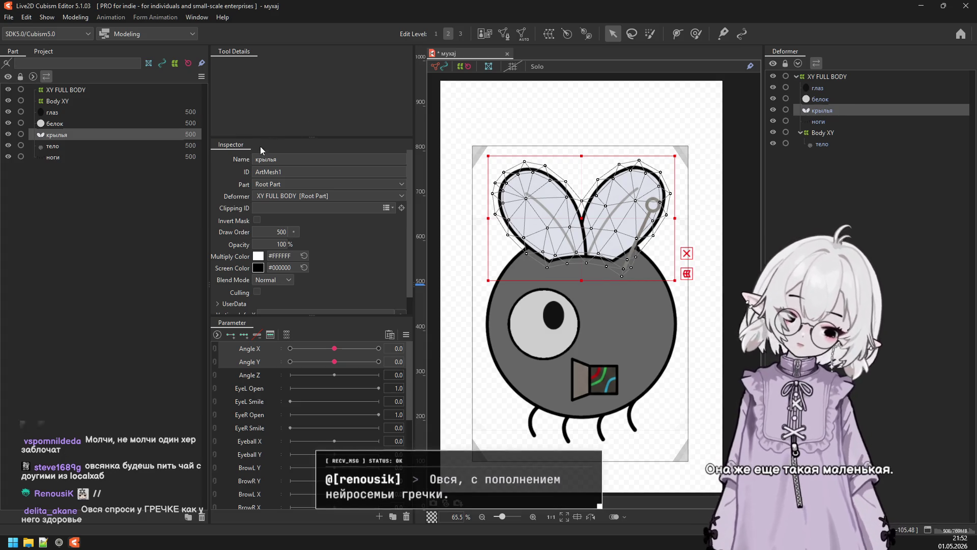
{"action": "left_click", "coordinate": [127, 155]}
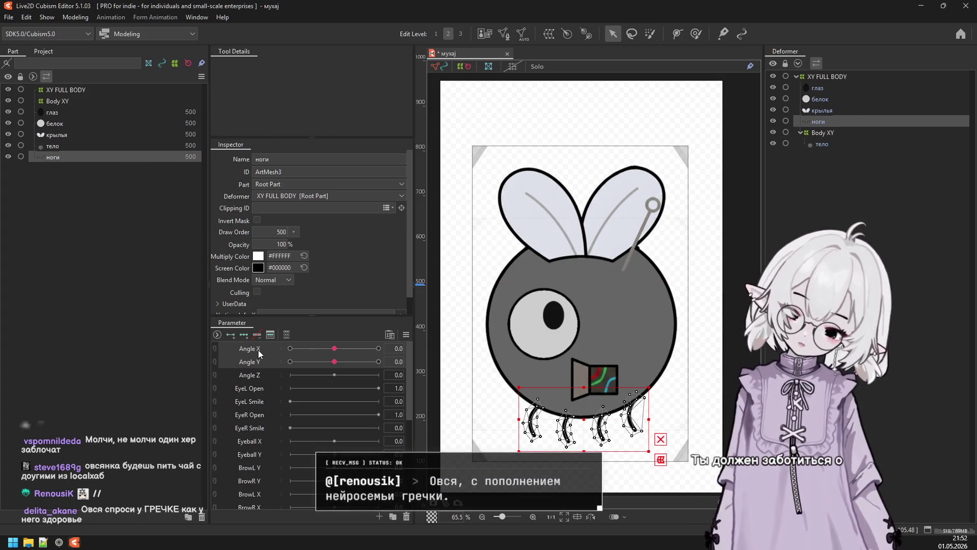
Create a warp deformer named ноги around the legs mesh.
{"action": "left_click", "coordinate": [548, 34]}
{"action": "type", "text": "yjub"}
{"action": "key", "text": "BackSpace"}
{"action": "type", "text": "ноги"}
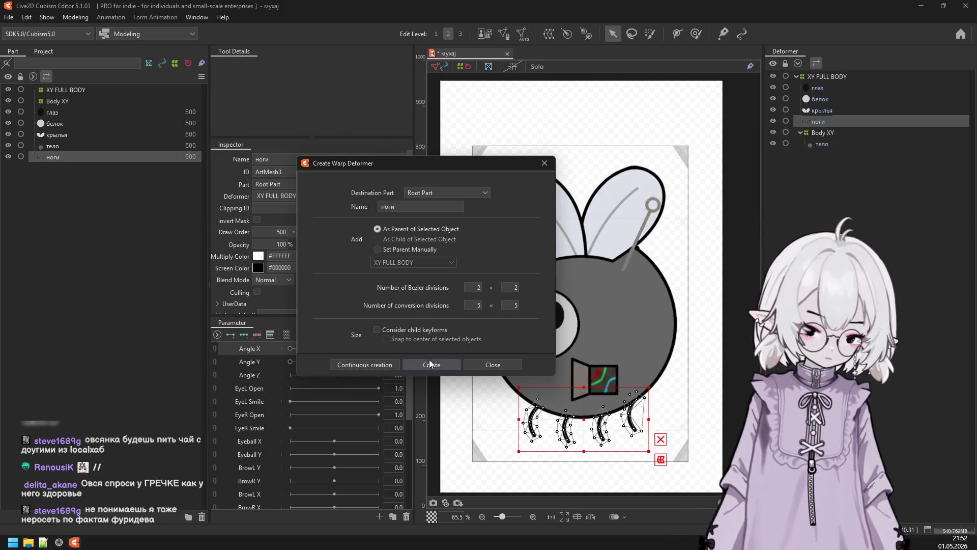
{"action": "left_click", "coordinate": [430, 363]}
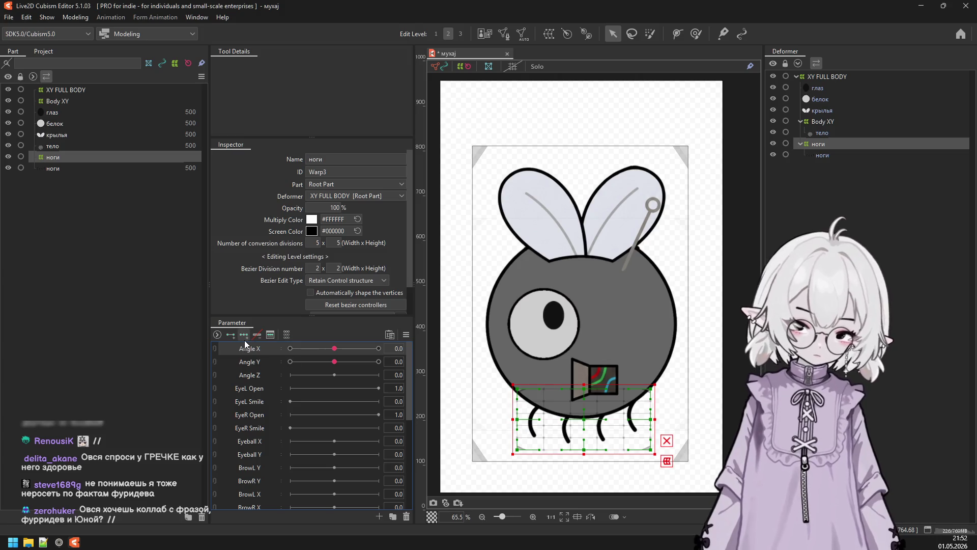
Deform the ноги legs warp for Angle X 30 and -30, then bring Angle X back.
{"action": "left_click_drag", "start_coordinate": [335, 348], "coordinate": [379, 348]}
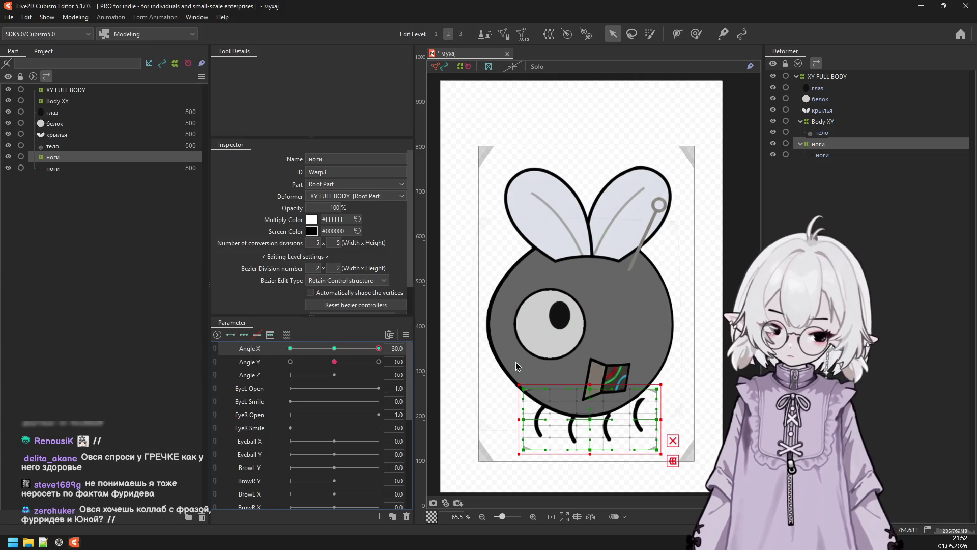
{"action": "left_click", "coordinate": [672, 460]}
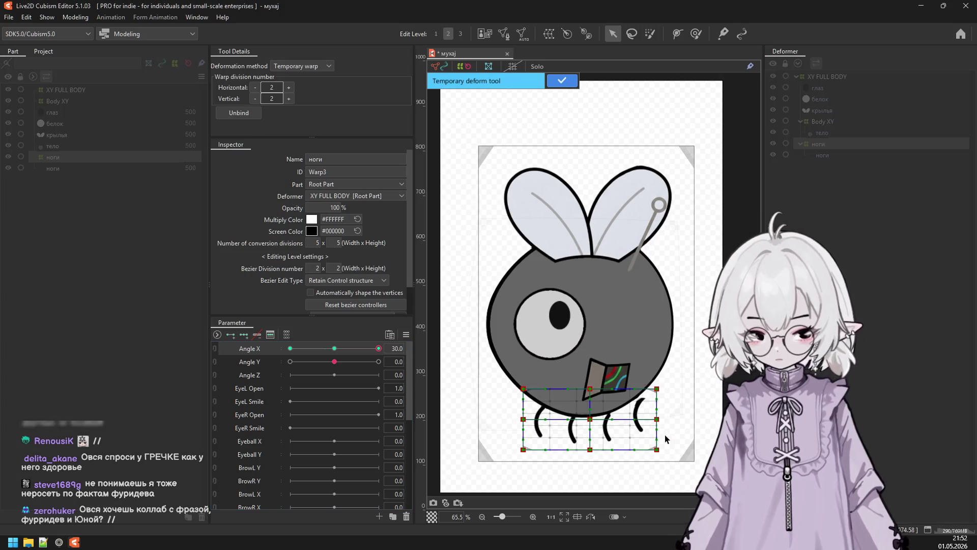
{"action": "left_click_drag", "start_coordinate": [656, 388], "coordinate": [655, 381]}
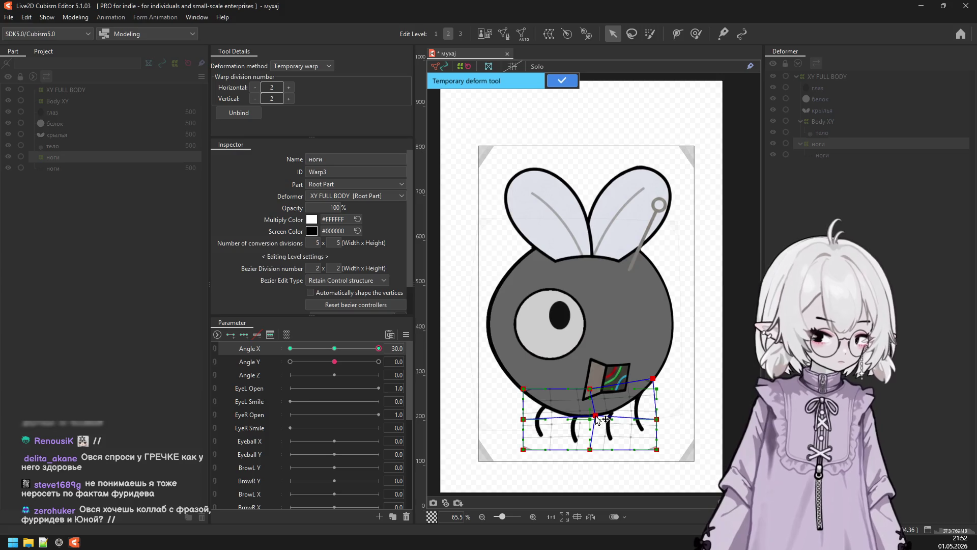
{"action": "left_click_drag", "start_coordinate": [599, 418], "coordinate": [606, 417]}
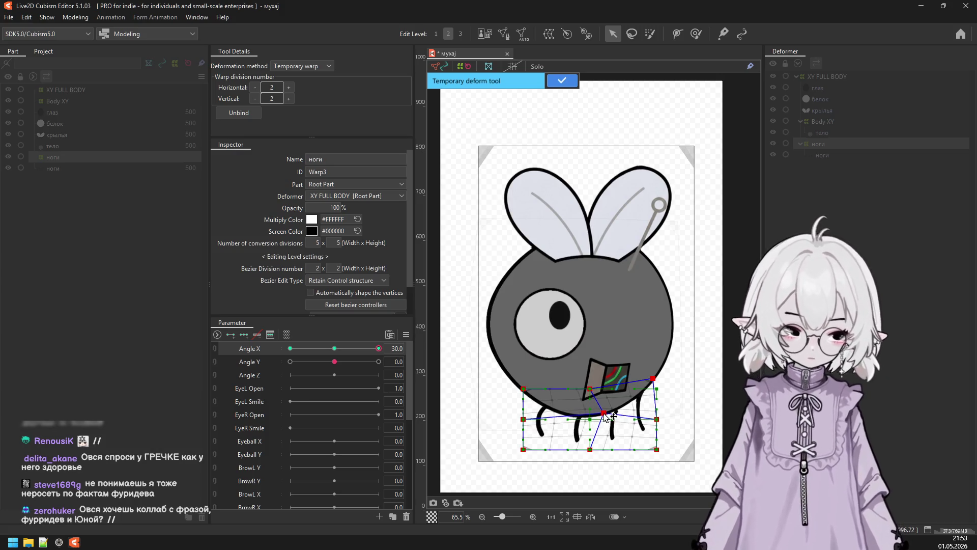
{"action": "left_click", "coordinate": [562, 79]}
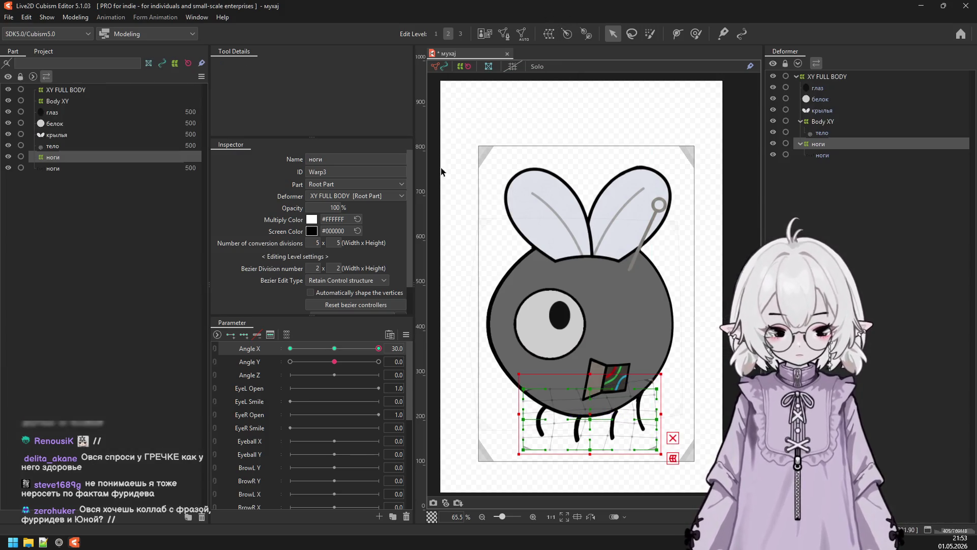
{"action": "left_click_drag", "start_coordinate": [335, 349], "coordinate": [264, 352]}
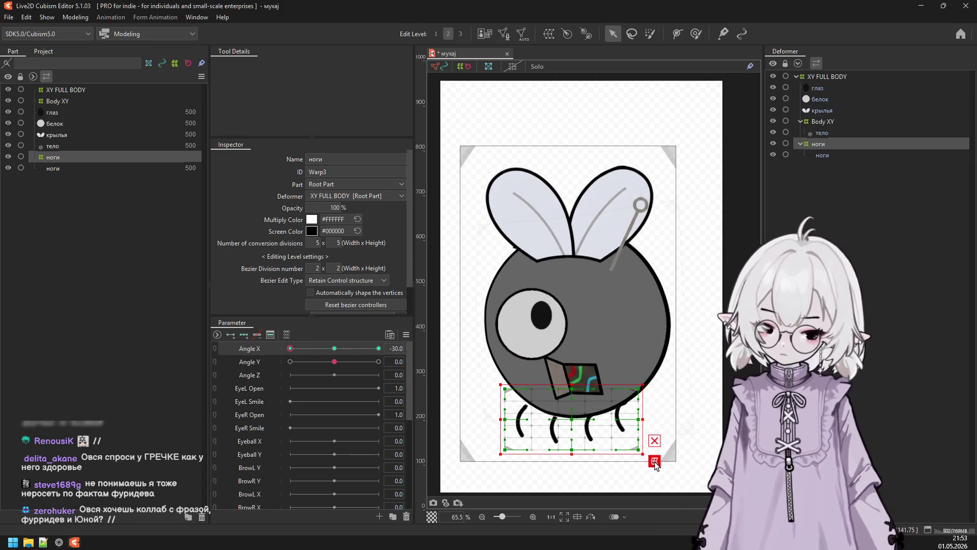
{"action": "left_click", "coordinate": [654, 461]}
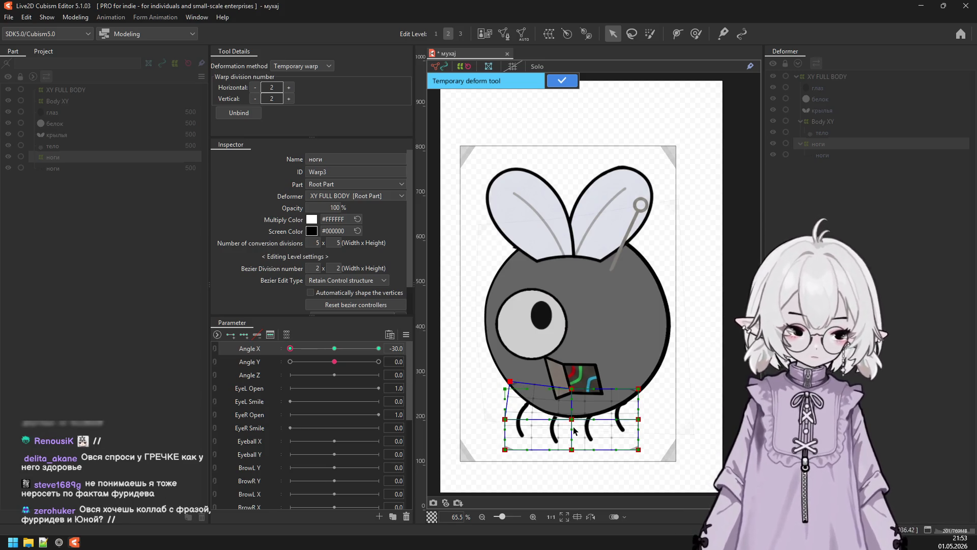
{"action": "left_click", "coordinate": [562, 80]}
{"action": "mouse_move", "coordinate": [290, 348]}
{"action": "left_mouse_down"}
{"action": "mouse_move", "coordinate": [377, 348]}
{"action": "mouse_move", "coordinate": [334, 349]}
{"action": "left_mouse_up"}
Reshape the legs warp for Angle Y 30 and -30, then reset Angle Y to 0.
{"action": "left_click", "coordinate": [273, 366]}
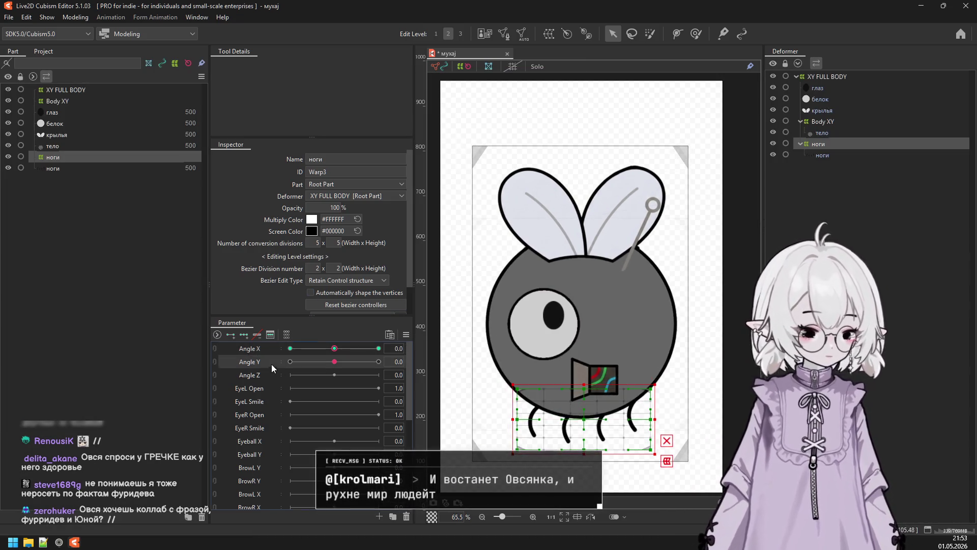
{"action": "left_click", "coordinate": [248, 338]}
{"action": "left_click_drag", "start_coordinate": [334, 361], "coordinate": [379, 362]}
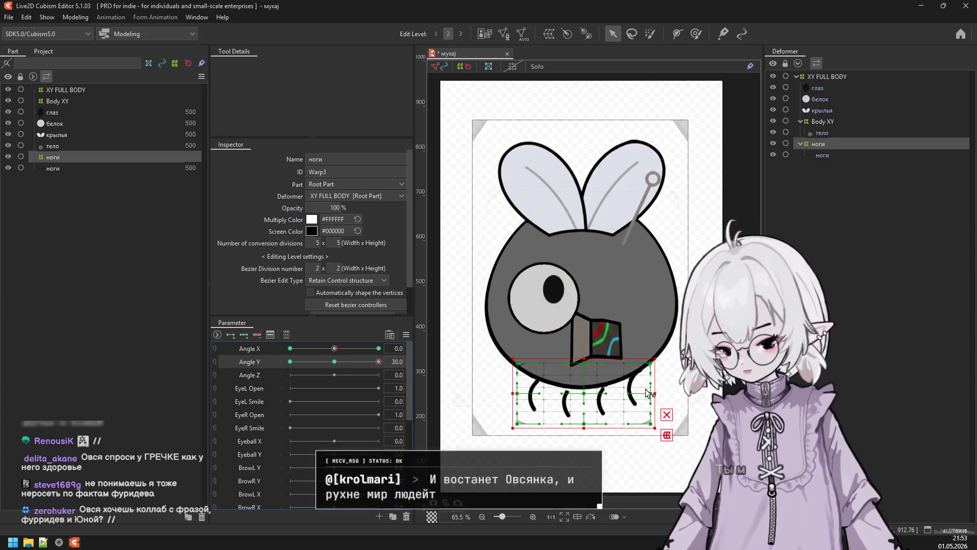
{"action": "key", "text": "t"}
{"action": "left_click_drag", "start_coordinate": [584, 394], "coordinate": [585, 377]}
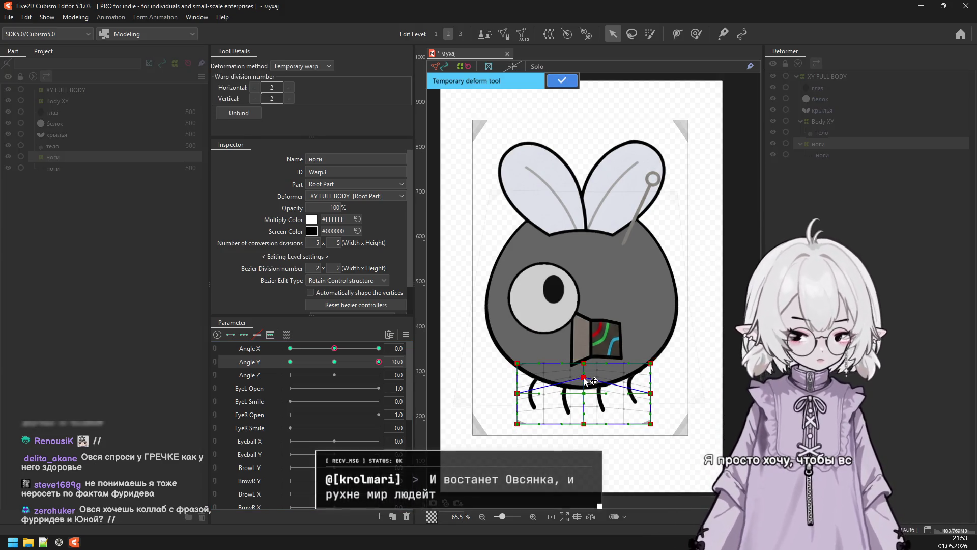
{"action": "left_click_drag", "start_coordinate": [517, 424], "coordinate": [508, 424]}
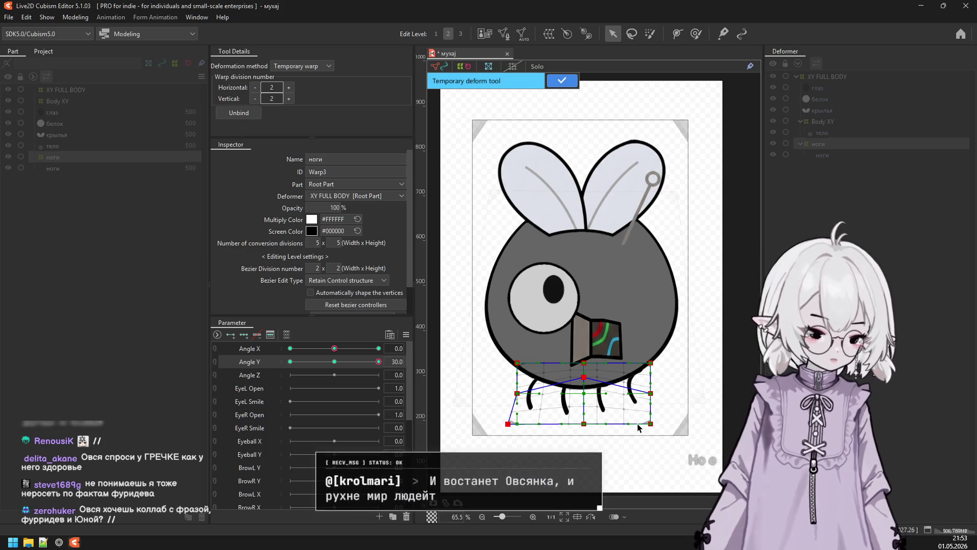
{"action": "left_click_drag", "start_coordinate": [651, 423], "coordinate": [664, 422]}
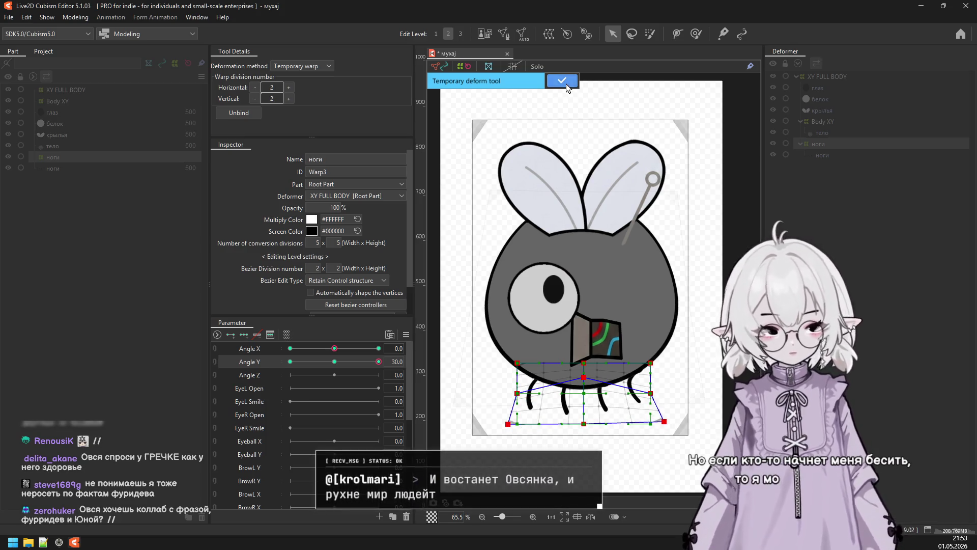
{"action": "left_click", "coordinate": [562, 81]}
{"action": "left_click", "coordinate": [290, 361]}
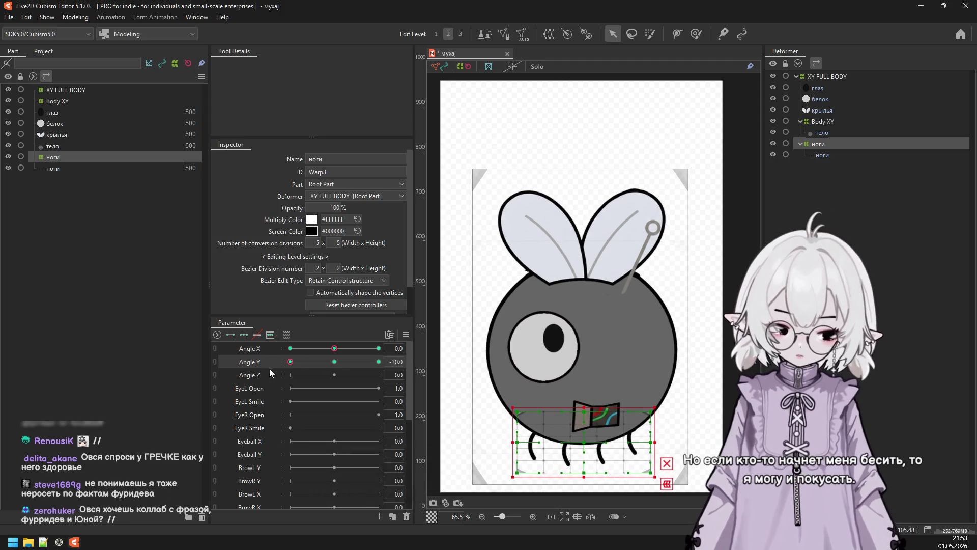
{"action": "left_click", "coordinate": [528, 477]}
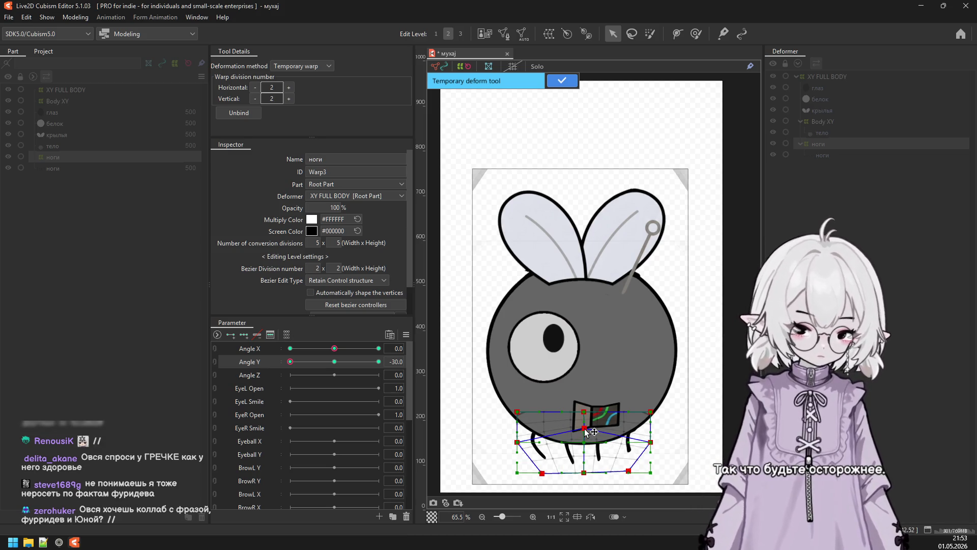
{"action": "left_click", "coordinate": [562, 81]}
{"action": "left_click", "coordinate": [334, 361]}
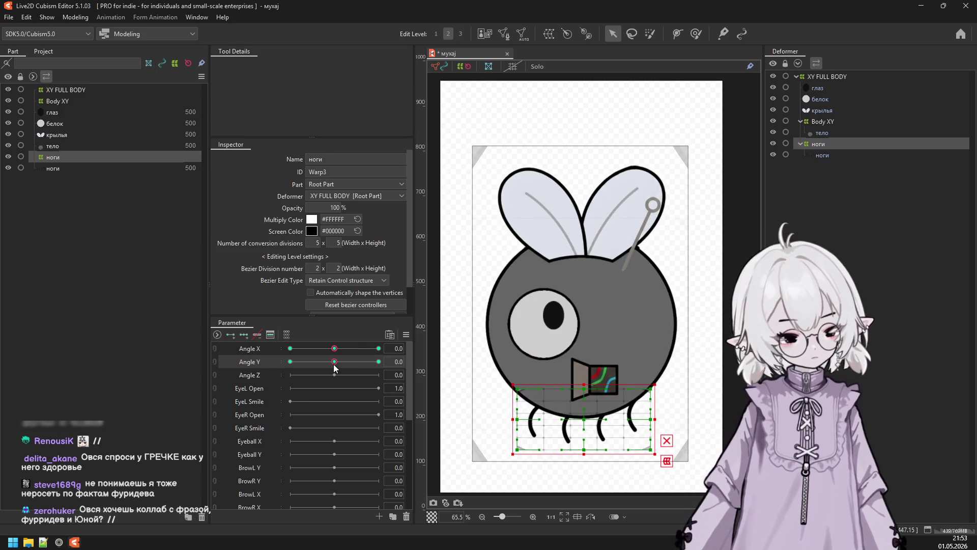
Synthesize the Angle X/Y corner forms for the legs warp.
{"action": "left_click", "coordinate": [406, 334]}
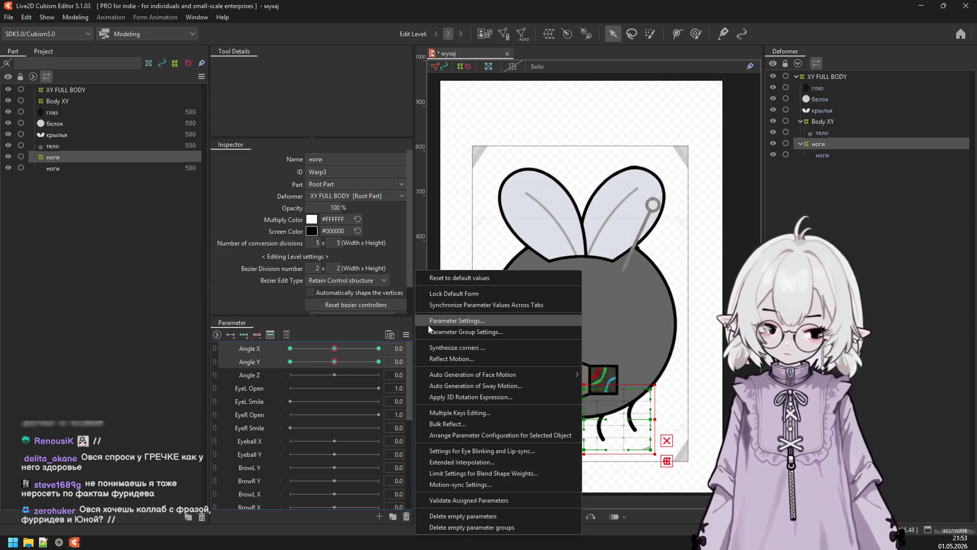
{"action": "left_click", "coordinate": [456, 347]}
{"action": "left_click", "coordinate": [469, 366]}
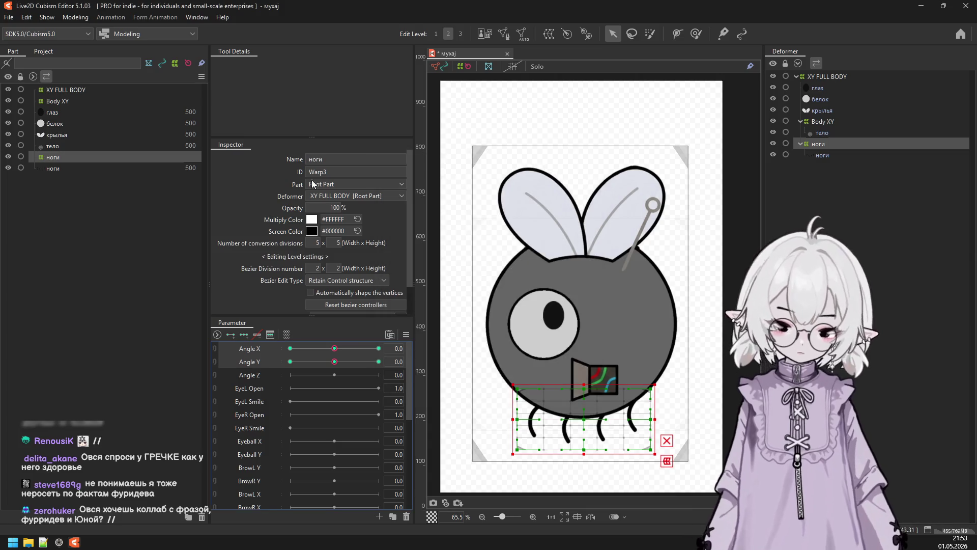
Test the fly's motion by tilting the model in the Physics Settings preview.
{"action": "left_click", "coordinate": [75, 17]}
{"action": "mouse_move", "coordinate": [102, 235]}
{"action": "left_click", "coordinate": [152, 229]}
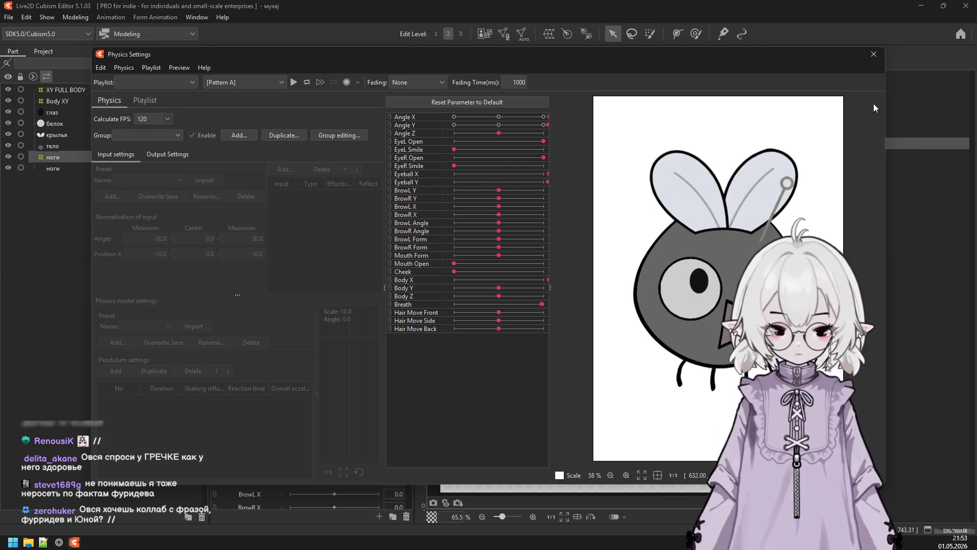
{"action": "mouse_move", "coordinate": [662, 259]}
{"action": "left_mouse_down"}
{"action": "mouse_move", "coordinate": [855, 86]}
{"action": "mouse_move", "coordinate": [777, 206]}
{"action": "mouse_move", "coordinate": [837, 168]}
{"action": "left_mouse_up"}
{"action": "left_click", "coordinate": [873, 54]}
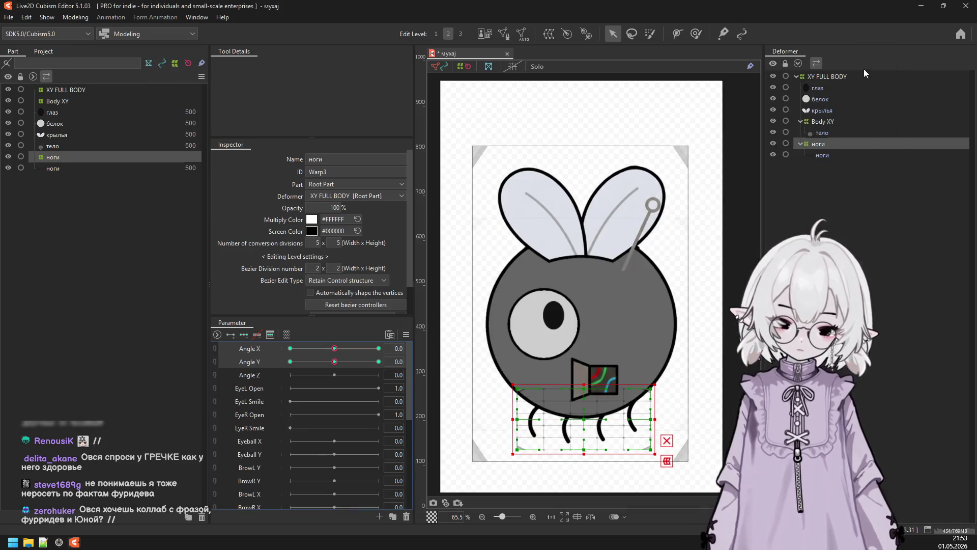
Create a глаз warp deformer around both the глаз and белок eye meshes.
{"action": "left_click", "coordinate": [76, 168]}
{"action": "left_click", "coordinate": [88, 146]}
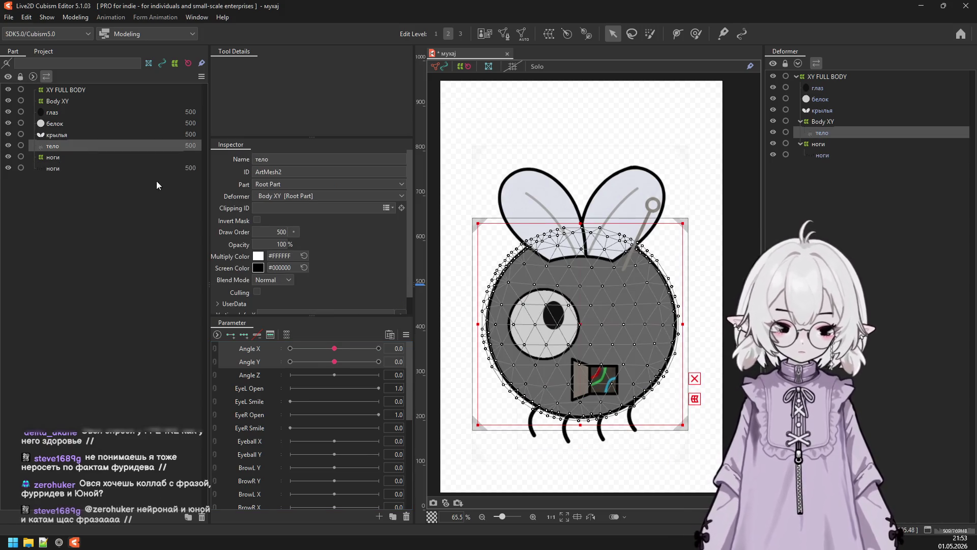
{"action": "left_click", "coordinate": [118, 133]}
{"action": "left_click", "coordinate": [108, 122]}
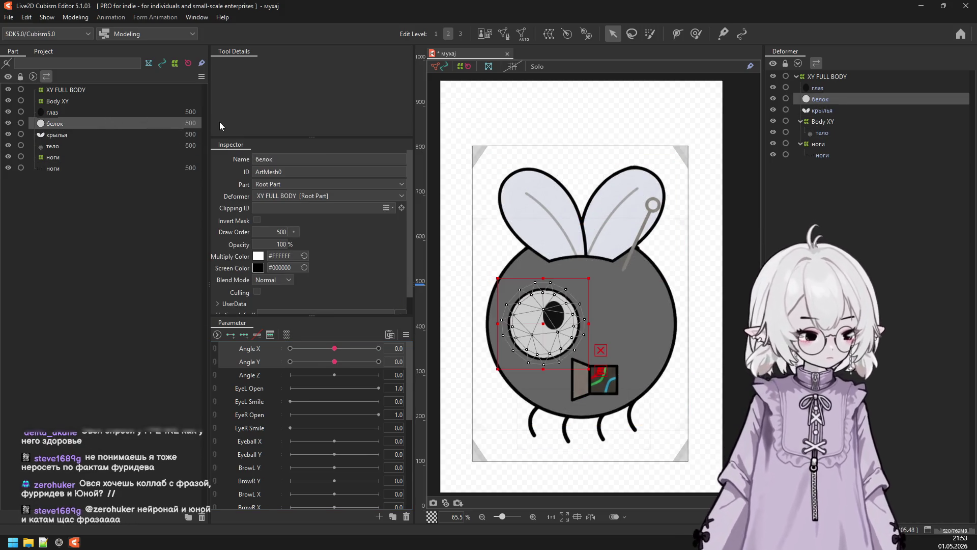
{"action": "scroll", "coordinate": [294, 405], "scroll_direction": "down", "scroll_amount": 1}
{"action": "scroll", "coordinate": [290, 418], "scroll_direction": "up", "scroll_amount": 1}
{"action": "scroll", "coordinate": [293, 420], "scroll_direction": "down", "scroll_amount": 1}
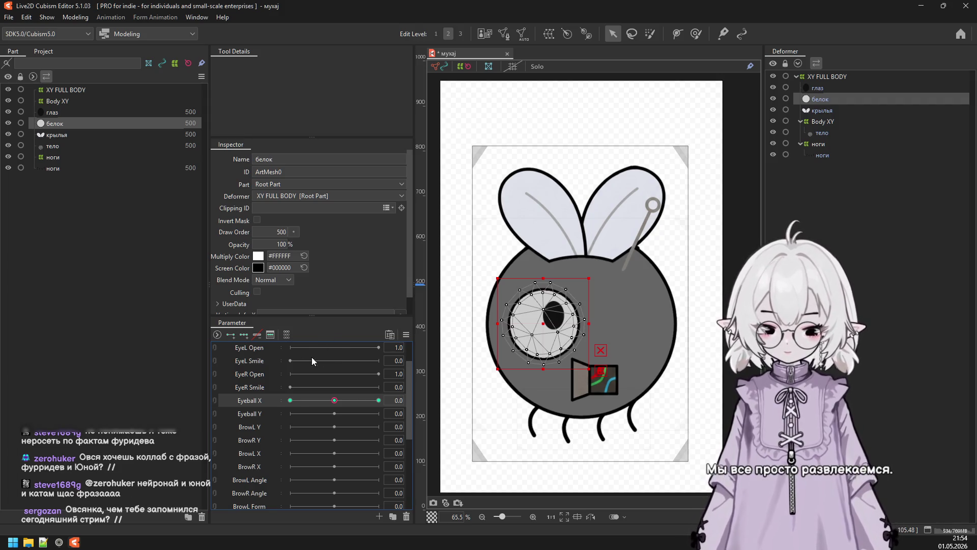
{"action": "left_click", "coordinate": [96, 134]}
{"action": "left_click_drag", "start_coordinate": [90, 124], "coordinate": [92, 116]}
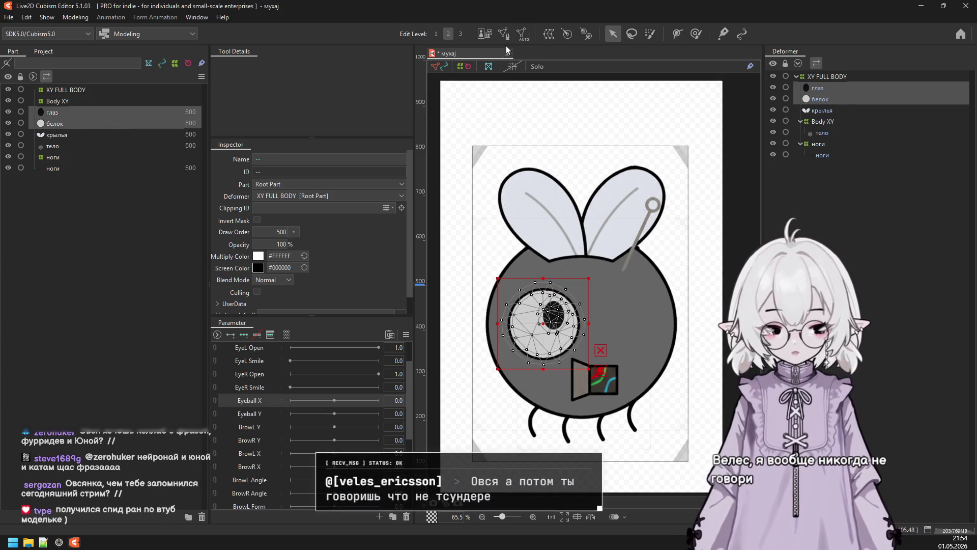
{"action": "left_click", "coordinate": [549, 33]}
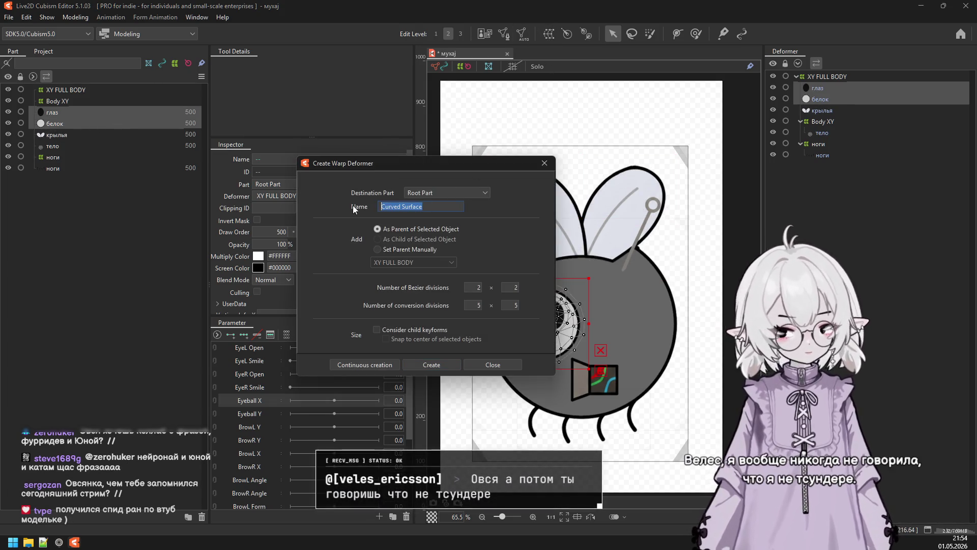
{"action": "type", "text": "глаз"}
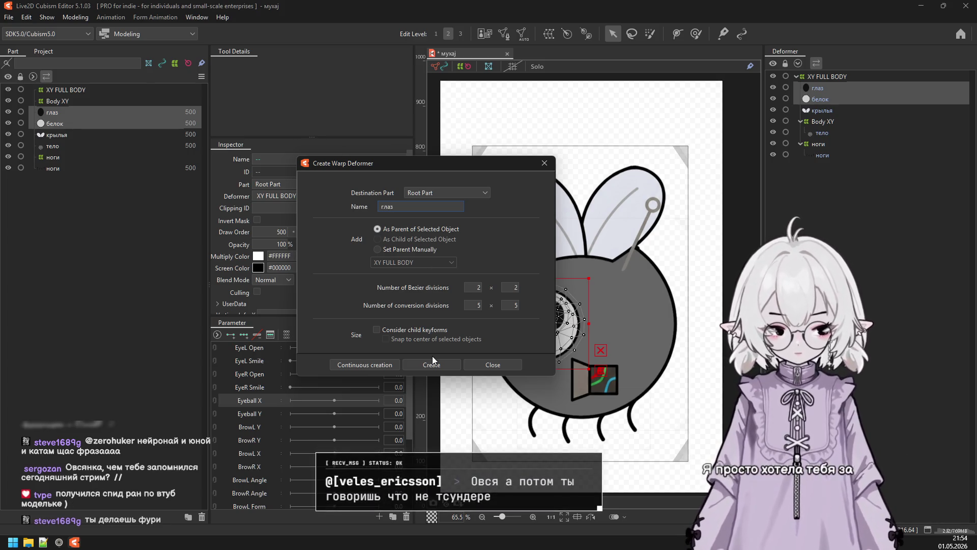
{"action": "left_click", "coordinate": [432, 364]}
Create a белок warp deformer for the eye-white mesh.
{"action": "left_click", "coordinate": [54, 134]}
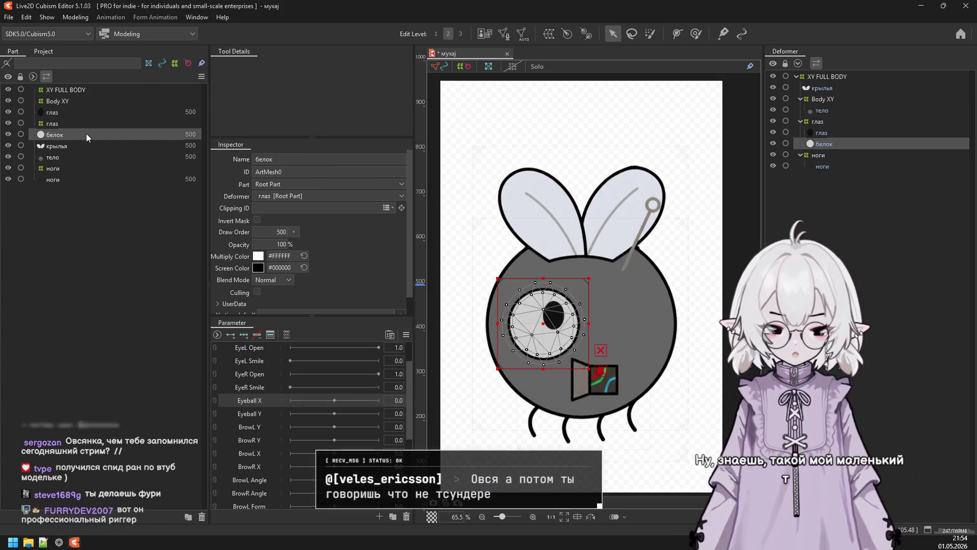
{"action": "left_click", "coordinate": [549, 33]}
{"action": "triple_click", "coordinate": [407, 206]}
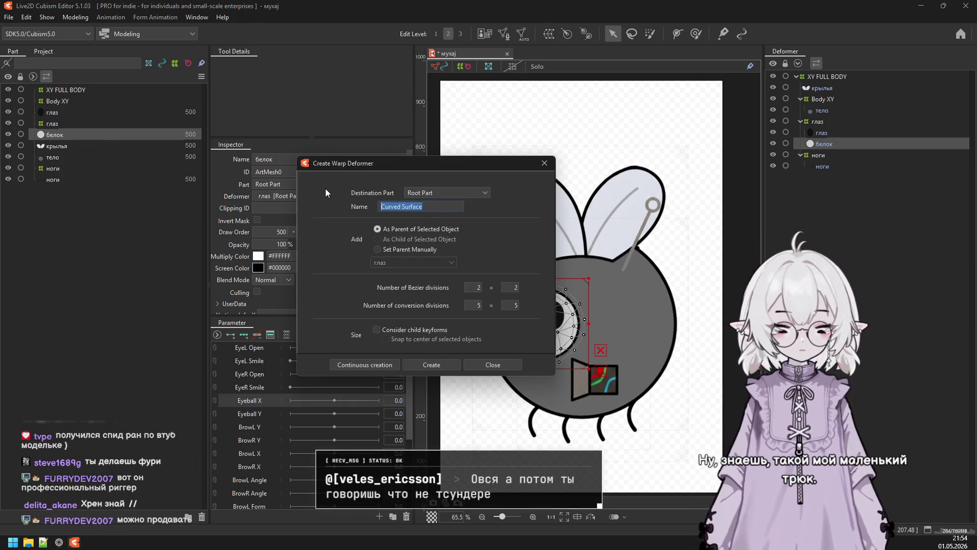
{"action": "type", "text": "белок"}
{"action": "left_click", "coordinate": [422, 364]}
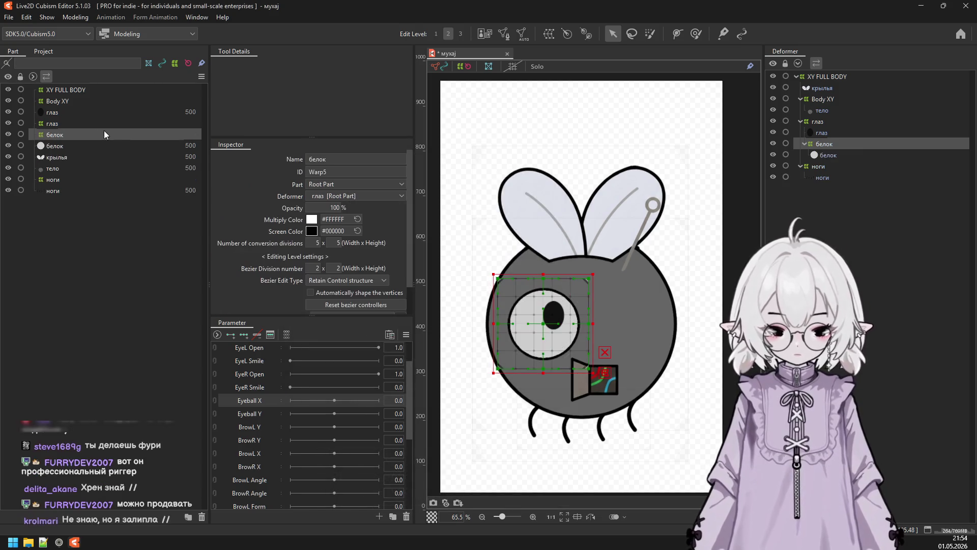
Check the глаз and белок deformer hierarchy and select the глаз pupil mesh.
{"action": "left_click", "coordinate": [99, 157]}
{"action": "left_click", "coordinate": [141, 108]}
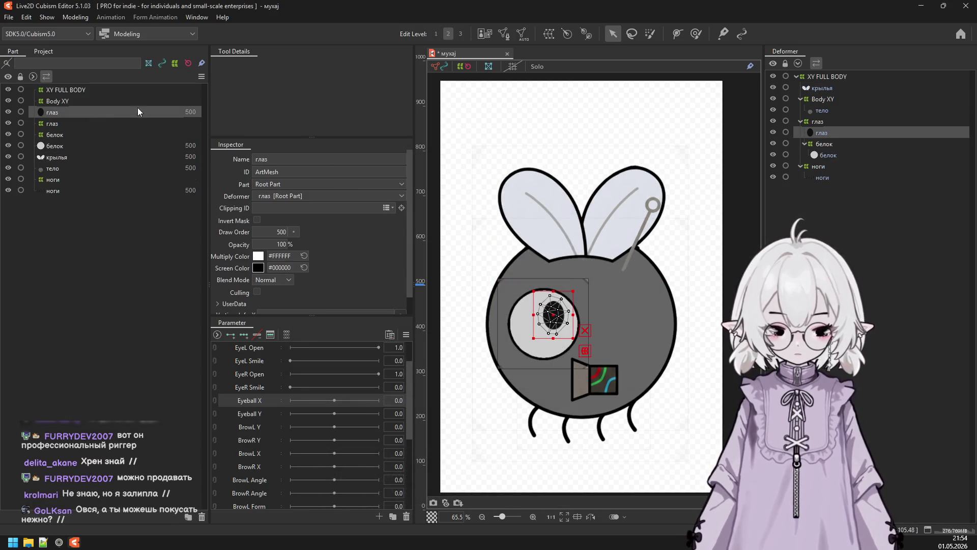
{"action": "left_click", "coordinate": [79, 124]}
{"action": "left_click", "coordinate": [83, 111]}
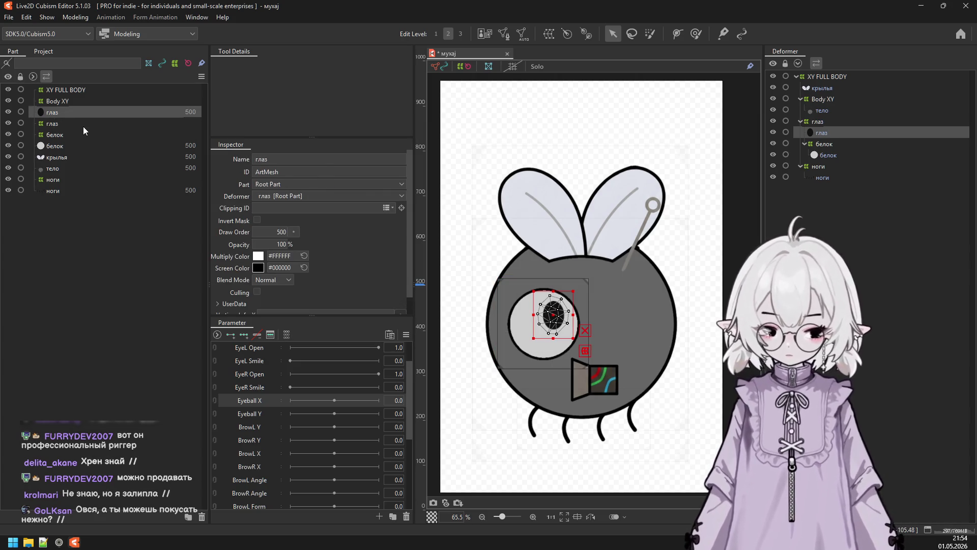
{"action": "left_click", "coordinate": [83, 127]}
{"action": "left_click", "coordinate": [86, 135]}
{"action": "left_click", "coordinate": [87, 146]}
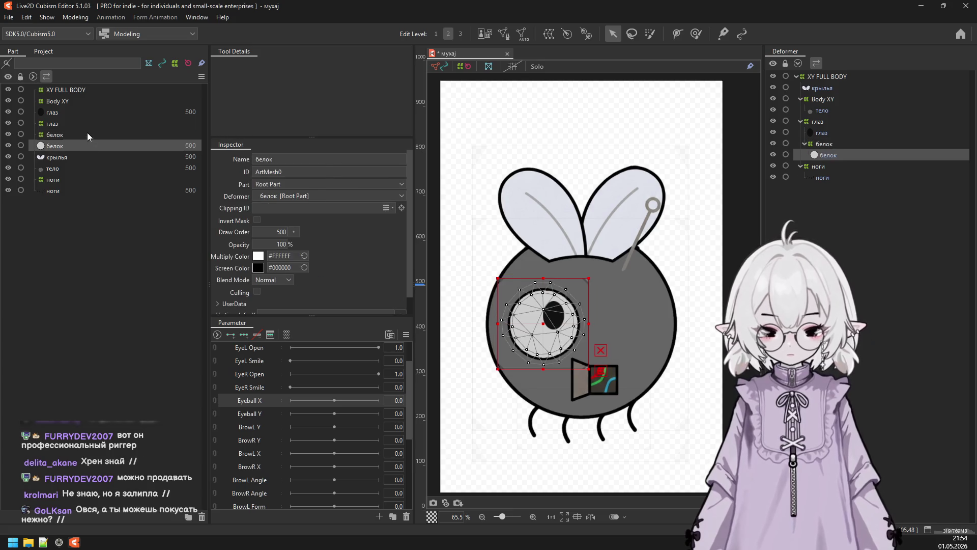
{"action": "left_click", "coordinate": [87, 134]}
{"action": "left_click", "coordinate": [88, 124]}
{"action": "left_click", "coordinate": [89, 113]}
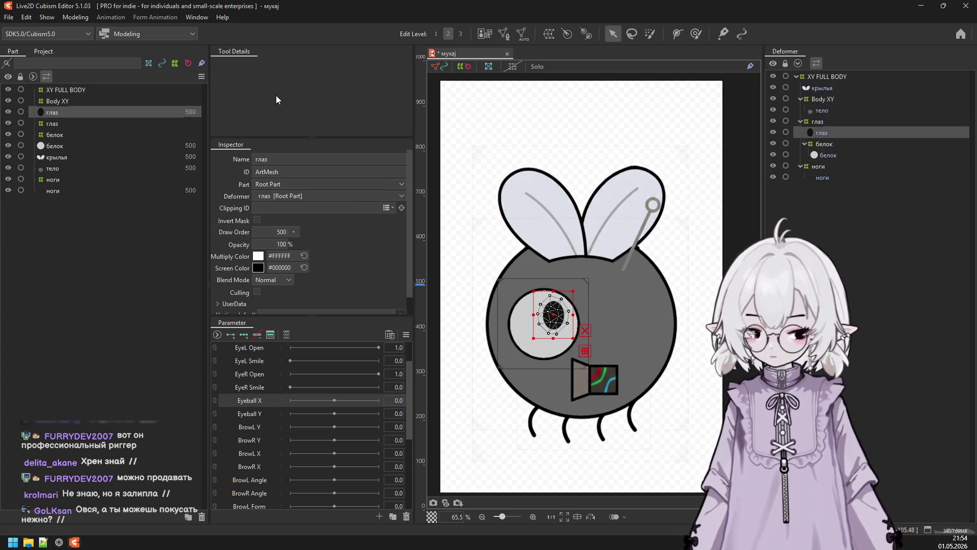
Create a зрачок warp deformer around the pupil mesh and select the глаз warp.
{"action": "left_click", "coordinate": [544, 36]}
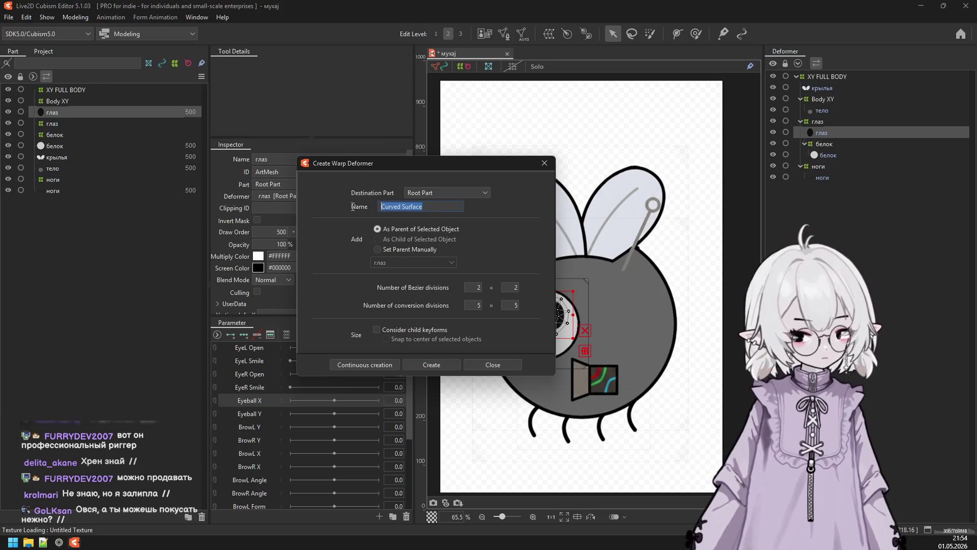
{"action": "type", "text": "зрачок"}
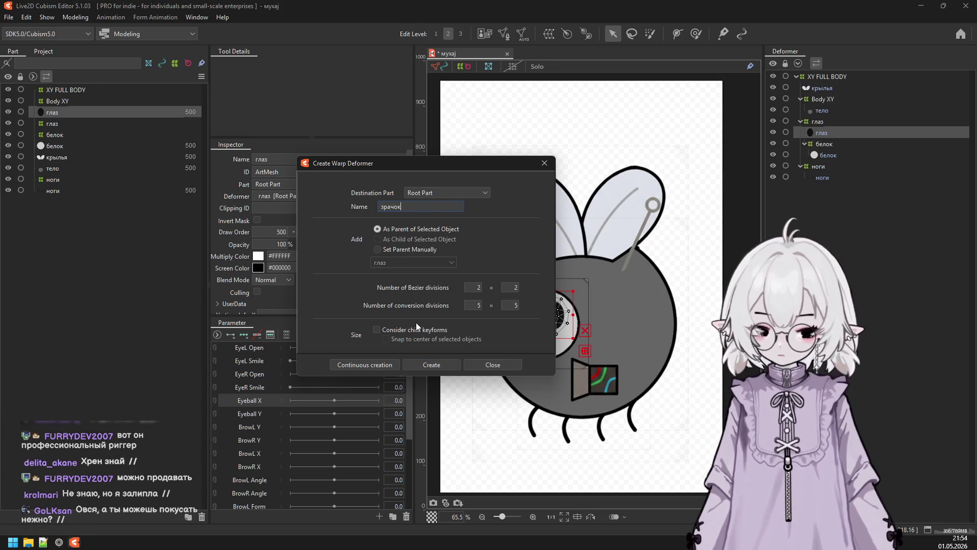
{"action": "left_click", "coordinate": [432, 365]}
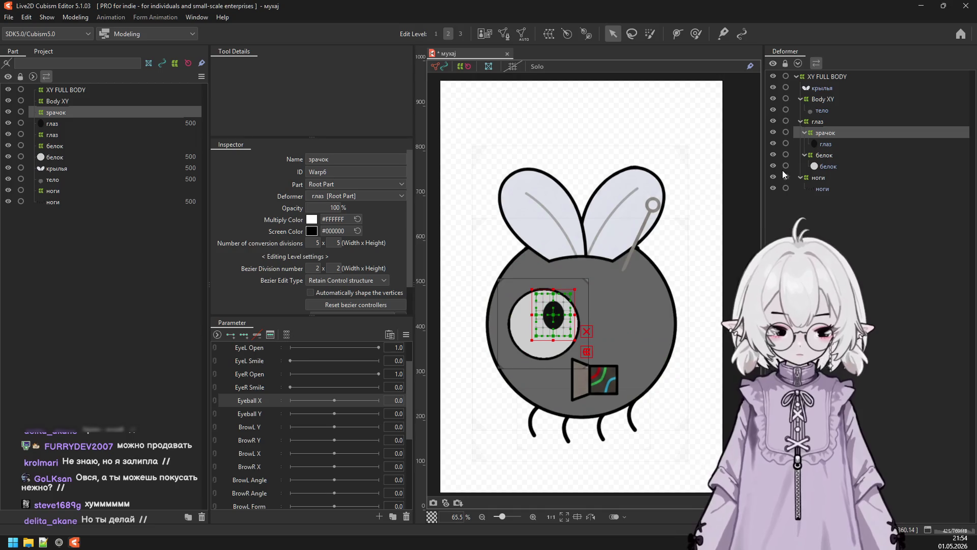
{"action": "left_click", "coordinate": [817, 122]}
Shift the глаз eye warp right at Angle X 30 and left at -30.
{"action": "scroll", "coordinate": [270, 418], "scroll_direction": "up", "scroll_amount": 1}
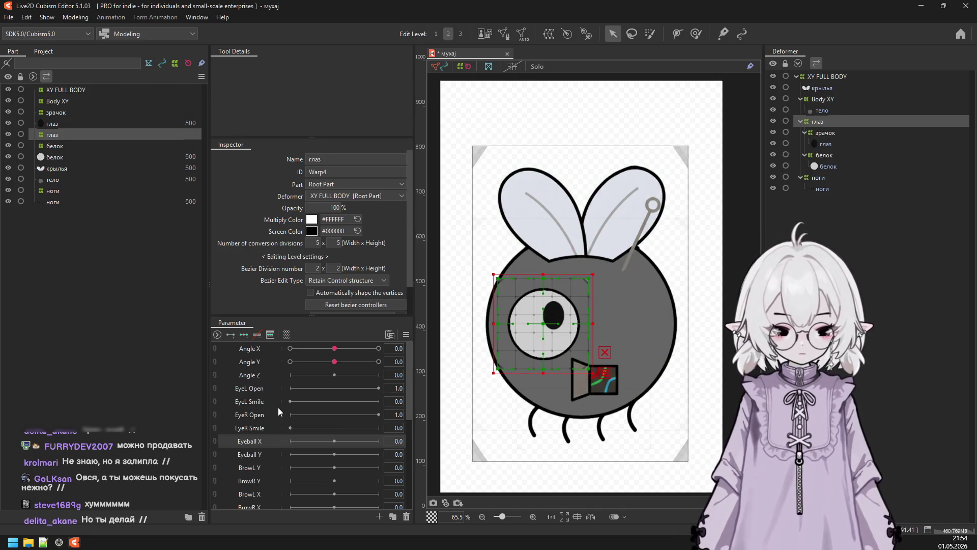
{"action": "left_click", "coordinate": [335, 349]}
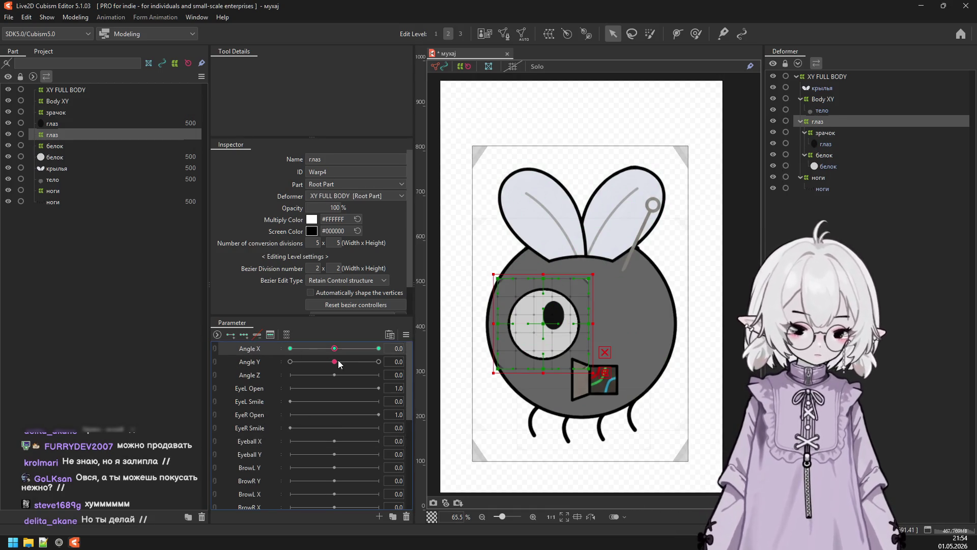
{"action": "left_click", "coordinate": [378, 348]}
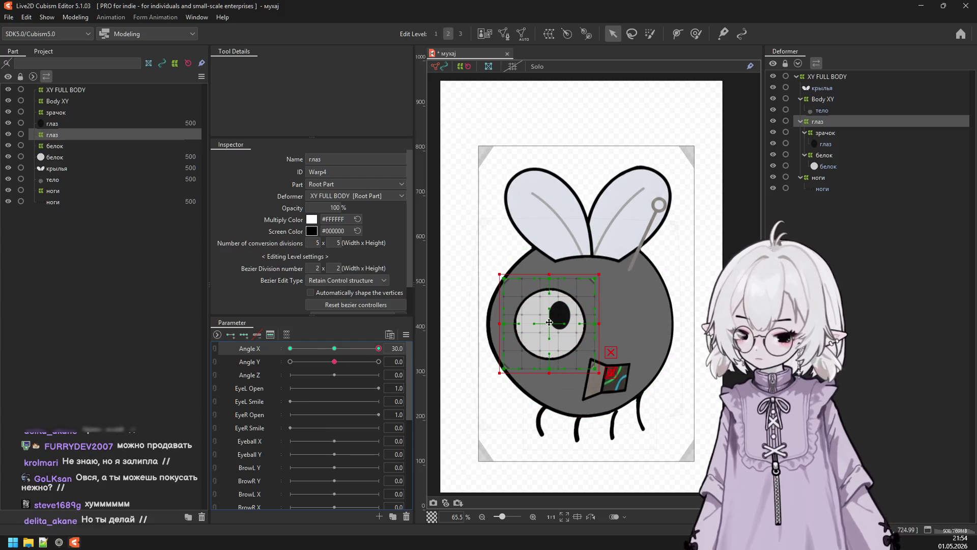
{"action": "left_click_drag", "start_coordinate": [550, 322], "coordinate": [556, 322]}
{"action": "left_click", "coordinate": [290, 348]}
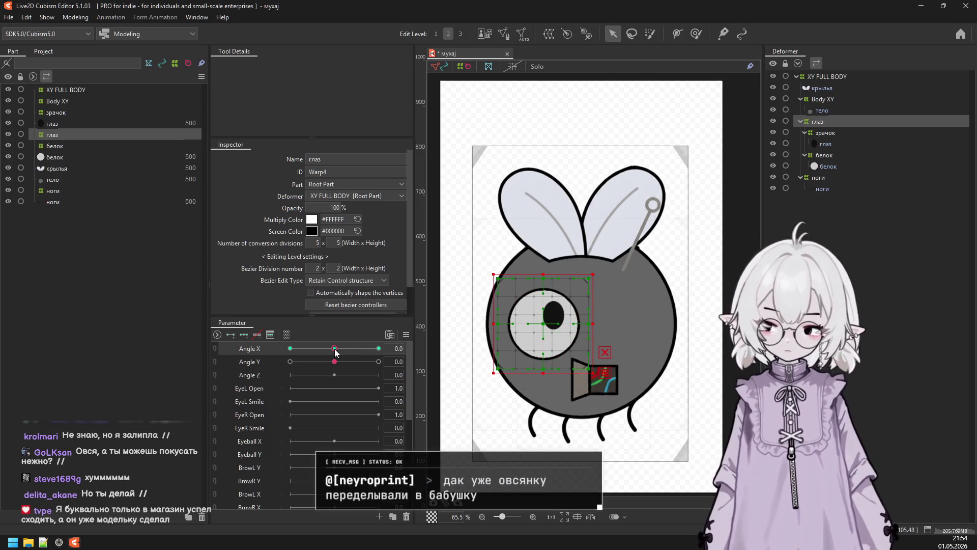
{"action": "left_click", "coordinate": [422, 348]}
{"action": "left_click_drag", "start_coordinate": [522, 326], "coordinate": [516, 327]}
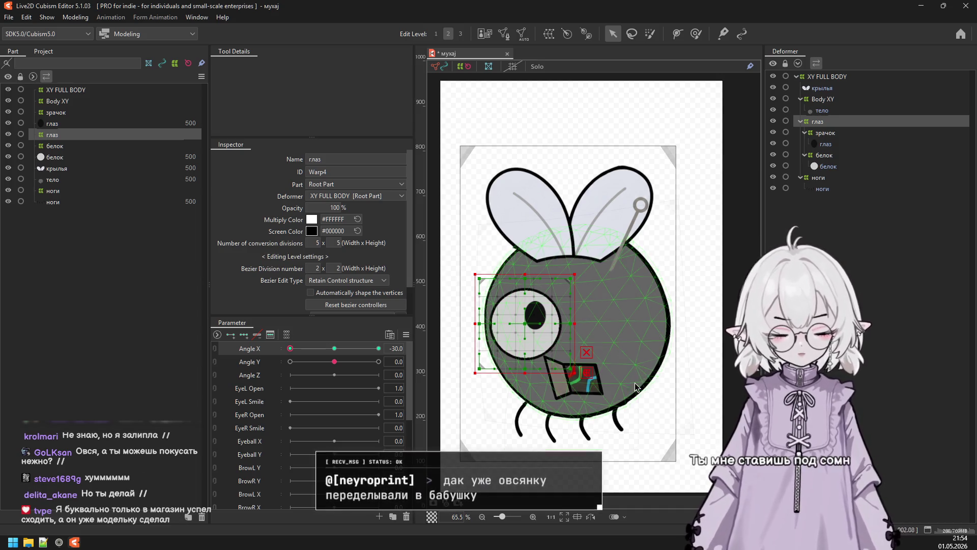
Tuck in the eye warp's right side at Angle X -30, then reset Angle X to 0.
{"action": "key", "text": "t"}
{"action": "left_click_drag", "start_coordinate": [571, 325], "coordinate": [566, 326]}
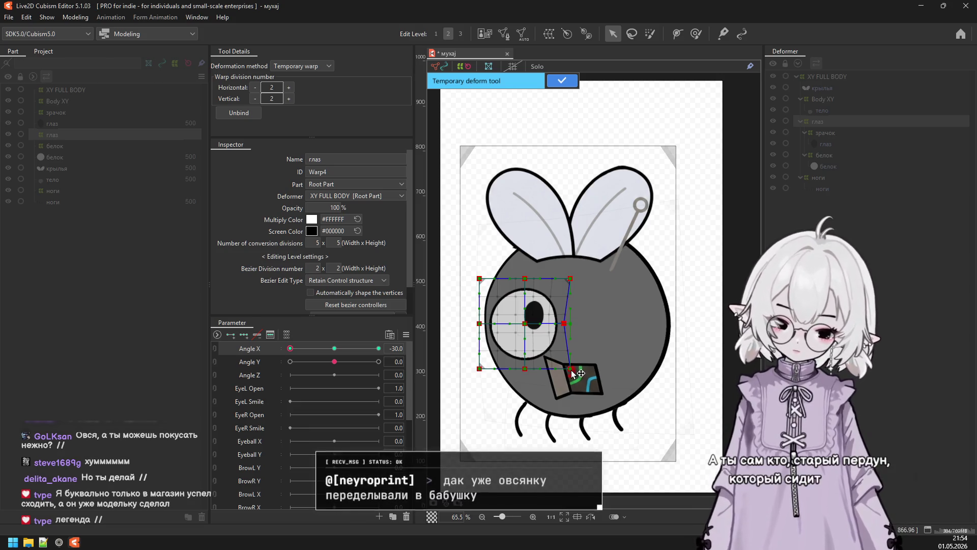
{"action": "left_click_drag", "start_coordinate": [571, 371], "coordinate": [566, 371]}
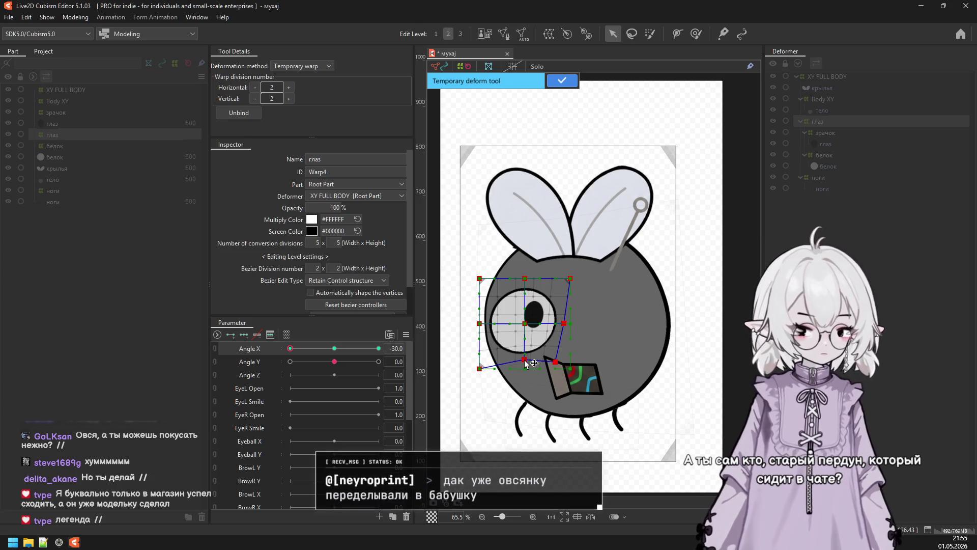
{"action": "left_click", "coordinate": [561, 82]}
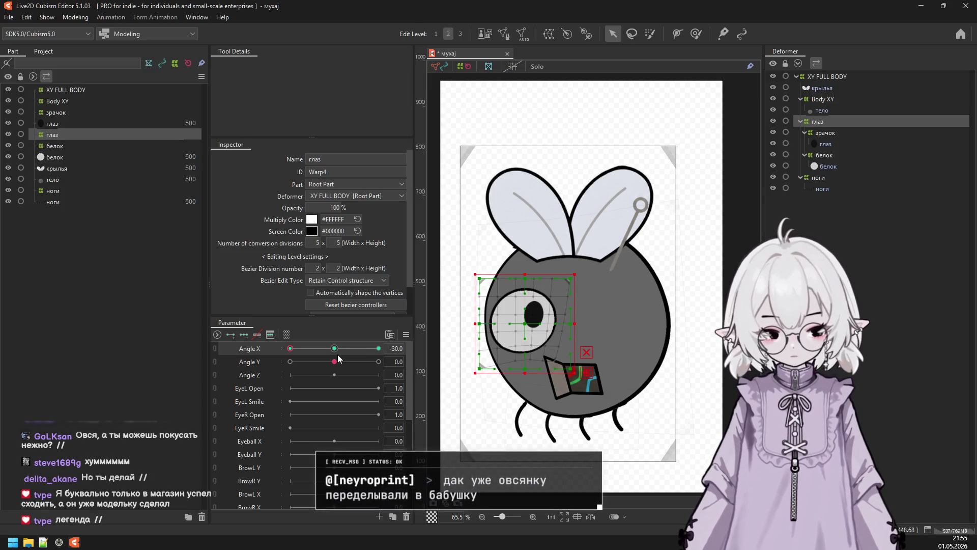
{"action": "left_click_drag", "start_coordinate": [338, 359], "coordinate": [435, 359]}
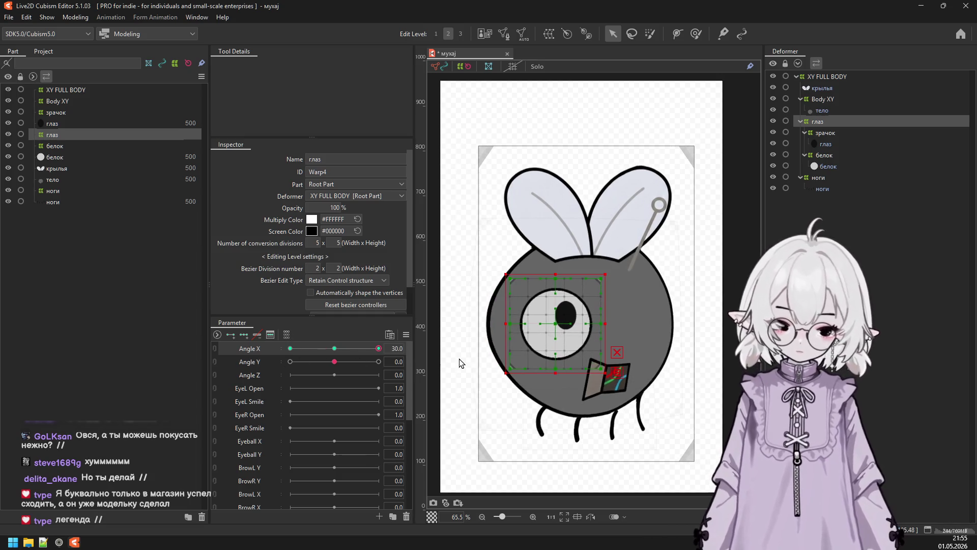
{"action": "left_click", "coordinate": [332, 352]}
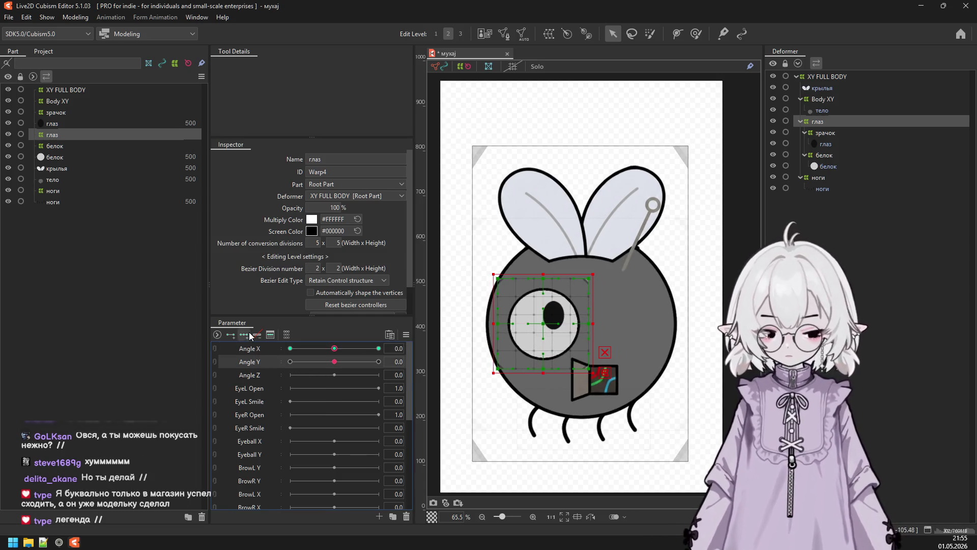
Raise the eye warp for Angle Y 30 and lower it for -30, then reset Angle Y to 0.
{"action": "left_click_drag", "start_coordinate": [341, 363], "coordinate": [397, 362]}
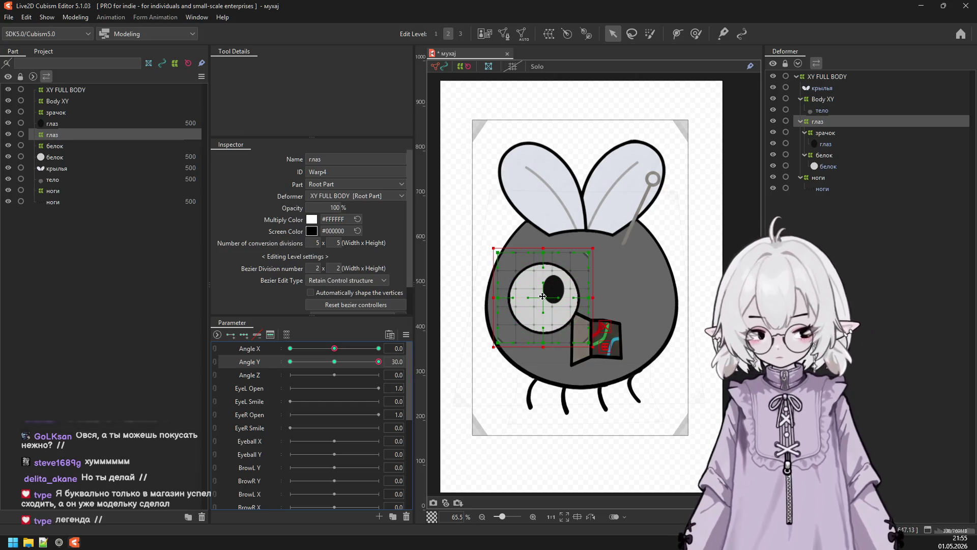
{"action": "left_click_drag", "start_coordinate": [542, 296], "coordinate": [543, 274]}
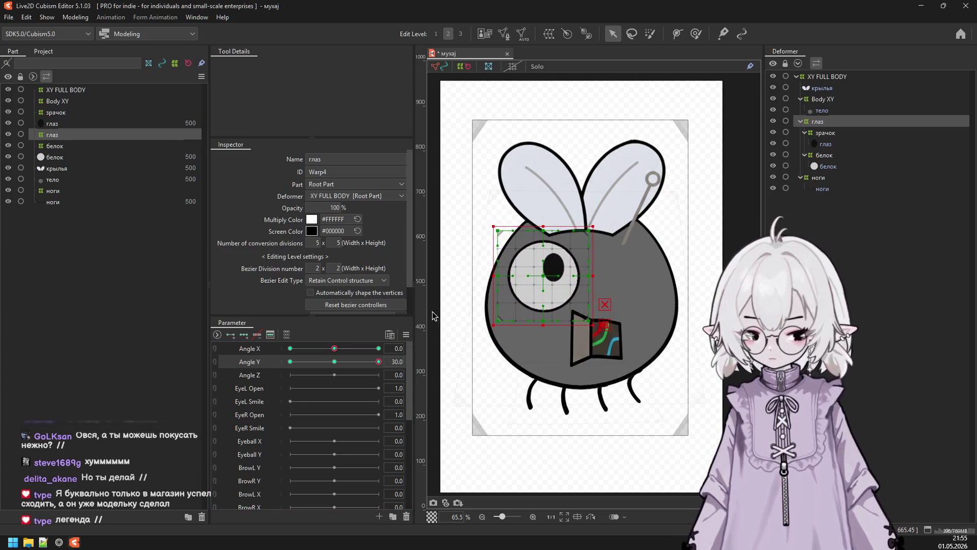
{"action": "left_click_drag", "start_coordinate": [334, 361], "coordinate": [258, 365]}
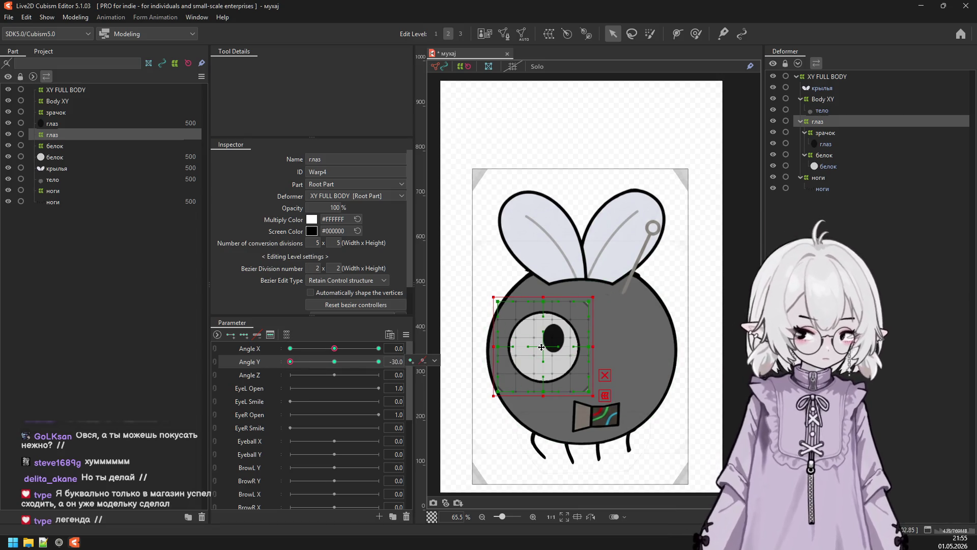
{"action": "left_click_drag", "start_coordinate": [541, 348], "coordinate": [541, 355]}
{"action": "left_click", "coordinate": [605, 403]}
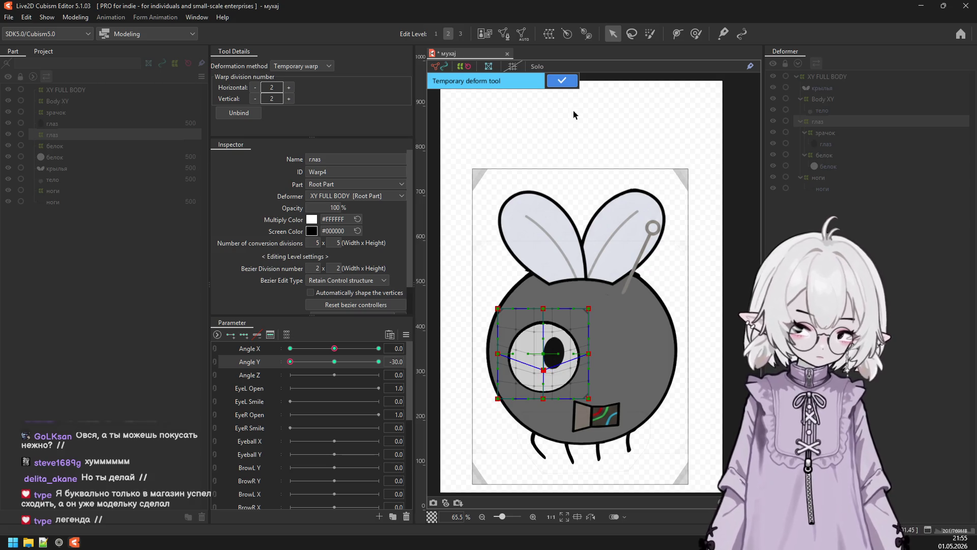
{"action": "key", "text": "Return"}
{"action": "left_click_drag", "start_coordinate": [314, 362], "coordinate": [393, 362]}
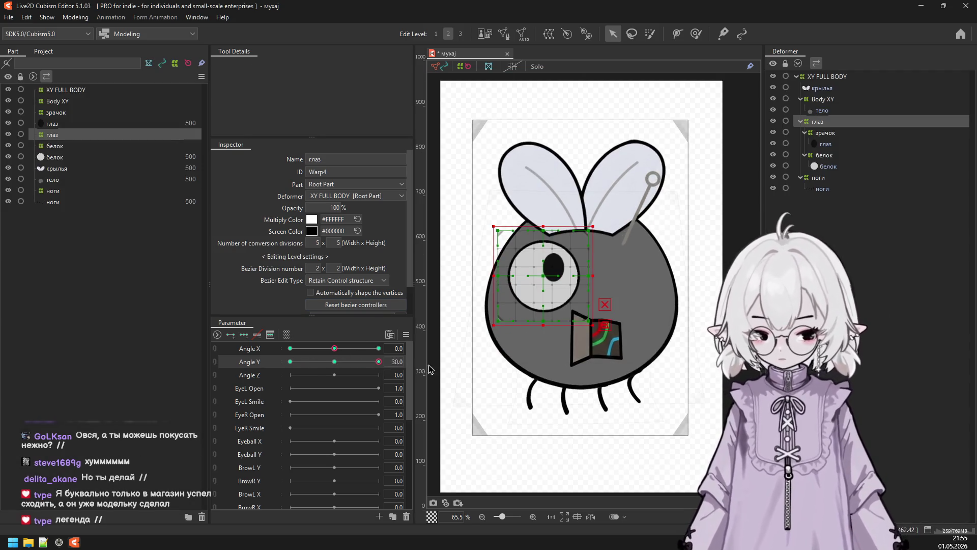
{"action": "mouse_move", "coordinate": [543, 274]}
{"action": "left_mouse_down"}
{"action": "mouse_move", "coordinate": [543, 283]}
{"action": "mouse_move", "coordinate": [545, 265]}
{"action": "left_mouse_up"}
{"action": "left_click", "coordinate": [600, 330]}
{"action": "left_click", "coordinate": [562, 80]}
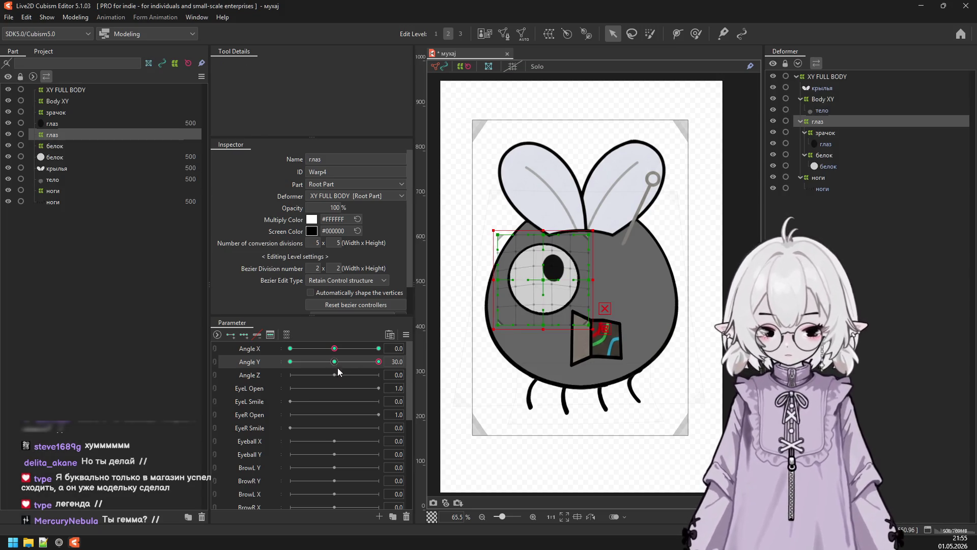
{"action": "left_click", "coordinate": [335, 362]}
Synthesize the Angle X/Y corner keyforms for the eye warp.
{"action": "left_click", "coordinate": [406, 336]}
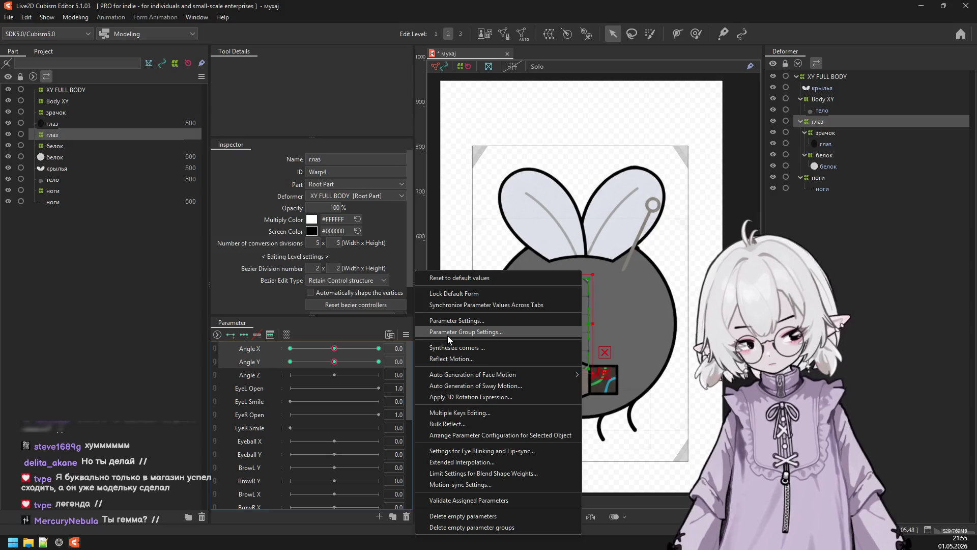
{"action": "left_click", "coordinate": [448, 335]}
{"action": "left_click", "coordinate": [469, 367]}
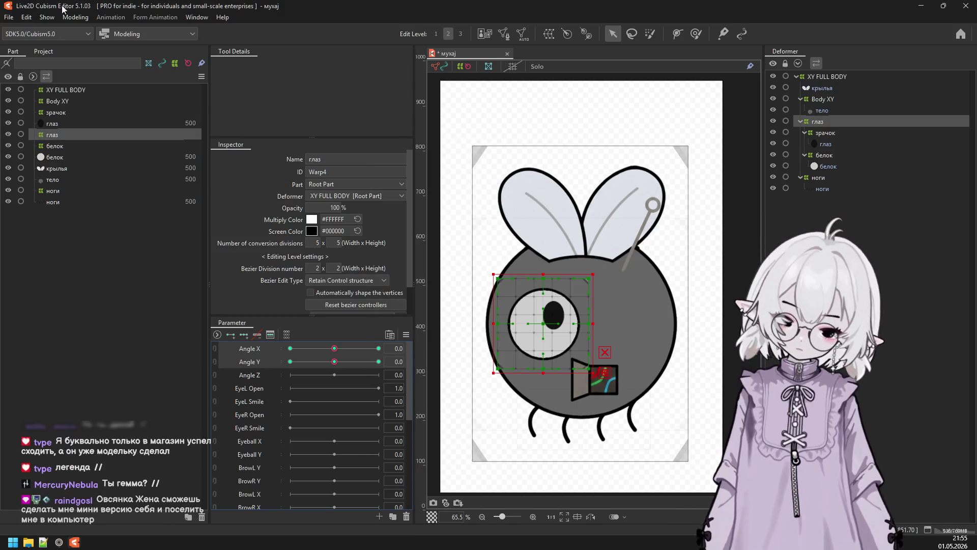
{"action": "left_click", "coordinate": [76, 17]}
Bend the глаз warp into a turned pose at Angle X -30, pulling its centre left.
{"action": "left_click", "coordinate": [87, 246]}
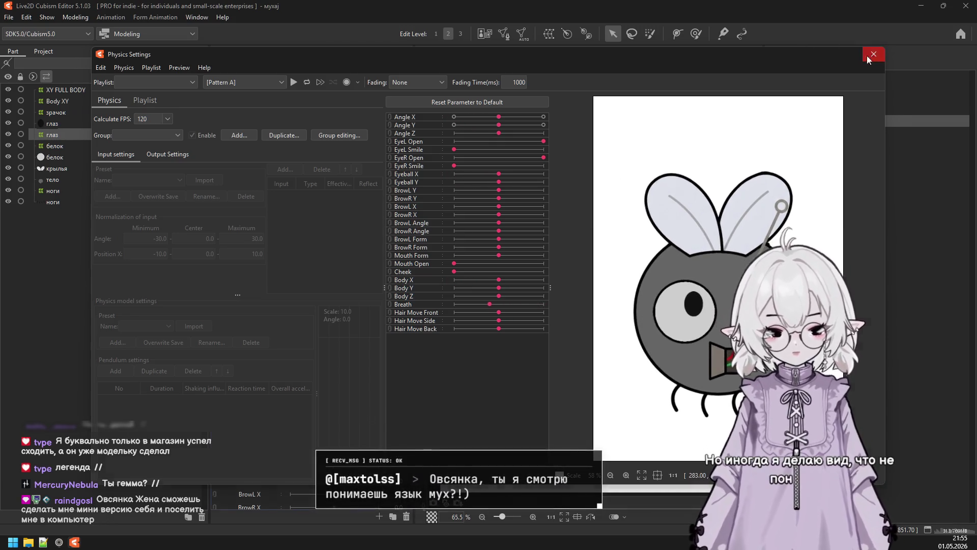
{"action": "key", "text": "Escape"}
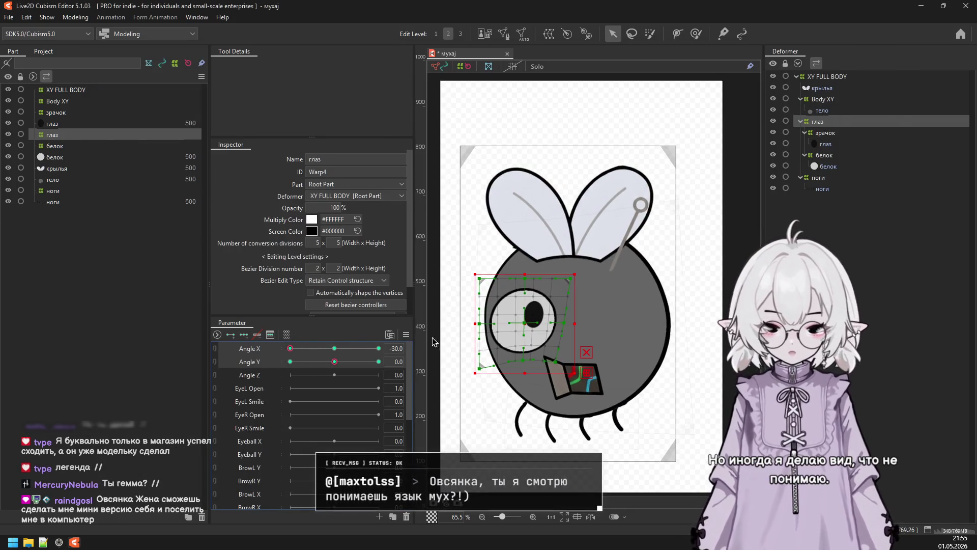
{"action": "key", "text": "q"}
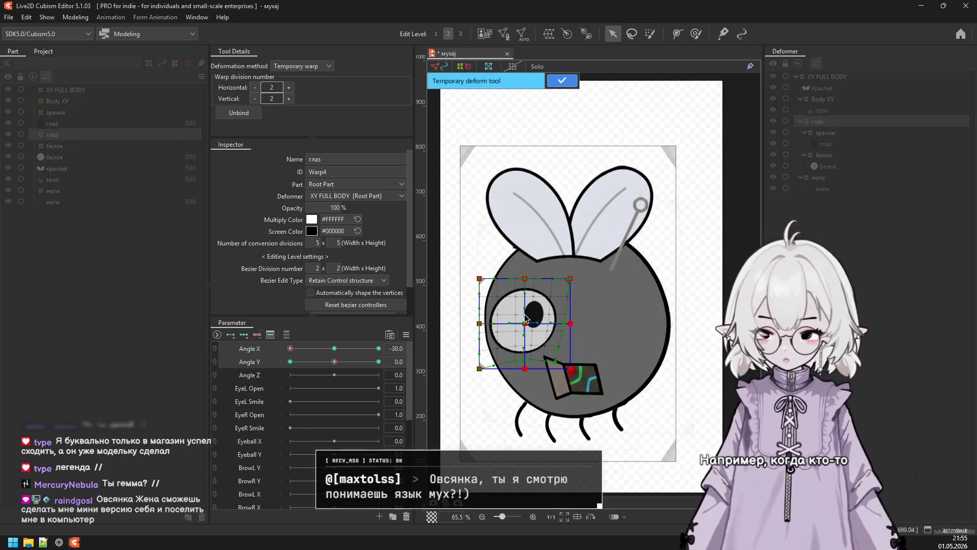
{"action": "left_click_drag", "start_coordinate": [525, 317], "coordinate": [514, 316]}
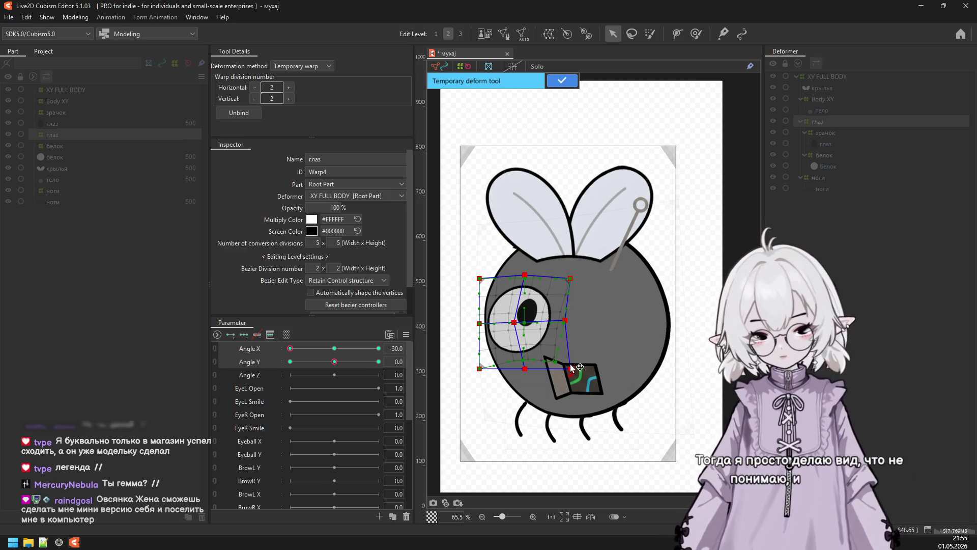
{"action": "left_click_drag", "start_coordinate": [574, 367], "coordinate": [582, 368]}
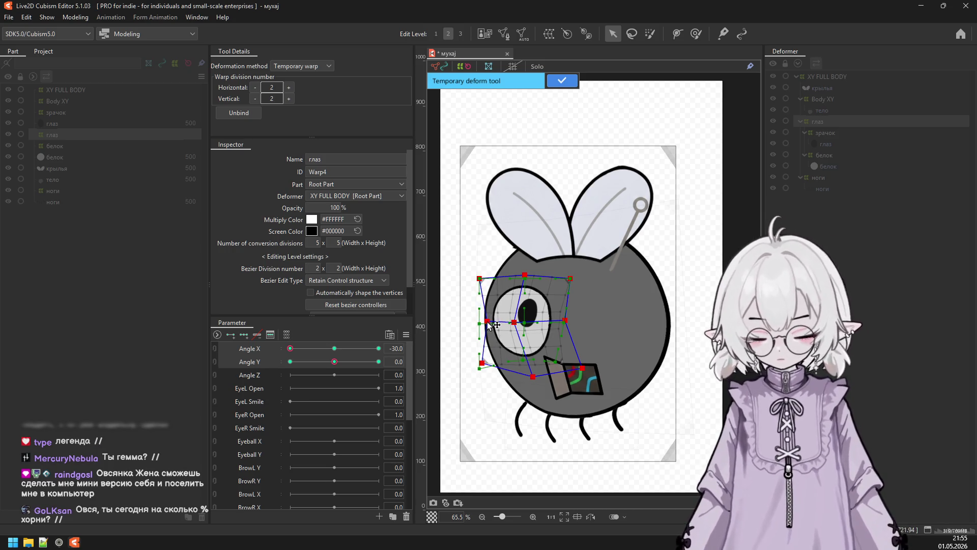
{"action": "left_click", "coordinate": [562, 81]}
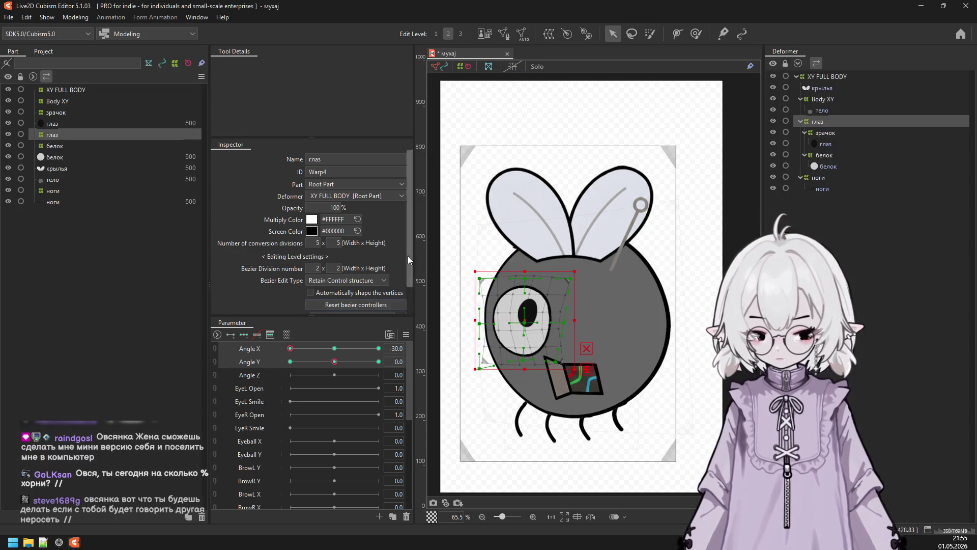
{"action": "mouse_move", "coordinate": [292, 350]}
{"action": "left_mouse_down"}
{"action": "mouse_move", "coordinate": [246, 352]}
{"action": "mouse_move", "coordinate": [323, 368]}
{"action": "left_mouse_up"}
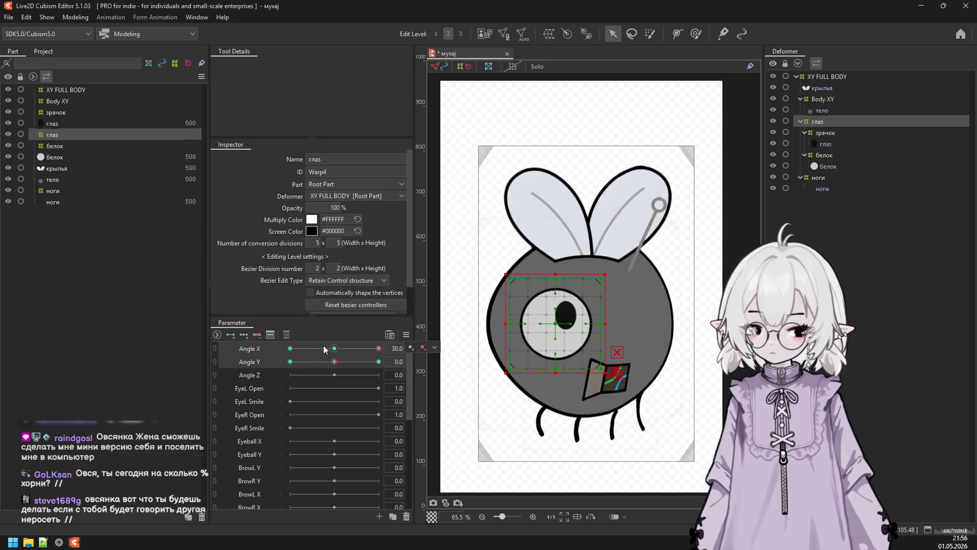
Mirror the -30 eye pose onto Angle X 30 with Reflect Motion and check it in the physics preview.
{"action": "left_click", "coordinate": [406, 334]}
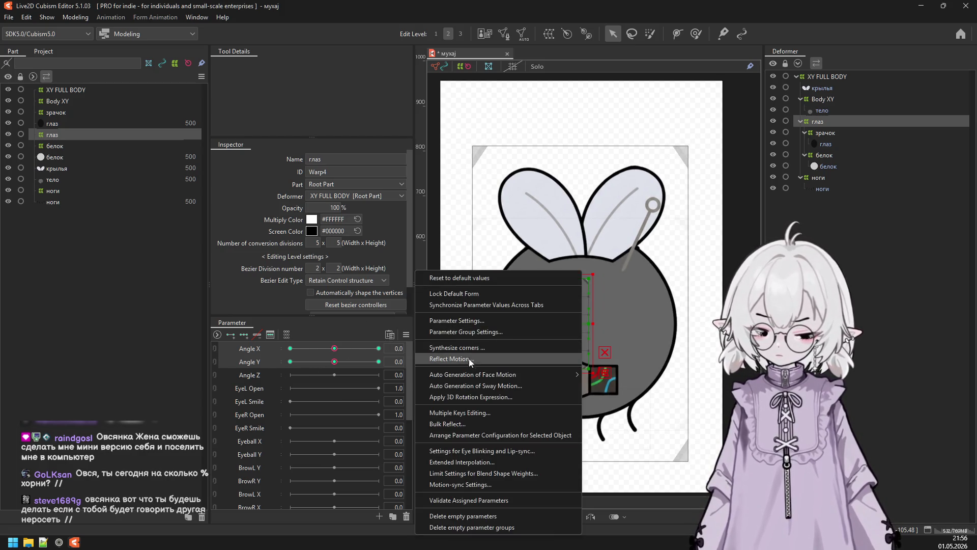
{"action": "left_click", "coordinate": [469, 359]}
{"action": "key", "text": "Escape"}
{"action": "left_click", "coordinate": [77, 18]}
{"action": "left_click", "coordinate": [102, 245]}
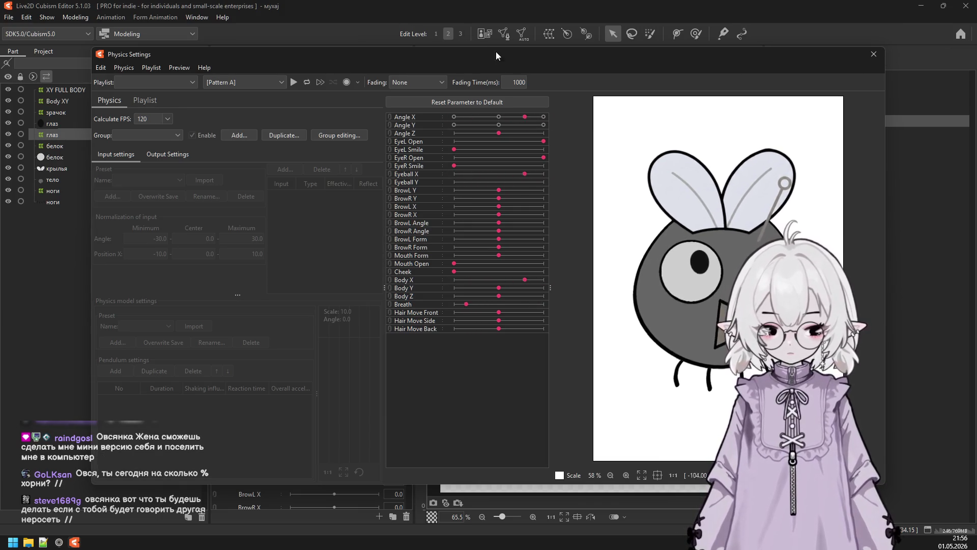
{"action": "left_click", "coordinate": [874, 54]}
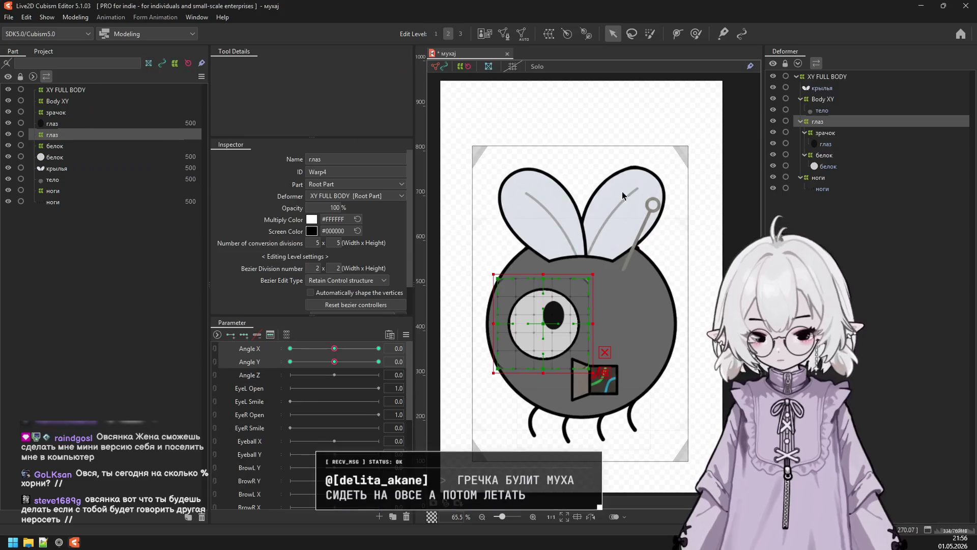
Select the зрачок pupil warp deformer.
{"action": "left_click", "coordinate": [90, 169]}
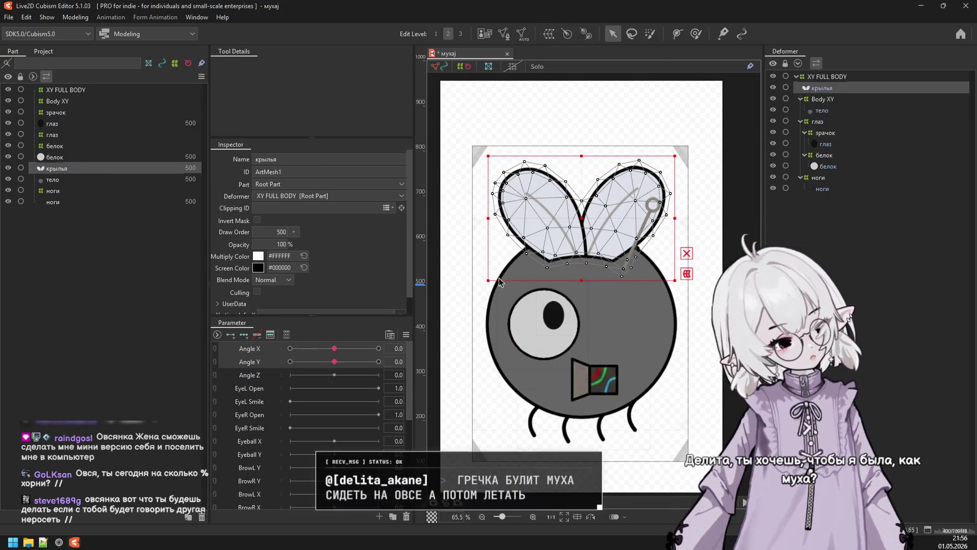
{"action": "left_click", "coordinate": [833, 144]}
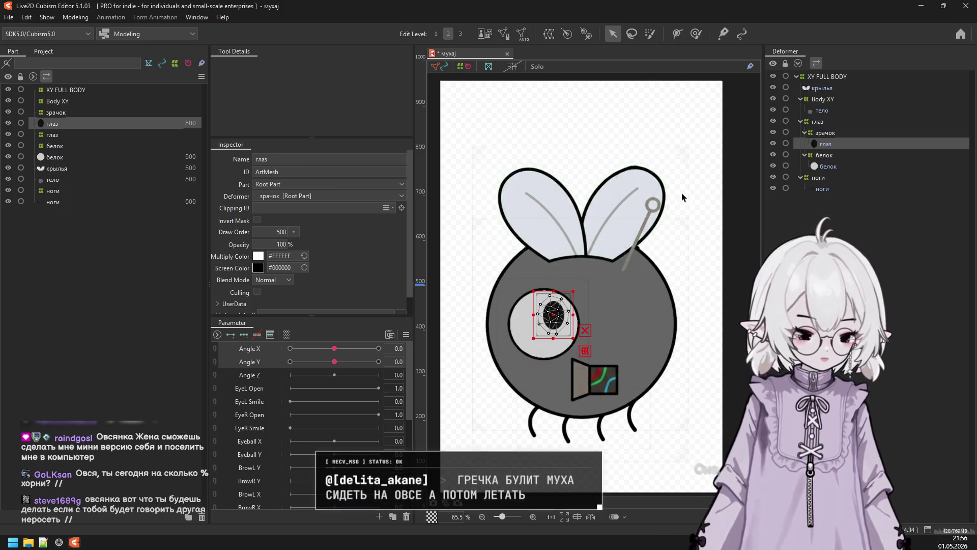
{"action": "left_click", "coordinate": [847, 166]}
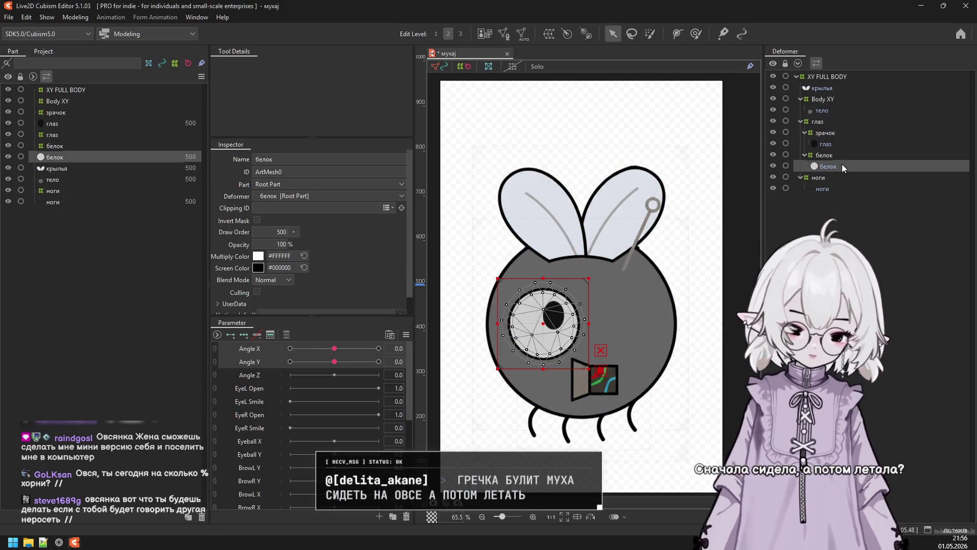
{"action": "left_click", "coordinate": [841, 155]}
{"action": "left_click", "coordinate": [834, 133]}
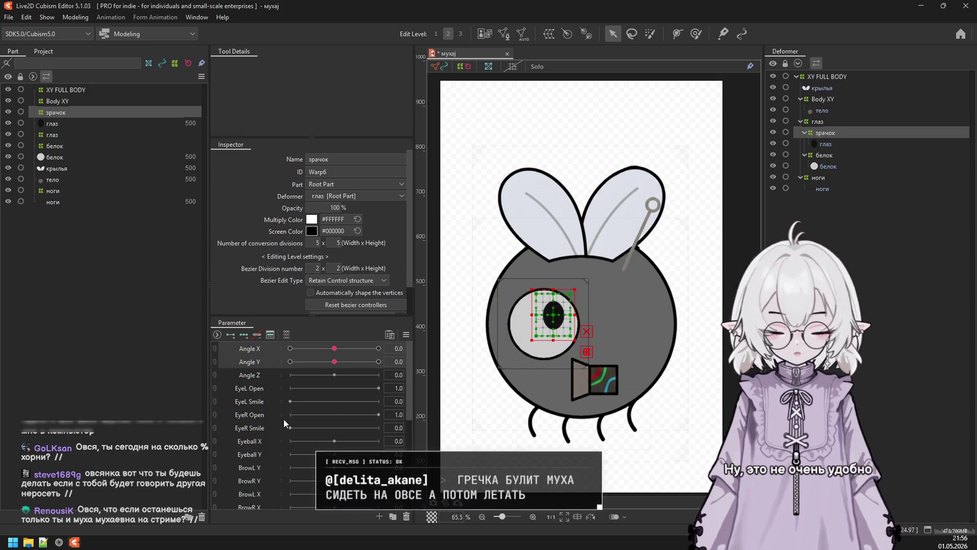
{"action": "scroll", "coordinate": [300, 419], "scroll_direction": "down", "scroll_amount": 3}
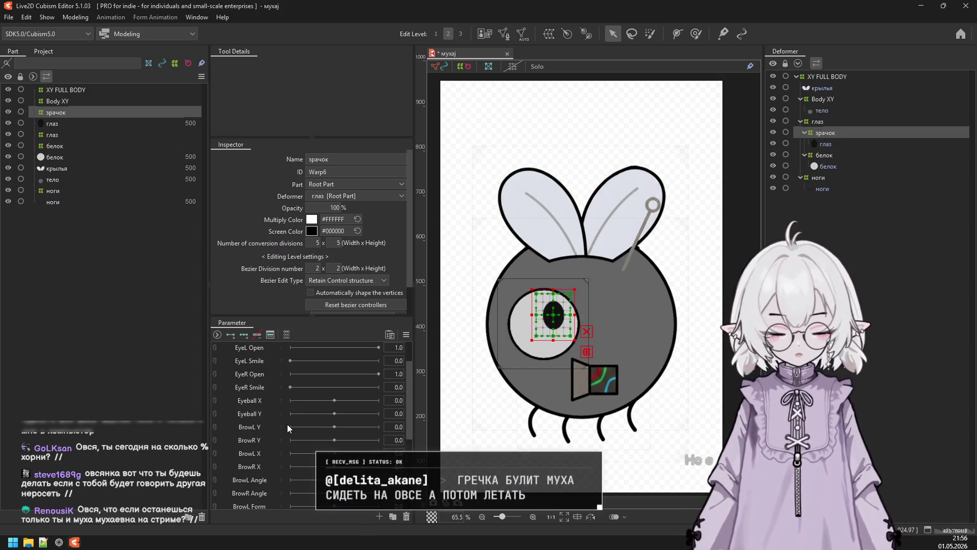
{"action": "scroll", "coordinate": [285, 387], "scroll_direction": "up", "scroll_amount": 3}
Add Eyeball X keyforms to зрачок, shifting the pupil right at 1.0 and left at -1.0.
{"action": "left_click", "coordinate": [273, 387]}
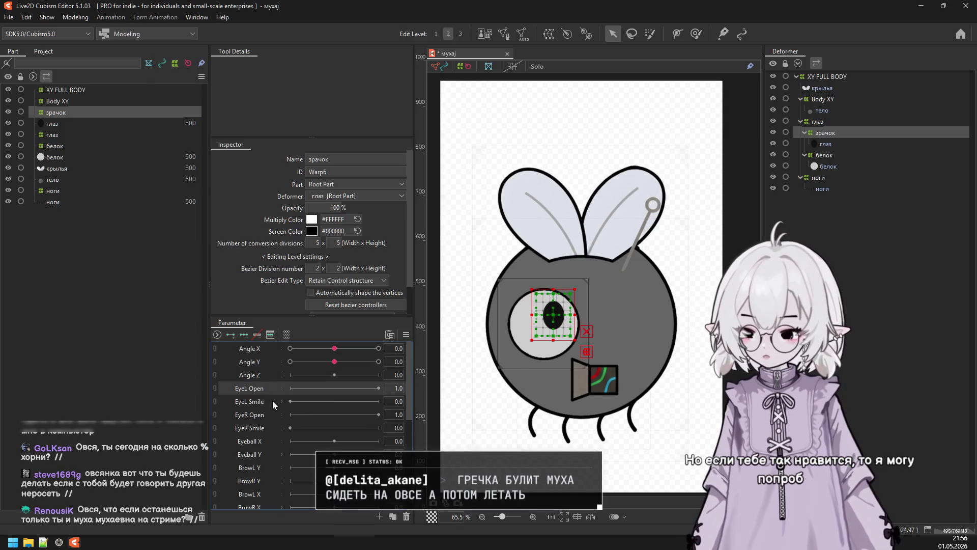
{"action": "left_click", "coordinate": [265, 442]}
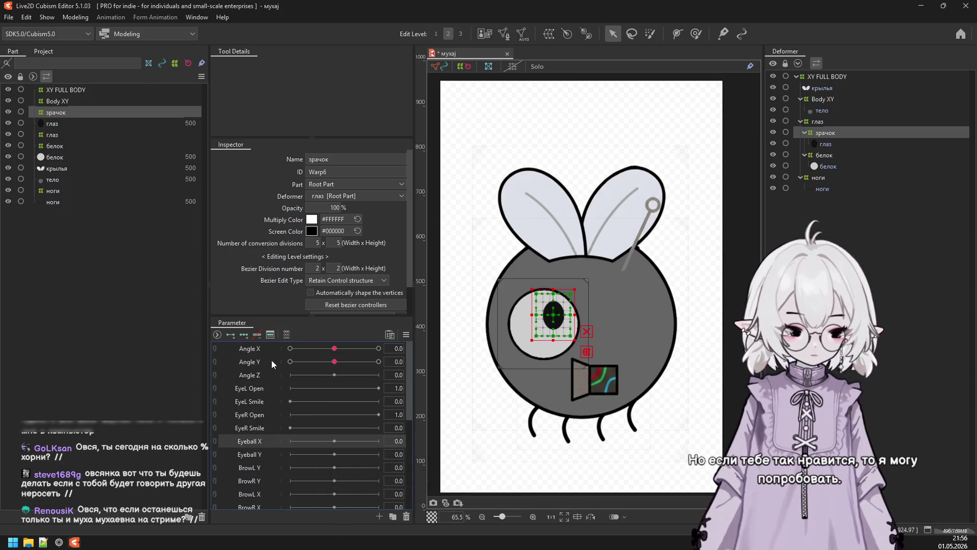
{"action": "left_click", "coordinate": [233, 336]}
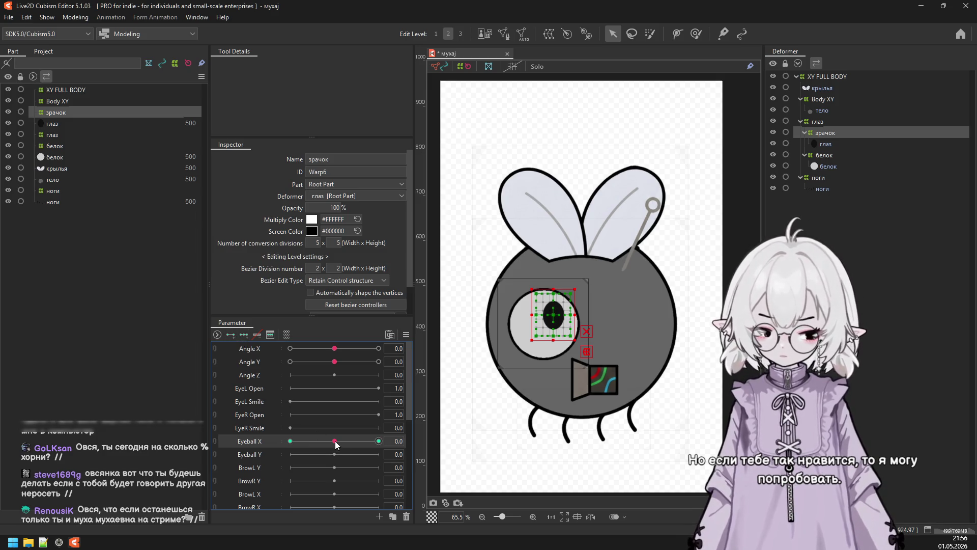
{"action": "left_click_drag", "start_coordinate": [555, 315], "coordinate": [563, 316]}
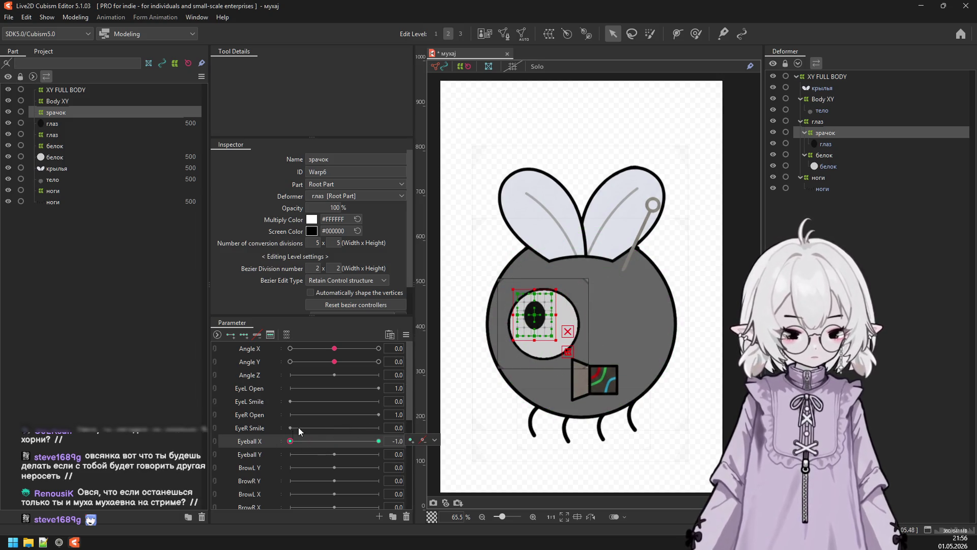
{"action": "left_click", "coordinate": [334, 441]}
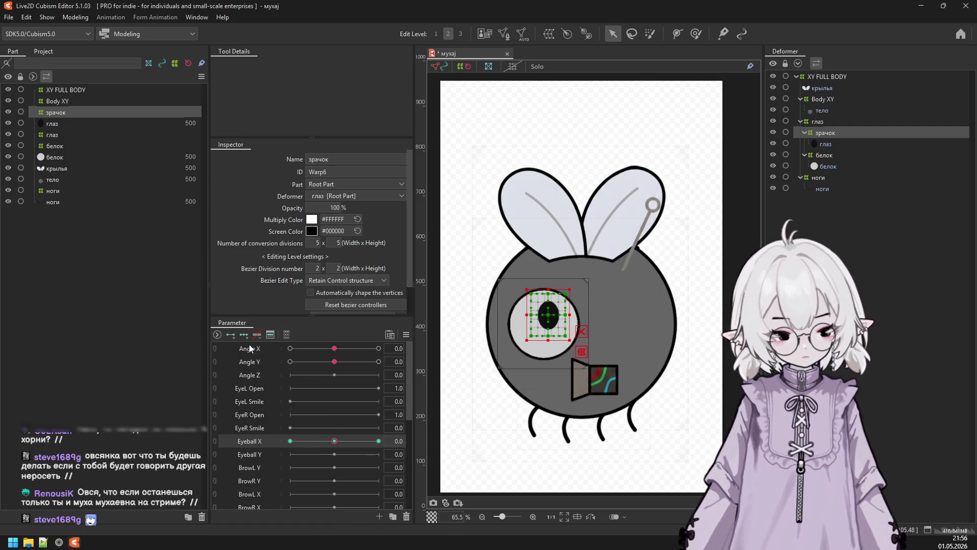
{"action": "left_click_drag", "start_coordinate": [546, 315], "coordinate": [557, 314]}
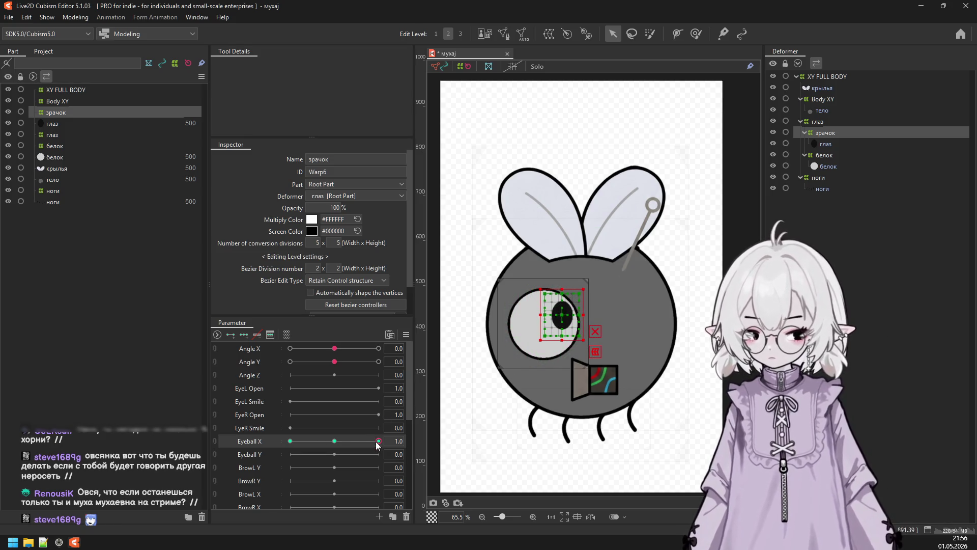
{"action": "left_click", "coordinate": [290, 441]}
{"action": "left_click_drag", "start_coordinate": [548, 313], "coordinate": [529, 313]}
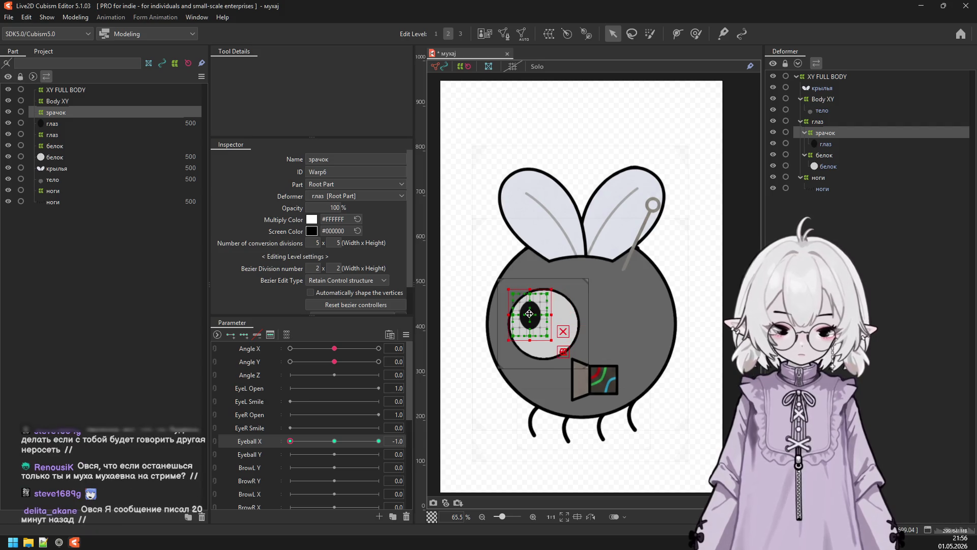
{"action": "left_click", "coordinate": [334, 440]}
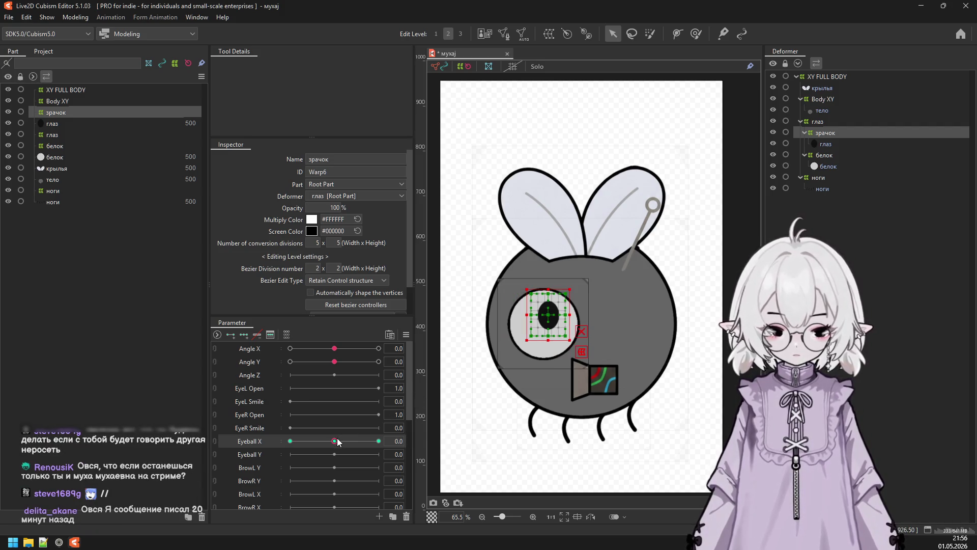
Add Eyeball Y keyforms, raising the pupil at the upper key and moving to the lowest key.
{"action": "left_click", "coordinate": [255, 454]}
{"action": "left_click", "coordinate": [244, 335]}
{"action": "left_click", "coordinate": [374, 454]}
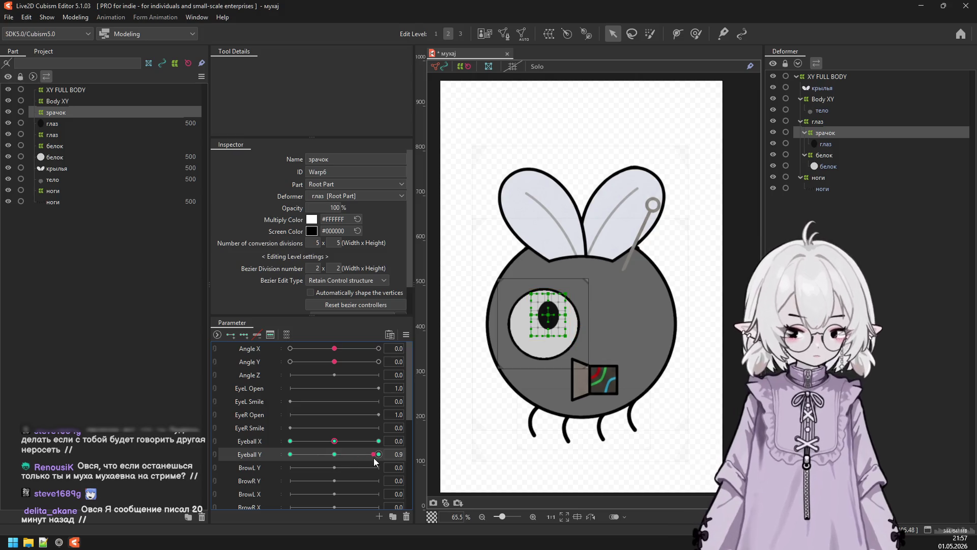
{"action": "left_click_drag", "start_coordinate": [543, 310], "coordinate": [543, 303]}
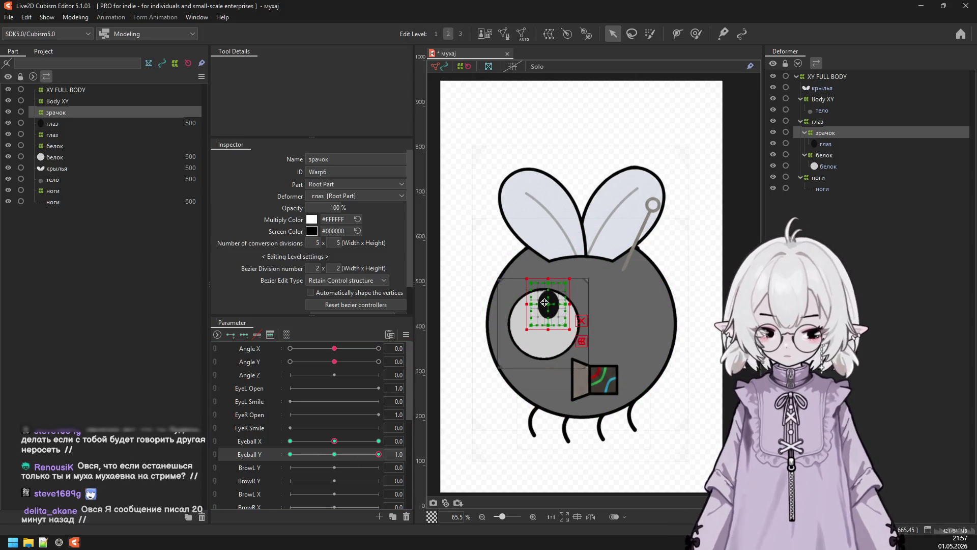
{"action": "left_click", "coordinate": [290, 454]}
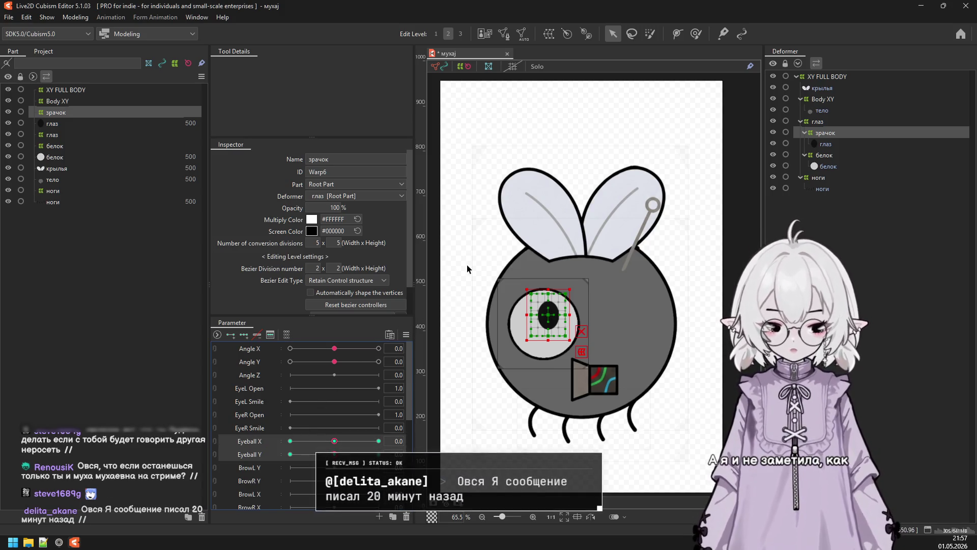
Change options in the Parameter panel menu.
{"action": "left_click", "coordinate": [406, 337]}
{"action": "left_click", "coordinate": [457, 346]}
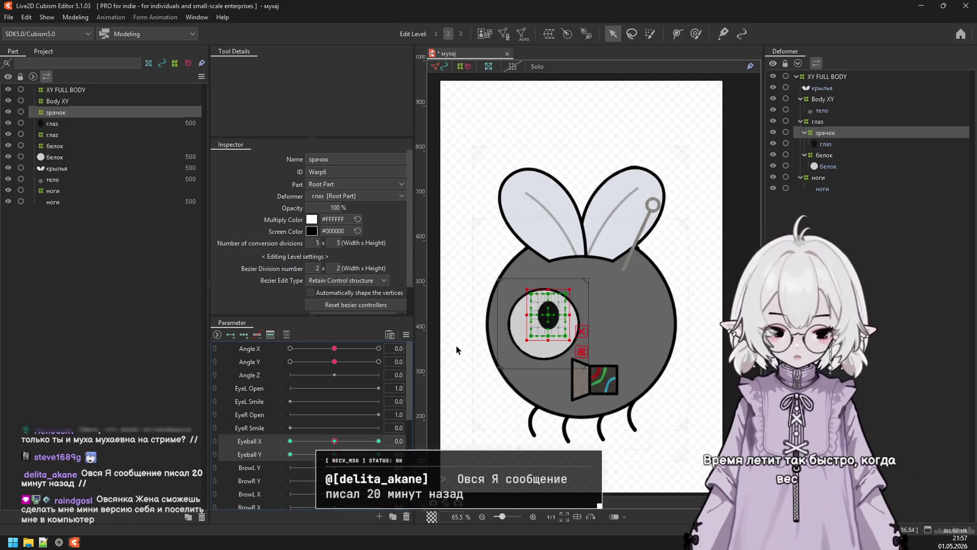
{"action": "left_click", "coordinate": [463, 368]}
{"action": "left_click", "coordinate": [75, 16]}
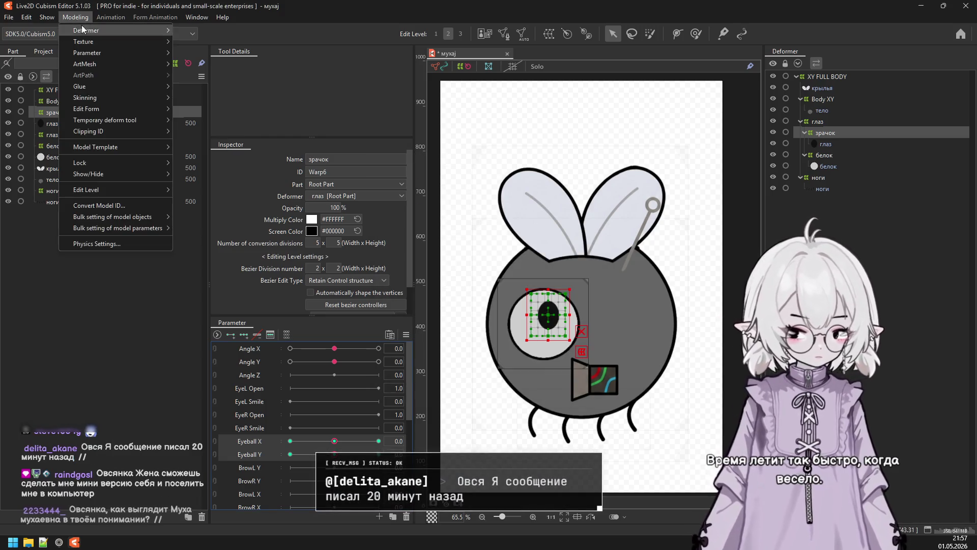
{"action": "left_click", "coordinate": [87, 227]}
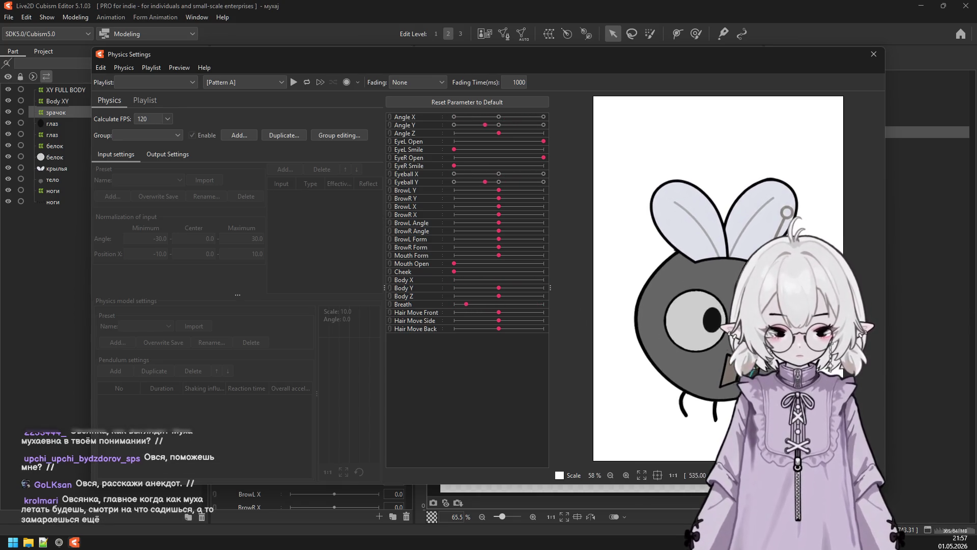
{"action": "left_click_drag", "start_coordinate": [689, 461], "coordinate": [792, 234]}
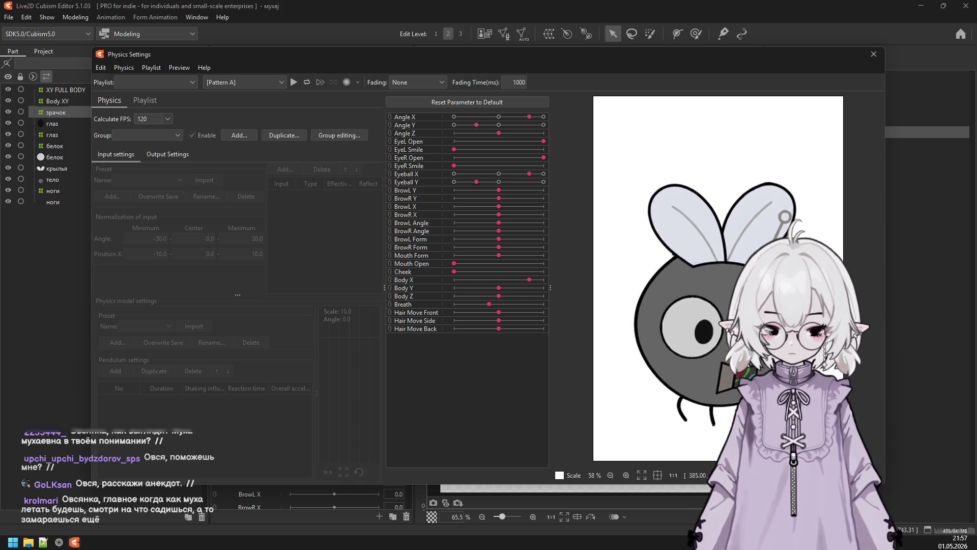
{"action": "key", "text": "Escape"}
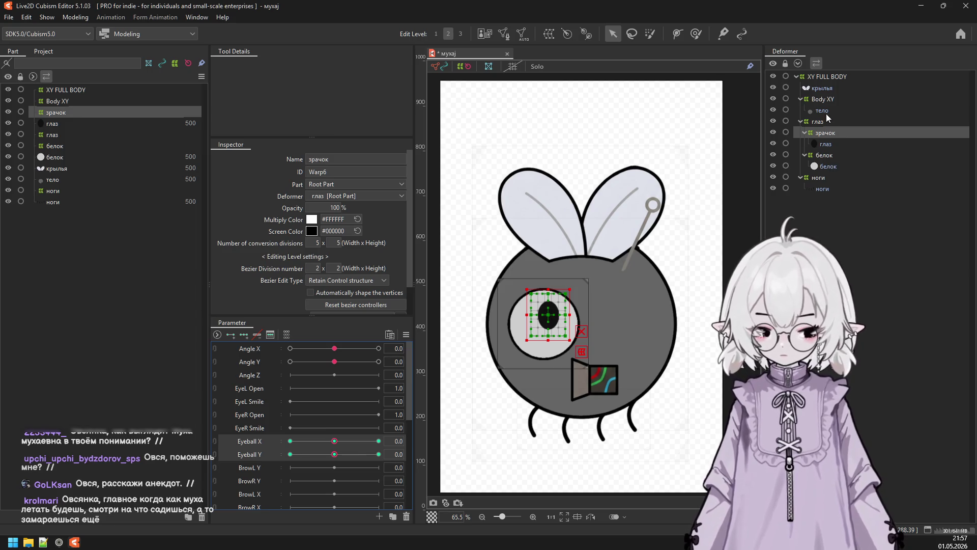
Create a warp deformer named 'Z FULL' as the parent of XY FULL BODY.
{"action": "left_click", "coordinate": [827, 77]}
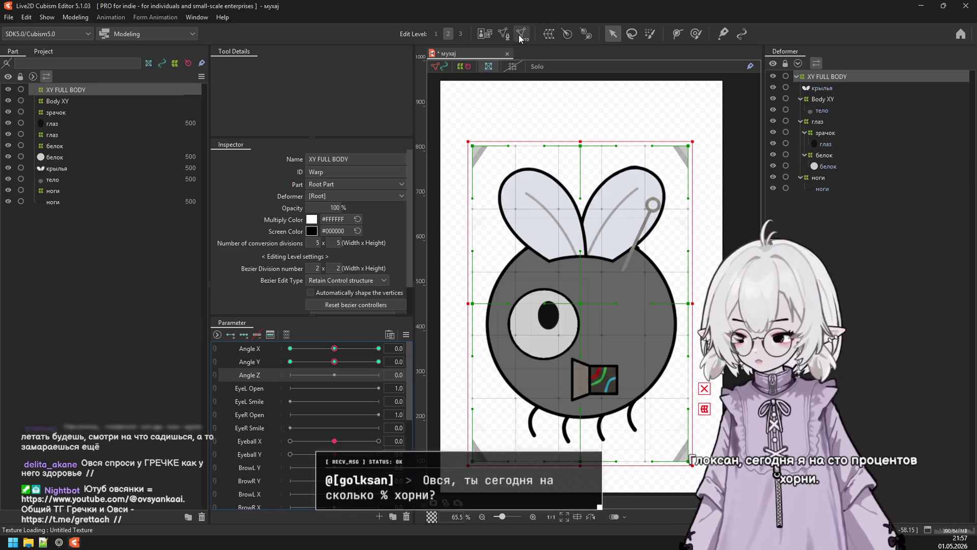
{"action": "left_click", "coordinate": [546, 34]}
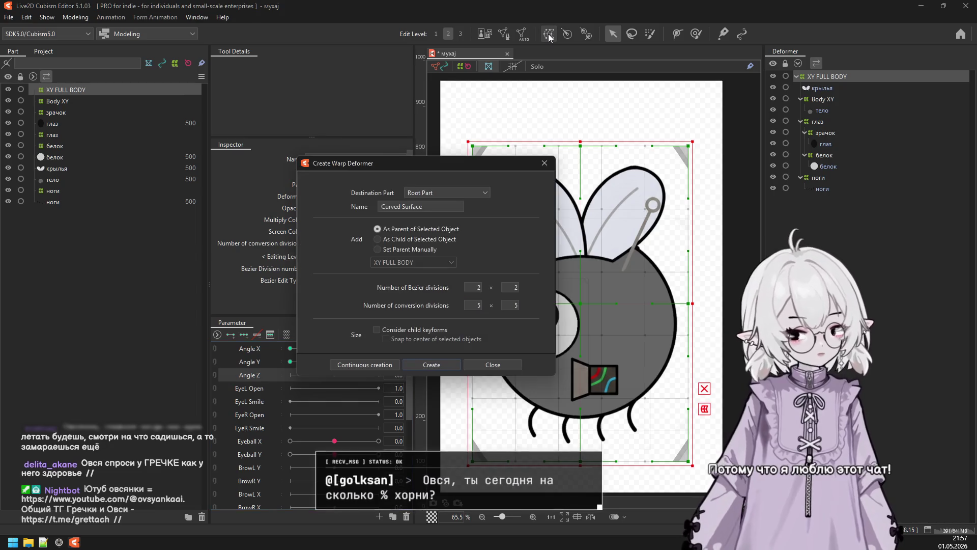
{"action": "left_click_drag", "start_coordinate": [434, 207], "coordinate": [355, 211]}
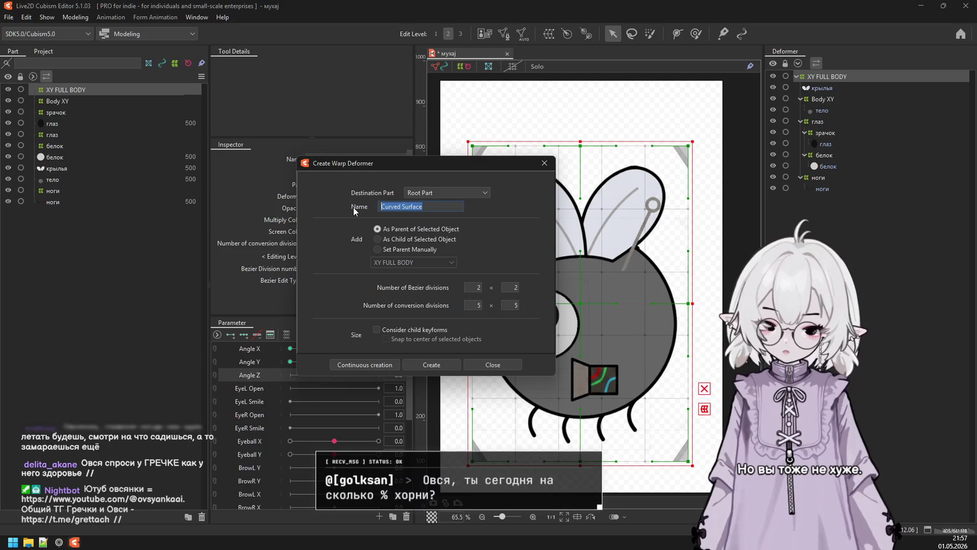
{"action": "type", "text": "Я"}
{"action": "key", "text": "BackSpace"}
{"action": "type", "text": "Z "}
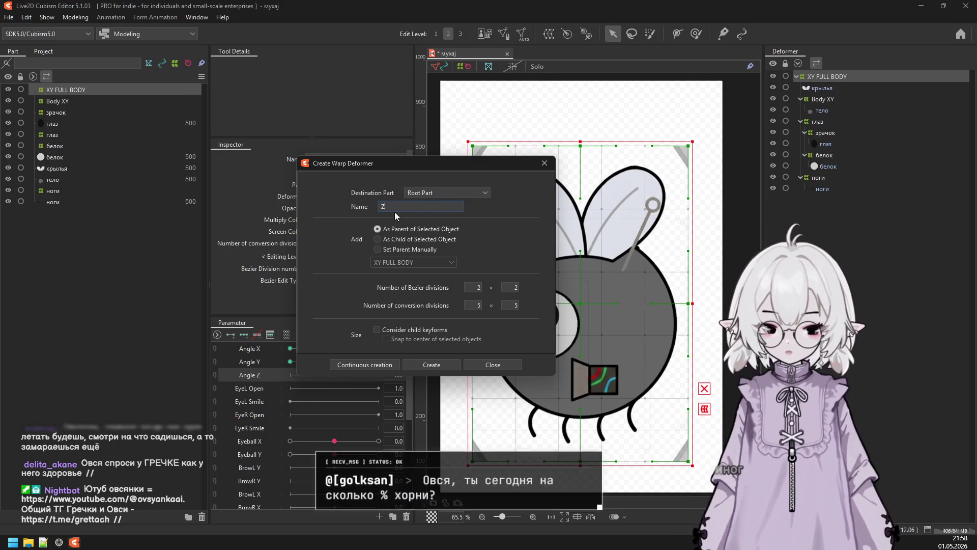
{"action": "type", "text": "FULL"}
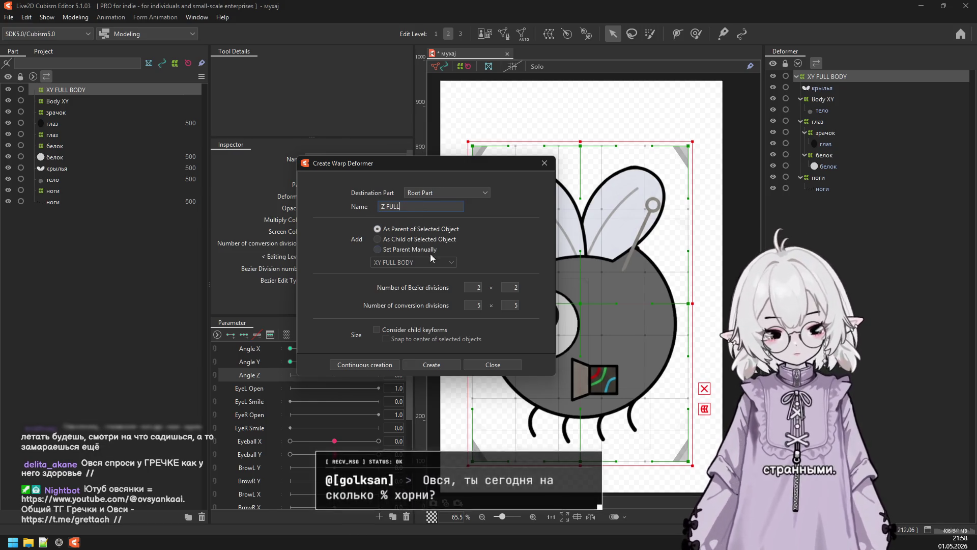
{"action": "left_click", "coordinate": [430, 364]}
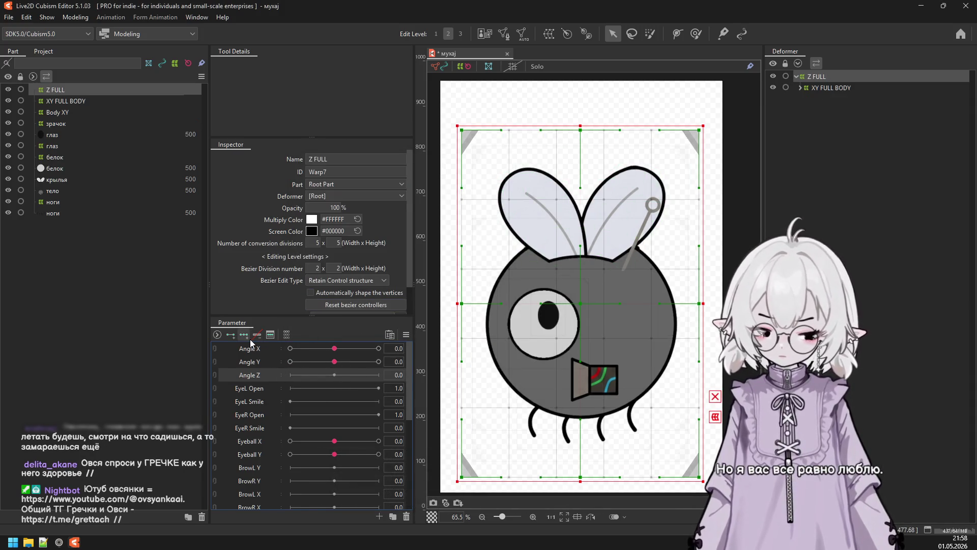
At Angle Z -30, rotate Z FULL counter-clockwise around a pivot below the mouth.
{"action": "left_click_drag", "start_coordinate": [340, 375], "coordinate": [271, 382]}
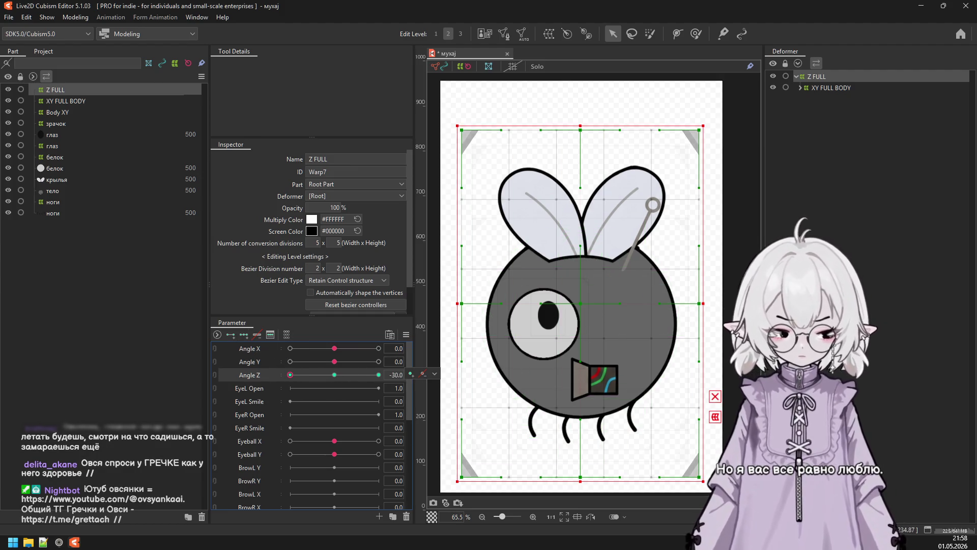
{"action": "left_click_drag", "start_coordinate": [707, 485], "coordinate": [589, 462]}
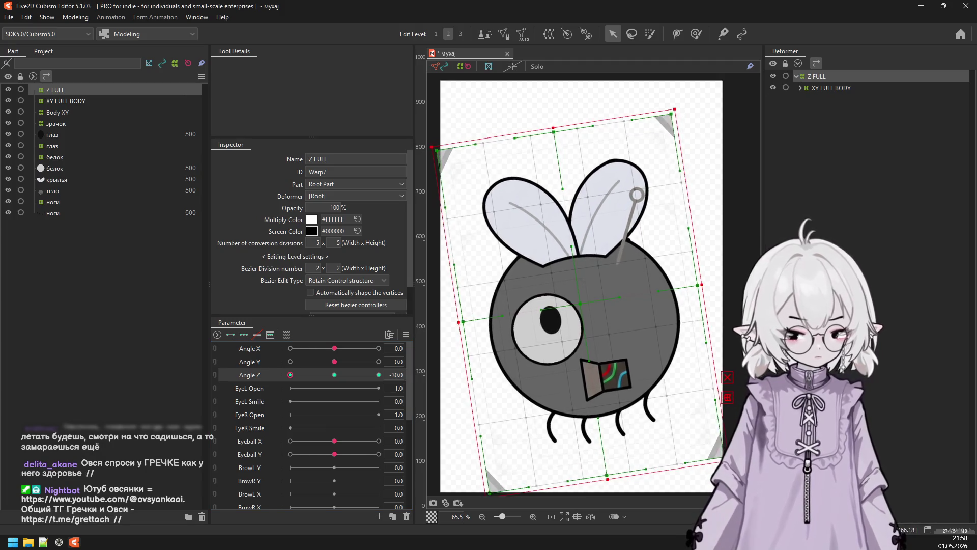
{"action": "key", "text": "ctrl+z"}
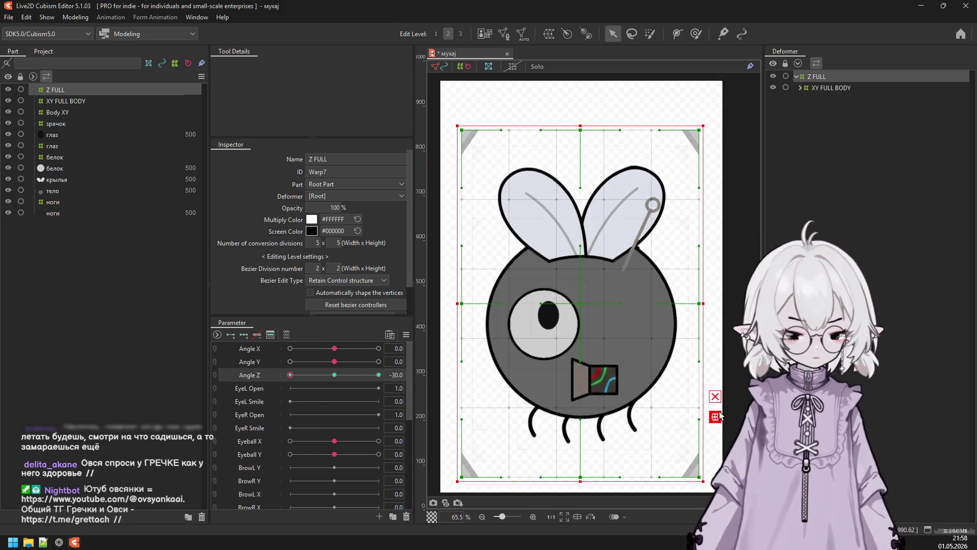
{"action": "left_click", "coordinate": [716, 417]}
{"action": "left_click", "coordinate": [316, 68]}
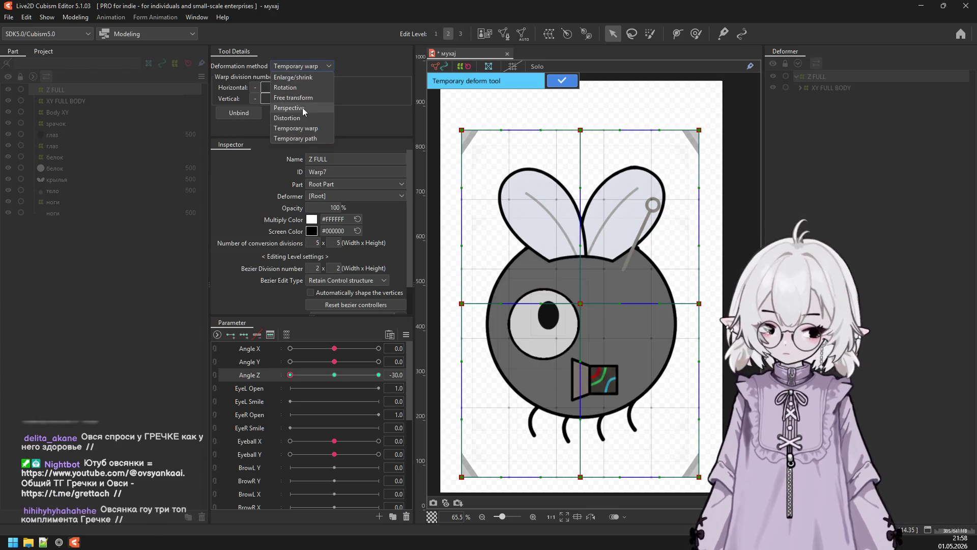
{"action": "left_click", "coordinate": [300, 88]}
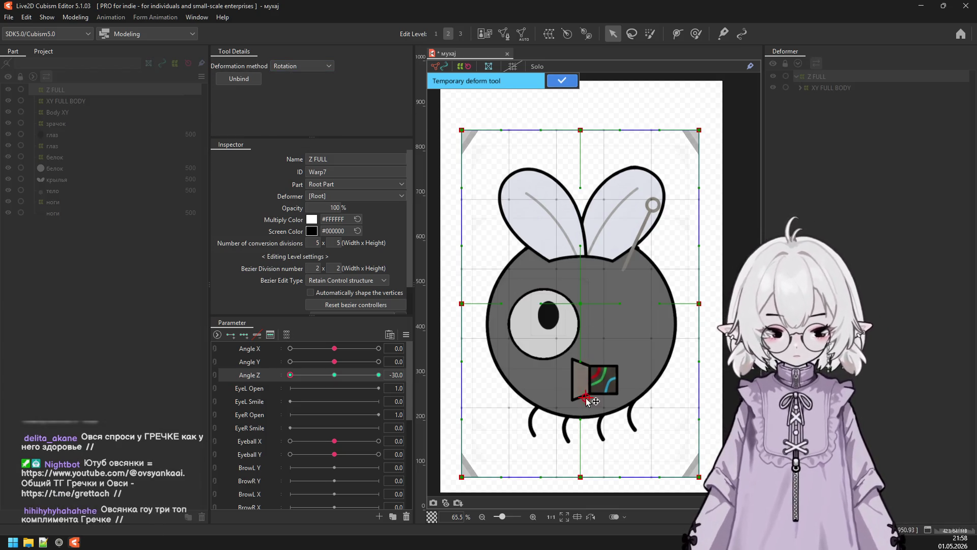
{"action": "left_click_drag", "start_coordinate": [588, 395], "coordinate": [585, 410]}
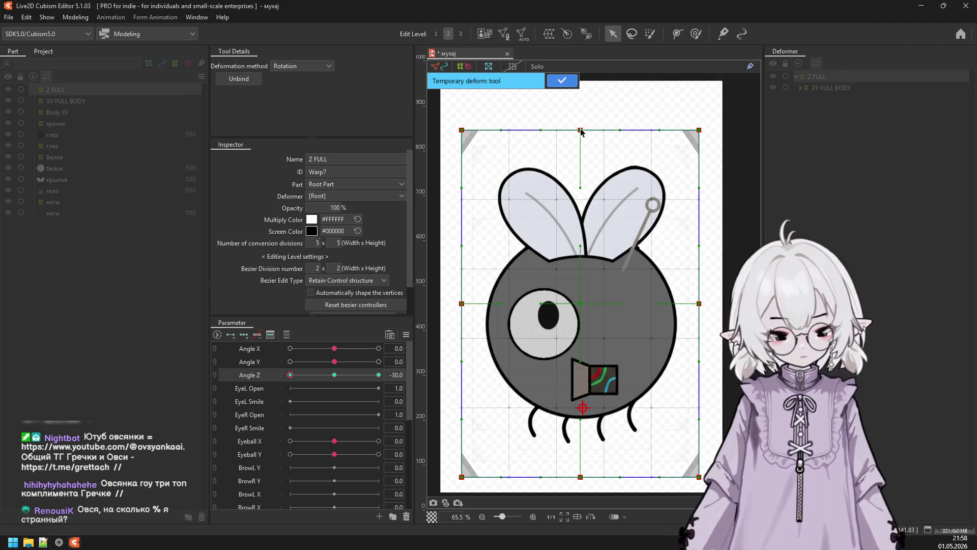
{"action": "left_click_drag", "start_coordinate": [581, 131], "coordinate": [523, 131]}
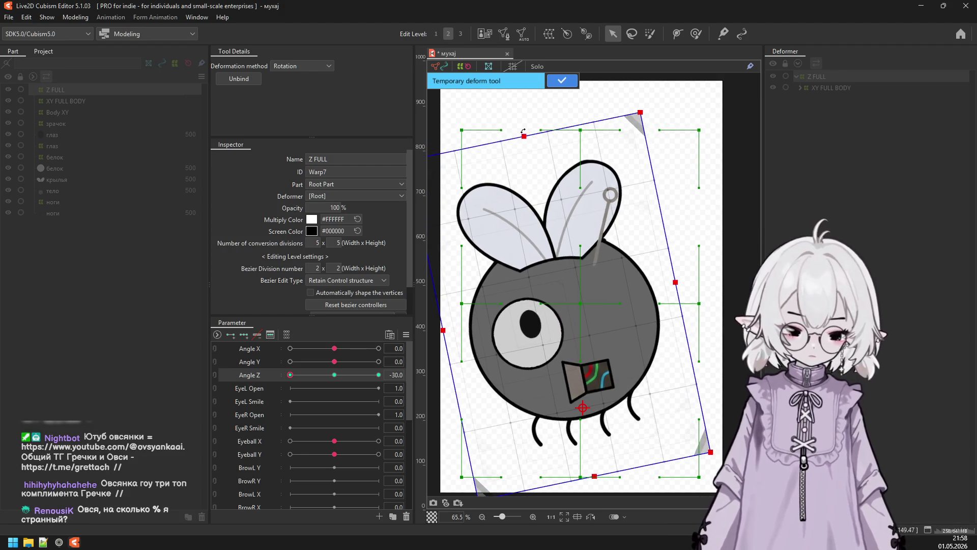
{"action": "left_click", "coordinate": [562, 79]}
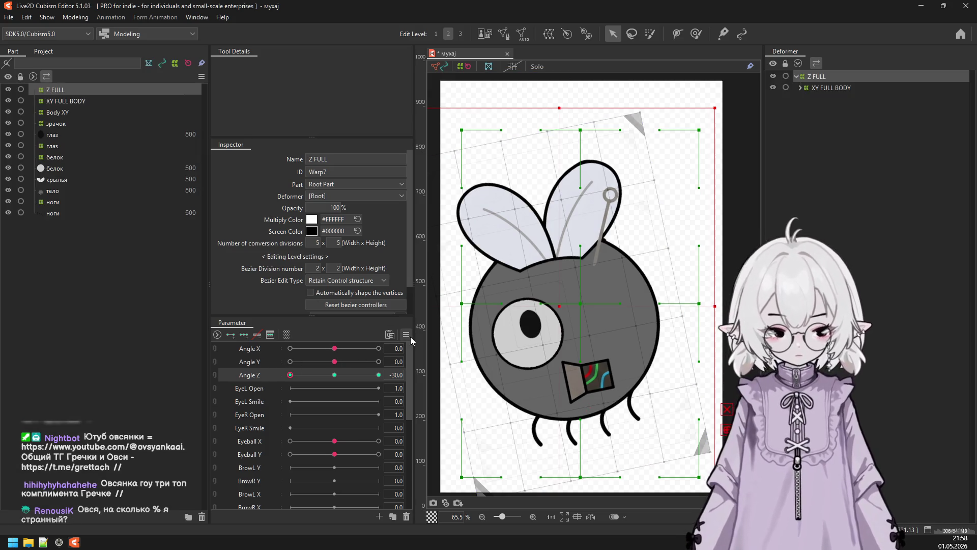
Reflect the tilt onto Angle Z +30, check it, and return Angle Z to 0.
{"action": "left_click", "coordinate": [405, 336]}
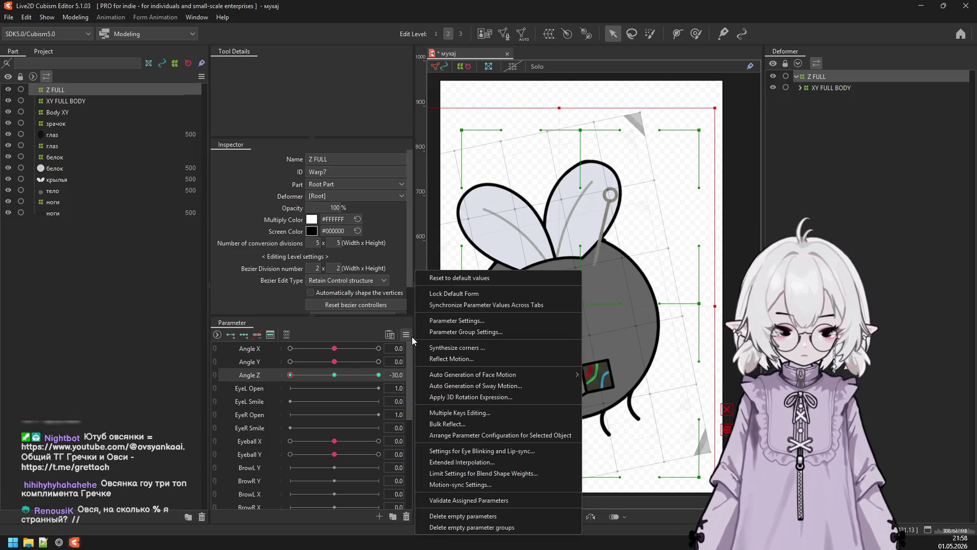
{"action": "left_click", "coordinate": [469, 359]}
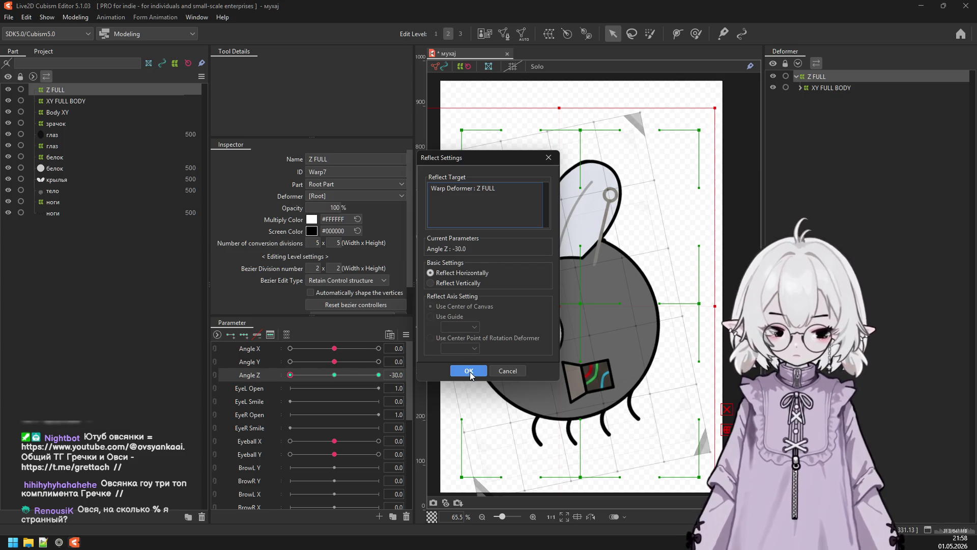
{"action": "left_click", "coordinate": [470, 372]}
{"action": "left_click_drag", "start_coordinate": [290, 374], "coordinate": [434, 399]}
{"action": "left_click", "coordinate": [334, 375]}
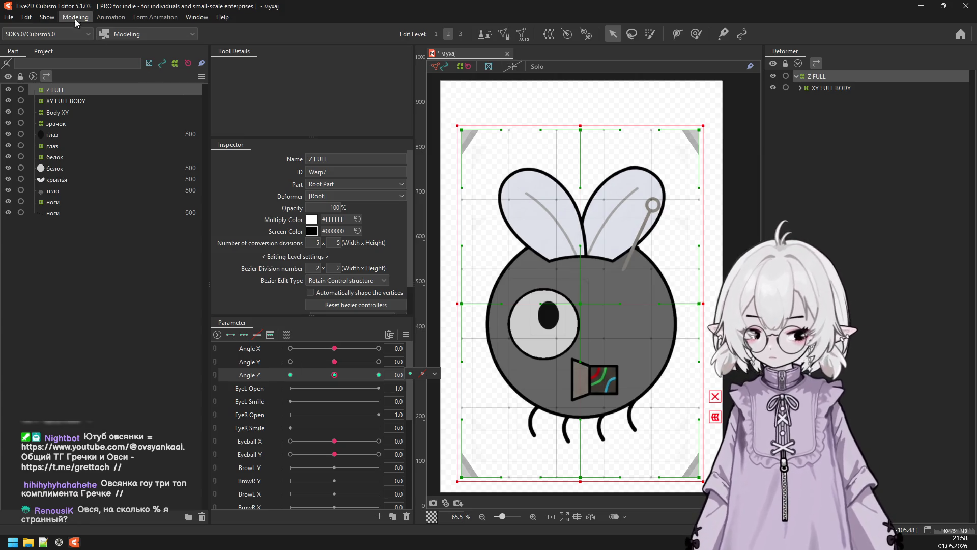
{"action": "double_click", "coordinate": [693, 8]}
{"action": "left_click", "coordinate": [694, 8]}
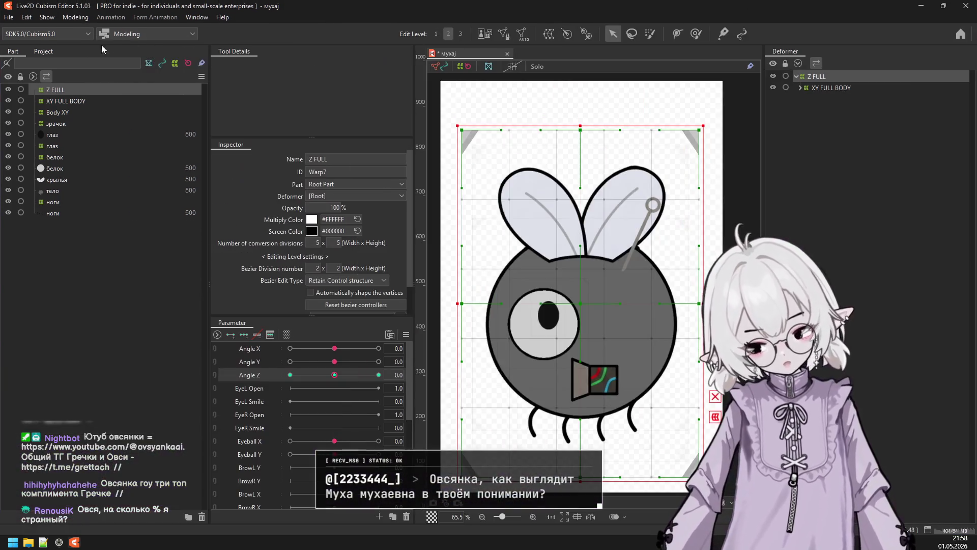
Open Physics Settings and test the fly turning in the preview.
{"action": "left_click", "coordinate": [76, 17]}
{"action": "left_click", "coordinate": [97, 243]}
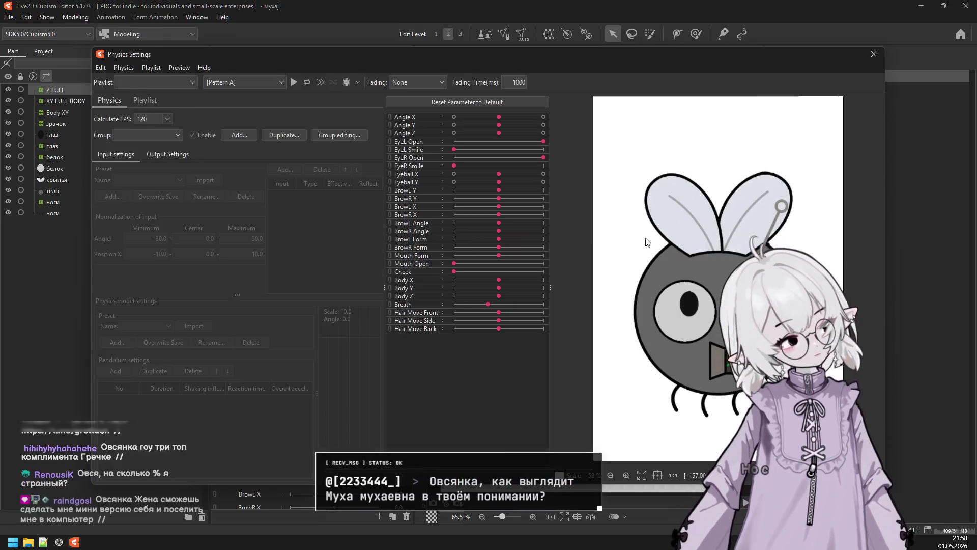
{"action": "left_click_drag", "start_coordinate": [643, 297], "coordinate": [548, 418]}
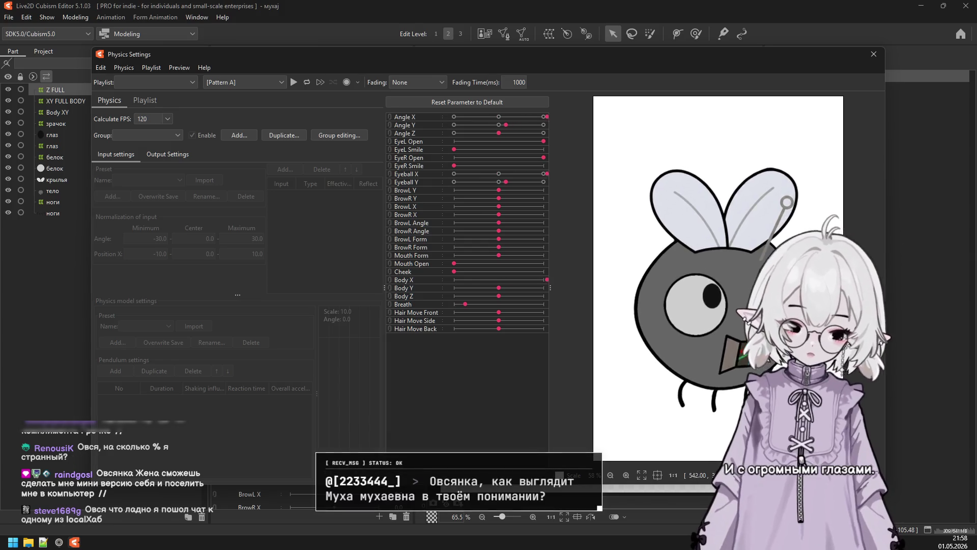
{"action": "left_click", "coordinate": [179, 67]}
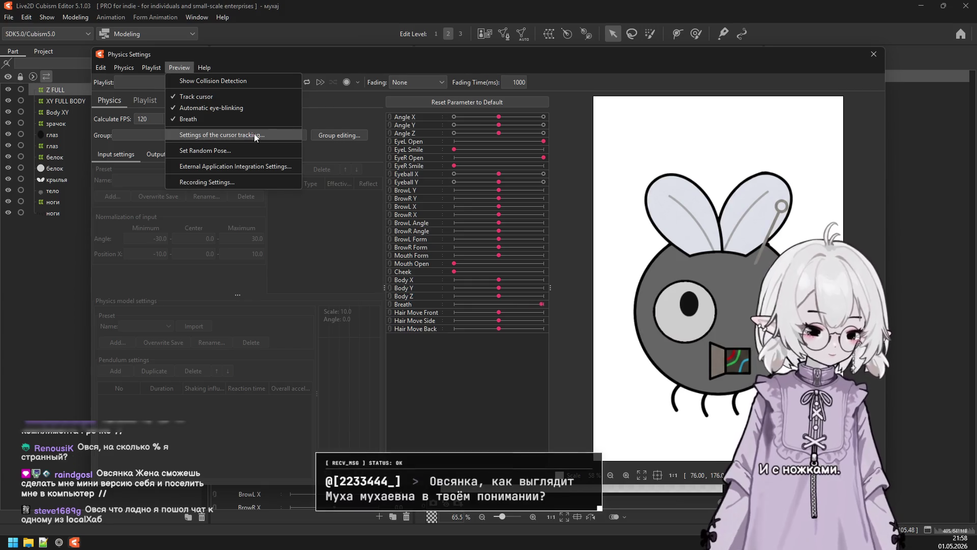
{"action": "key", "text": "Escape"}
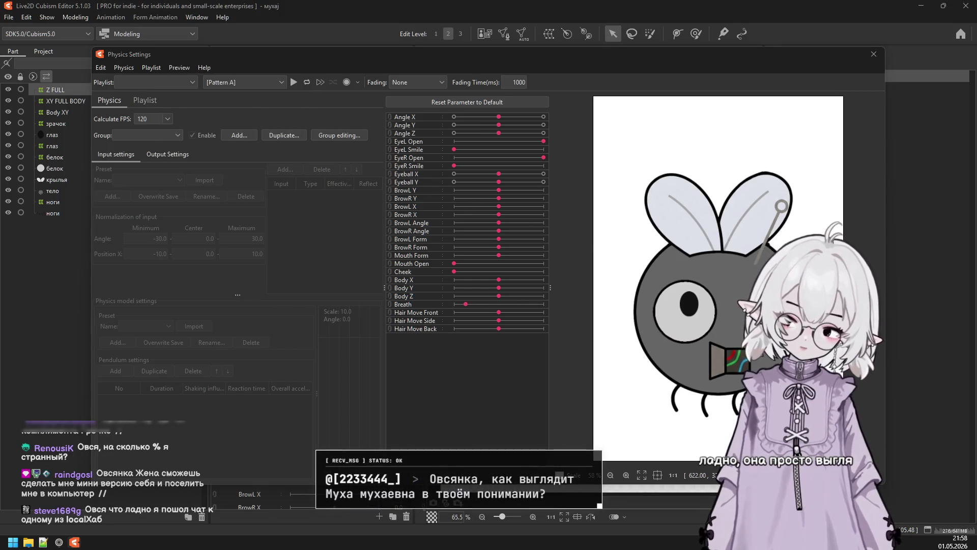
Map Angle Z to the right mouse button in cursor tracking, then close Physics Settings.
{"action": "mouse_move", "coordinate": [715, 204]}
{"action": "left_mouse_down"}
{"action": "mouse_move", "coordinate": [480, 148]}
{"action": "mouse_move", "coordinate": [500, 160]}
{"action": "left_mouse_up"}
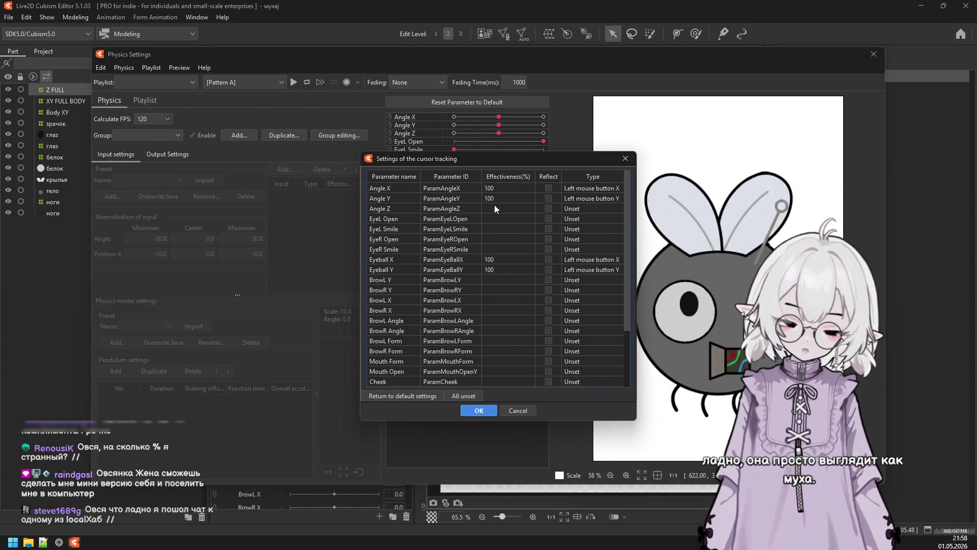
{"action": "left_click", "coordinate": [573, 210]}
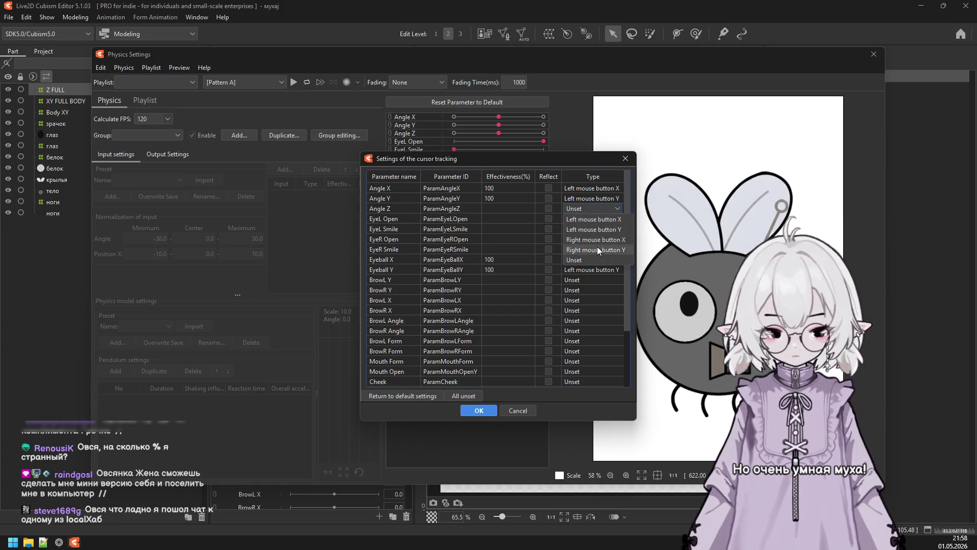
{"action": "left_click", "coordinate": [597, 242]}
{"action": "left_click", "coordinate": [479, 410]}
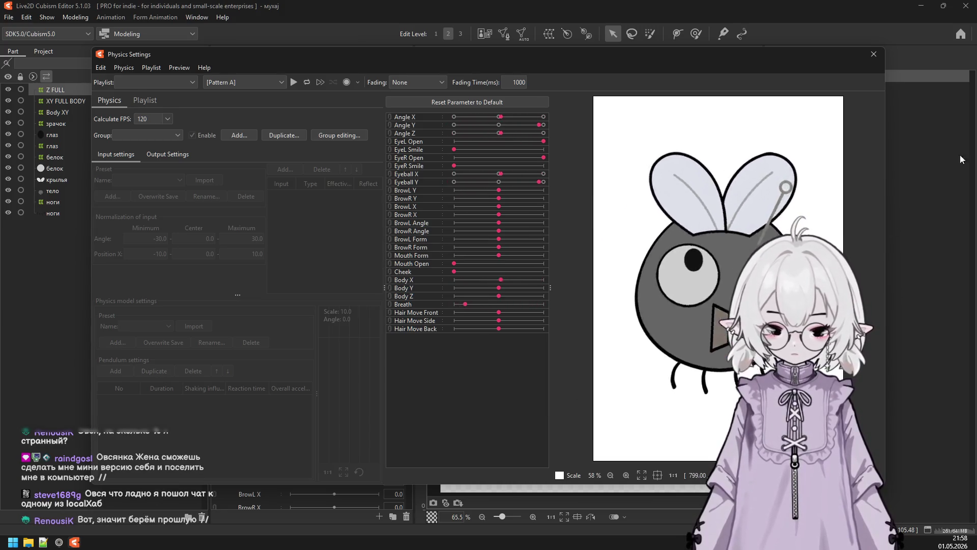
{"action": "left_click", "coordinate": [878, 59]}
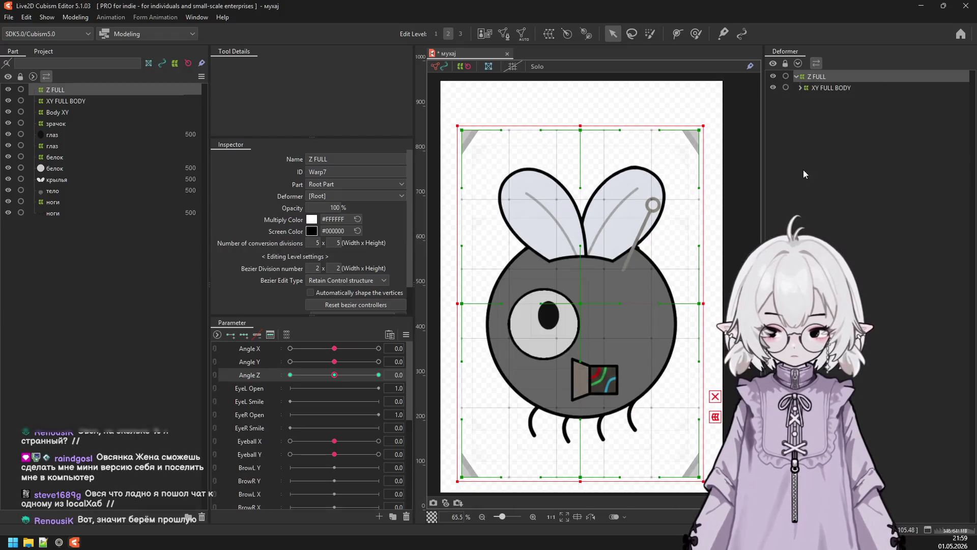
Create a 'крыля ху' warp deformer around the крылья wing mesh.
{"action": "left_click", "coordinate": [800, 89]}
{"action": "left_click", "coordinate": [825, 99]}
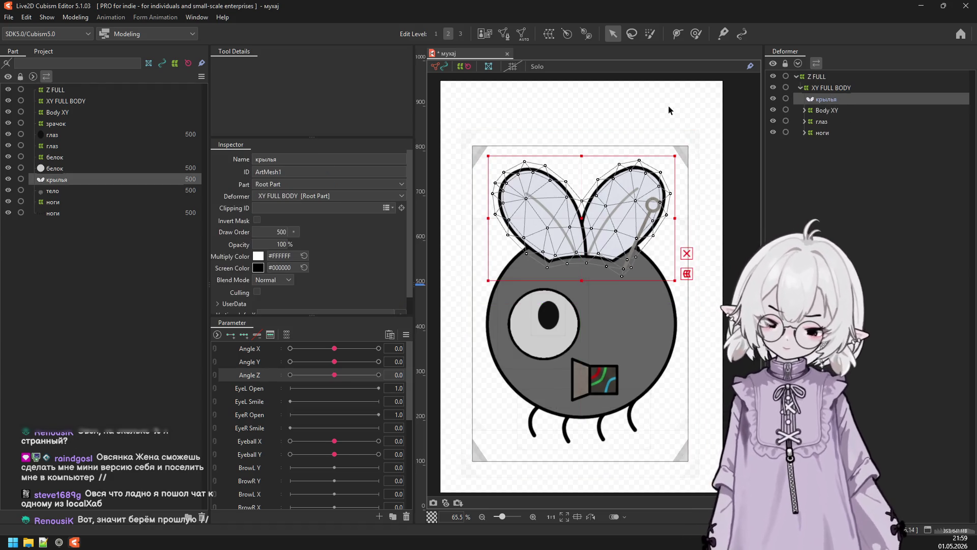
{"action": "left_click", "coordinate": [545, 34]}
{"action": "triple_click", "coordinate": [432, 207]}
{"action": "type", "text": "rhs"}
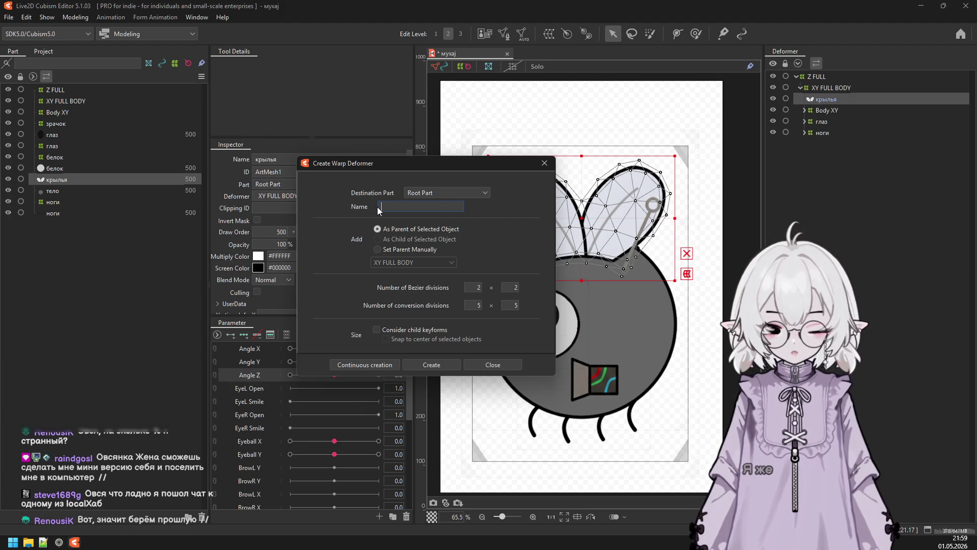
{"action": "key", "text": "BackSpace"}
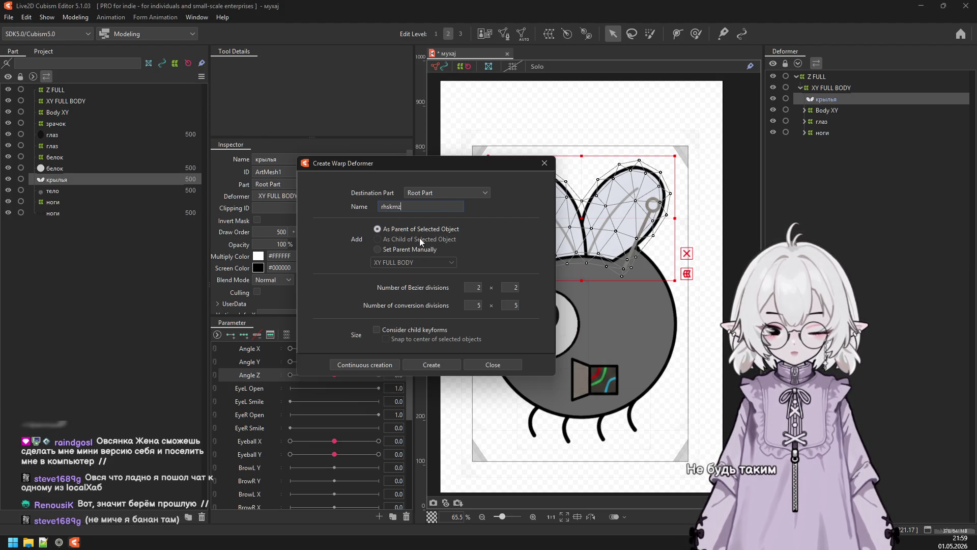
{"action": "key", "text": "BackSpace"}
{"action": "key", "text": "BackSpace"}
{"action": "key", "text": "BackSpace"}
{"action": "type", "text": "крыля ху"}
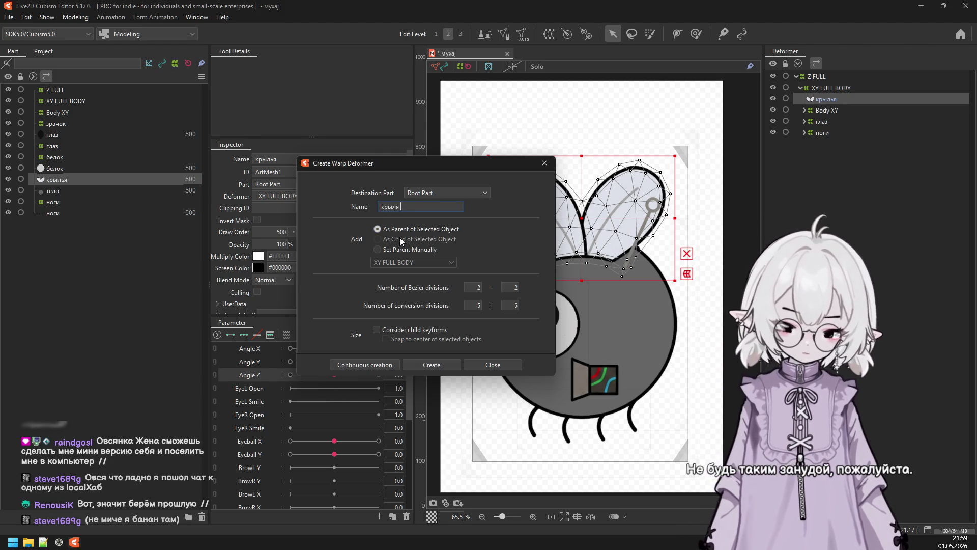
{"action": "left_click", "coordinate": [431, 365]}
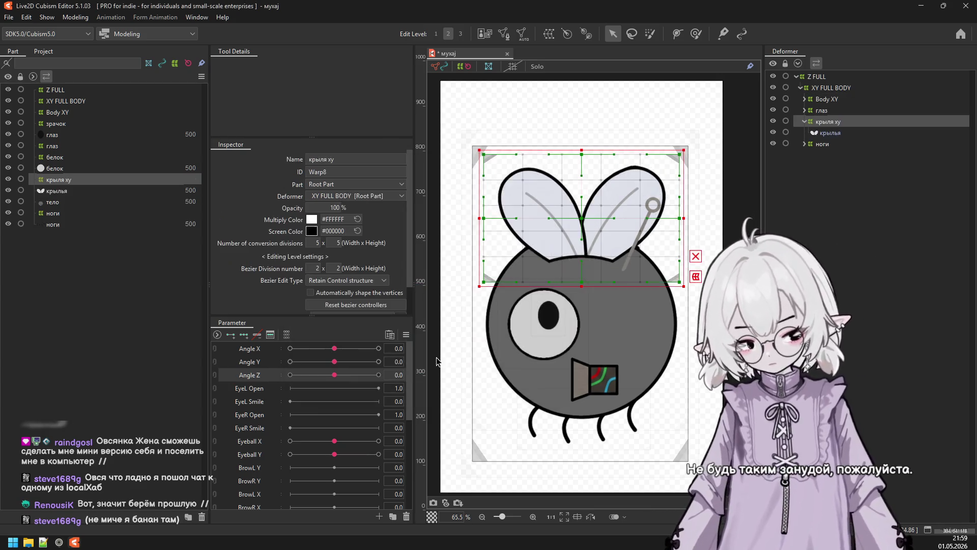
Set Angle X to 30 and try rotating the wings, undoing both attempts.
{"action": "left_click", "coordinate": [246, 349]}
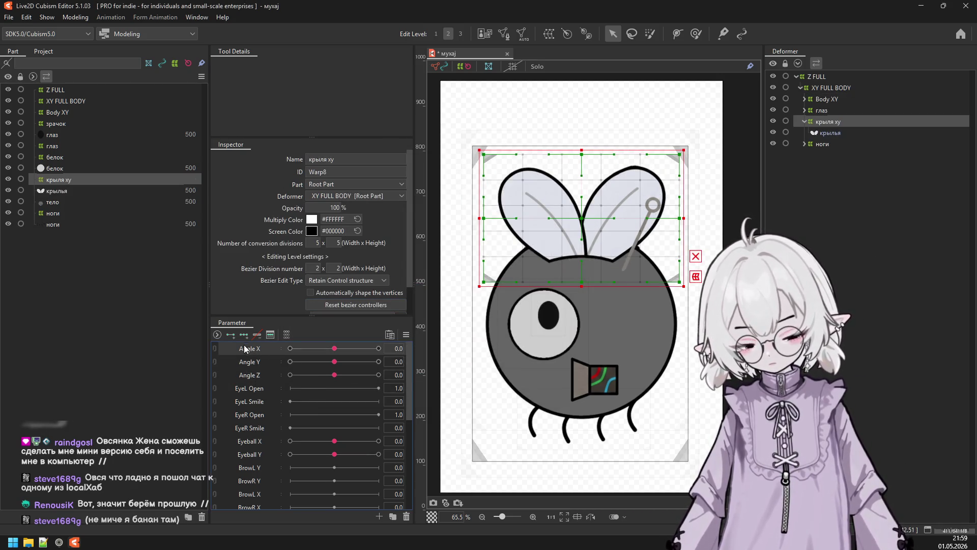
{"action": "key", "text": "Right"}
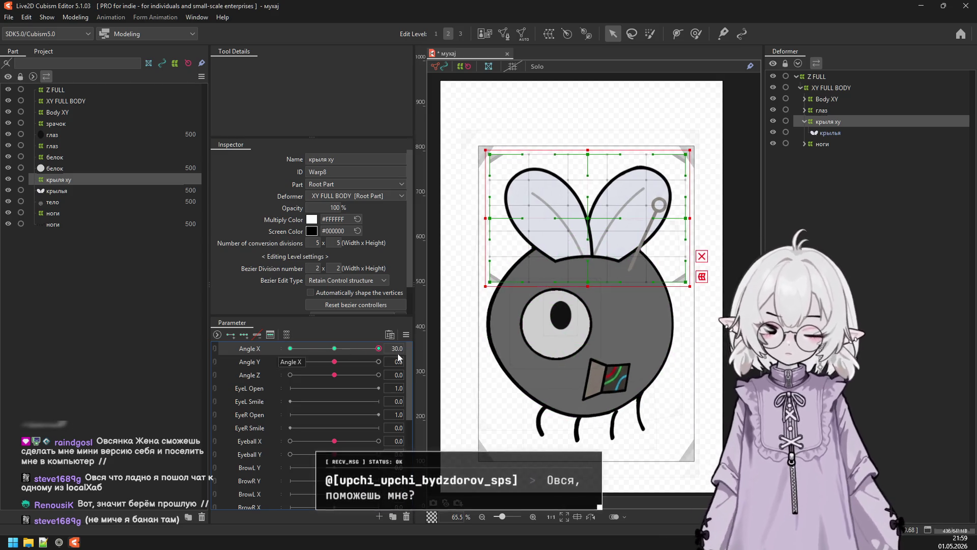
{"action": "left_click", "coordinate": [702, 277]}
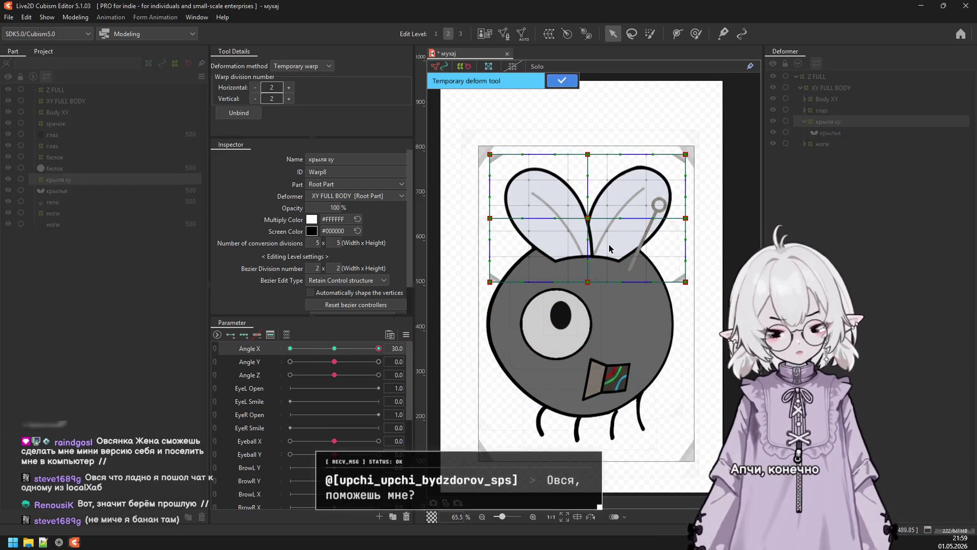
{"action": "left_click", "coordinate": [315, 66]}
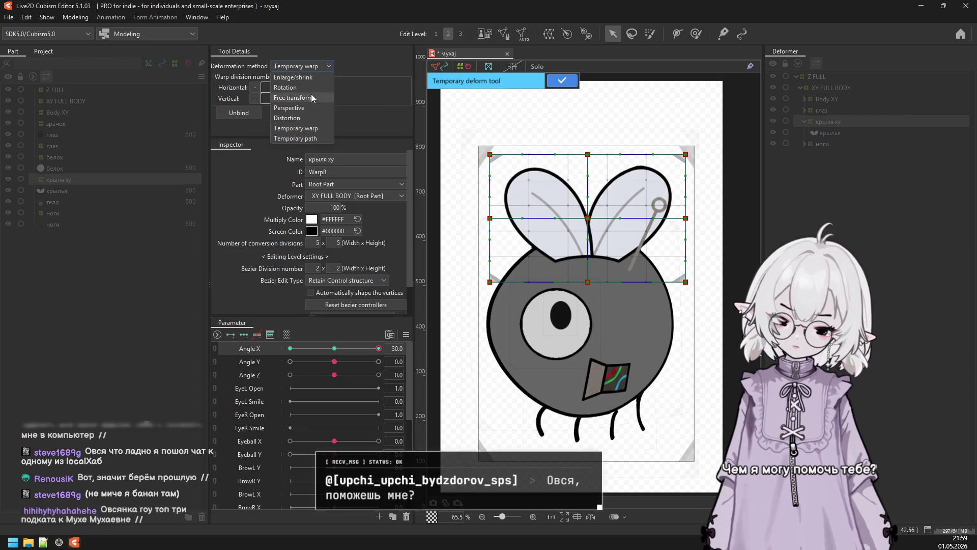
{"action": "left_click", "coordinate": [303, 99]}
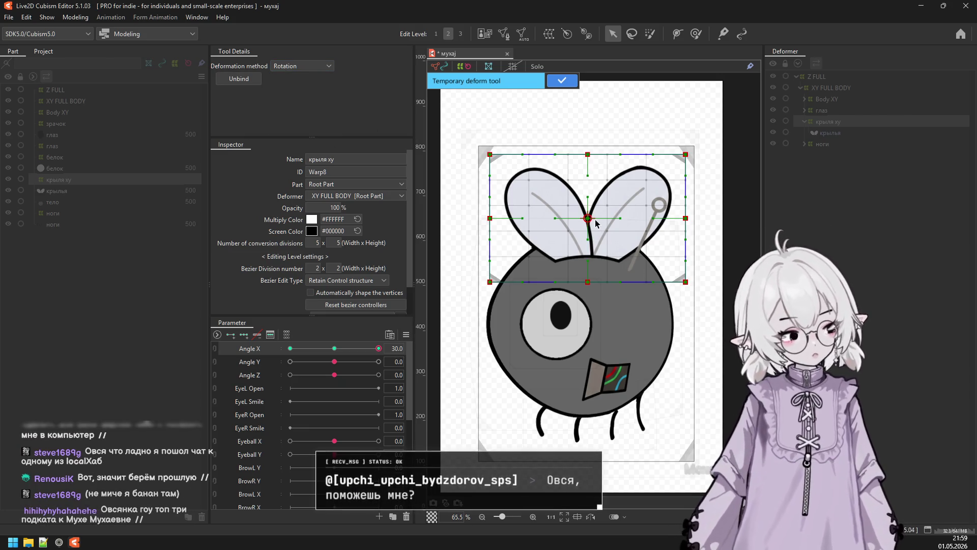
{"action": "left_click_drag", "start_coordinate": [588, 219], "coordinate": [592, 236]}
{"action": "left_click_drag", "start_coordinate": [588, 155], "coordinate": [582, 158]}
{"action": "key", "text": "ctrl+z"}
{"action": "left_click_drag", "start_coordinate": [590, 154], "coordinate": [580, 158]}
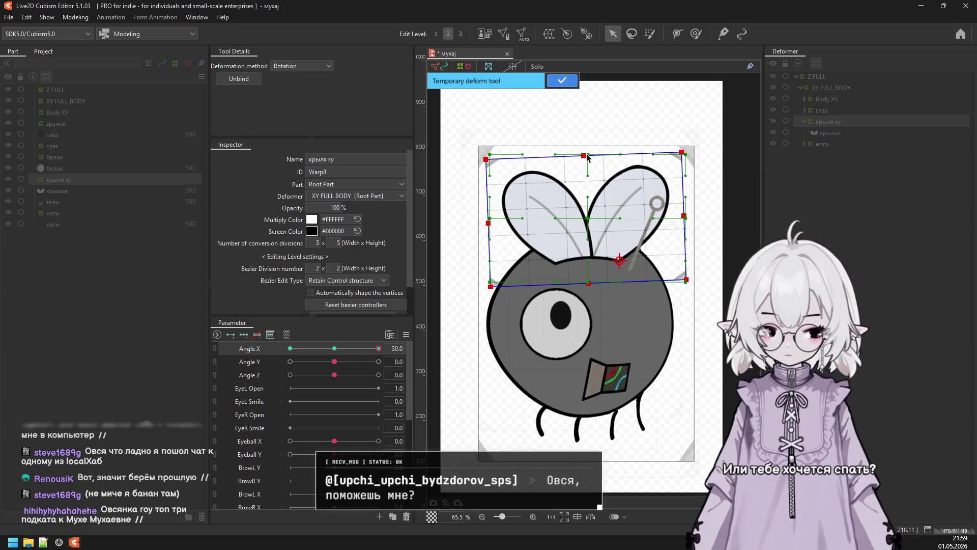
{"action": "key", "text": "ctrl+z"}
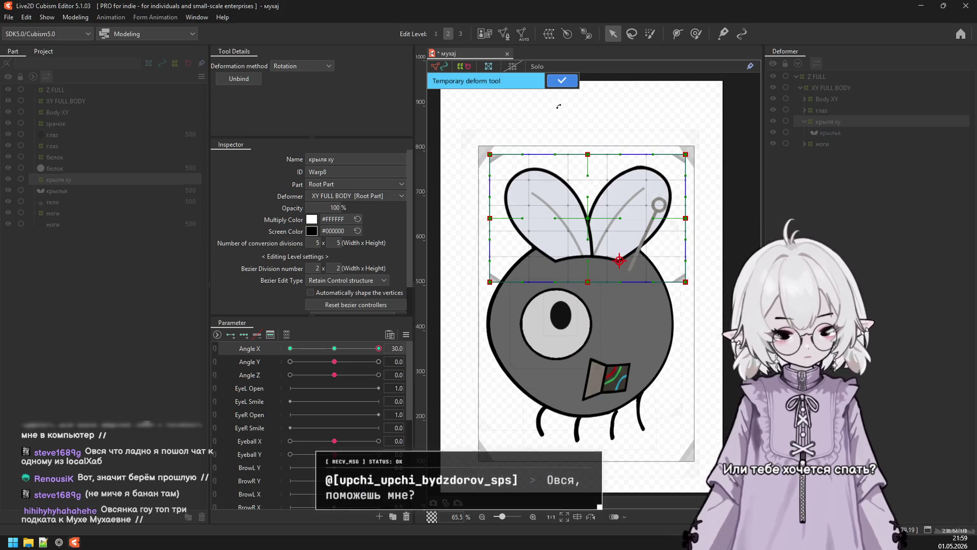
{"action": "left_click", "coordinate": [562, 81]}
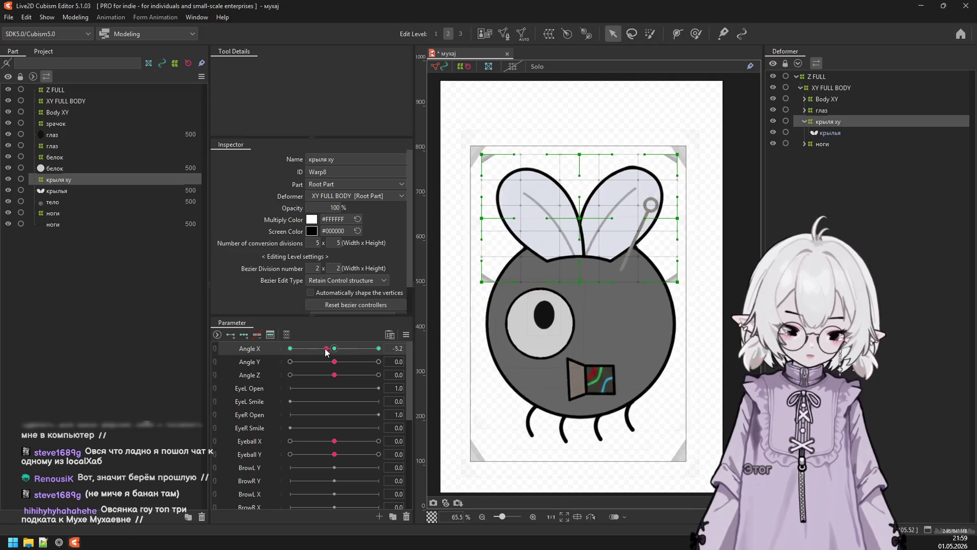
Warp the wings at Angle X -30, then add three Angle X keyforms to the wing deformer.
{"action": "left_click", "coordinate": [290, 348]}
{"action": "left_click", "coordinate": [684, 277]}
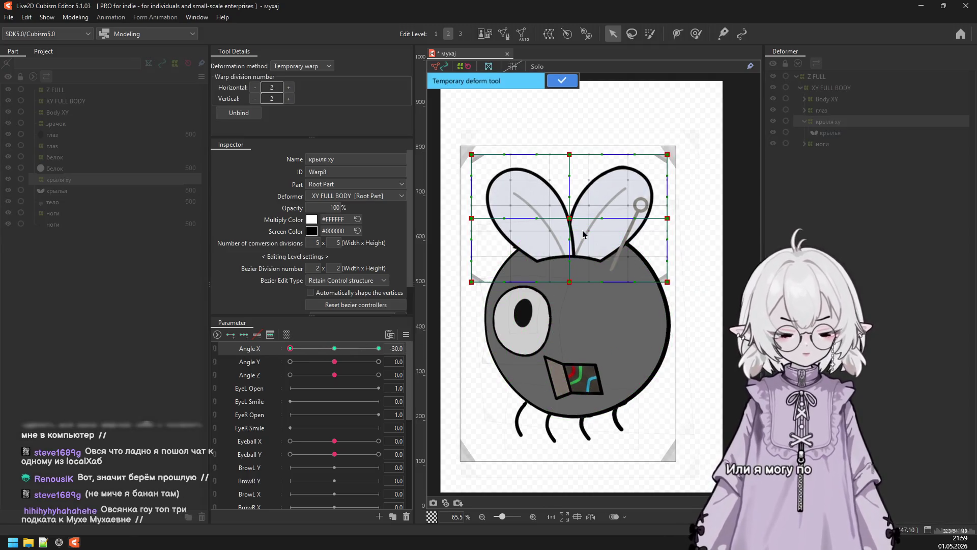
{"action": "left_click_drag", "start_coordinate": [574, 219], "coordinate": [557, 221]}
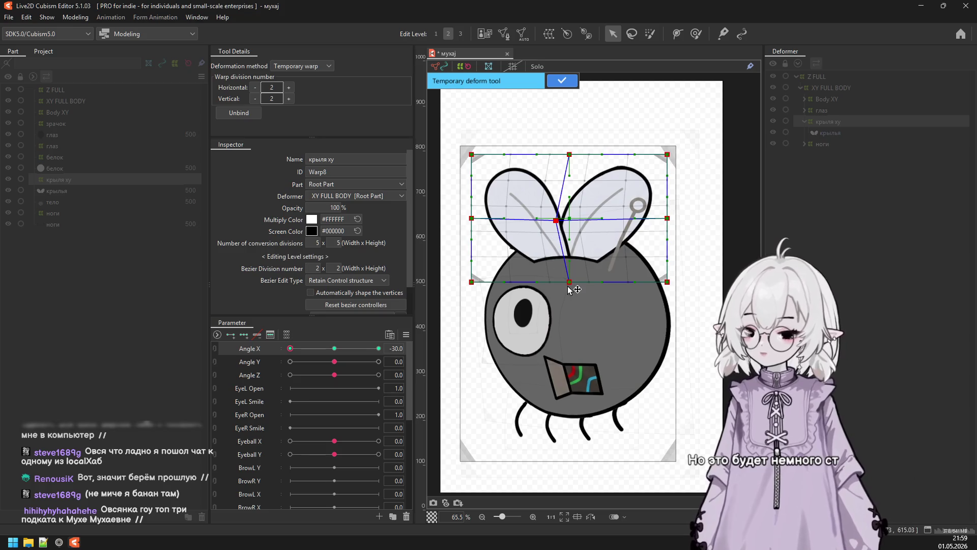
{"action": "left_click_drag", "start_coordinate": [568, 287], "coordinate": [577, 287]}
{"action": "key", "text": "Return"}
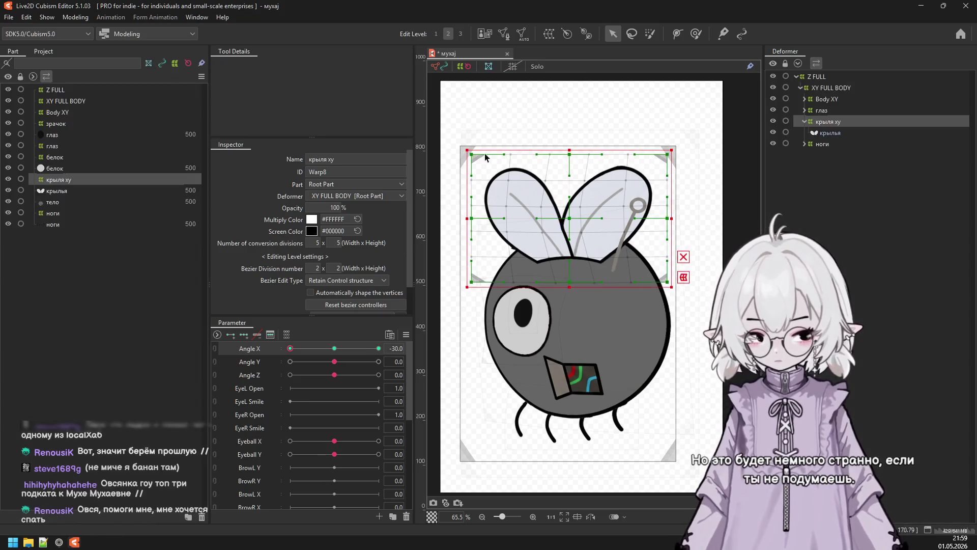
{"action": "mouse_move", "coordinate": [310, 348]}
{"action": "left_mouse_down"}
{"action": "mouse_move", "coordinate": [394, 359]}
{"action": "mouse_move", "coordinate": [227, 362]}
{"action": "left_mouse_up"}
{"action": "left_click", "coordinate": [335, 349]}
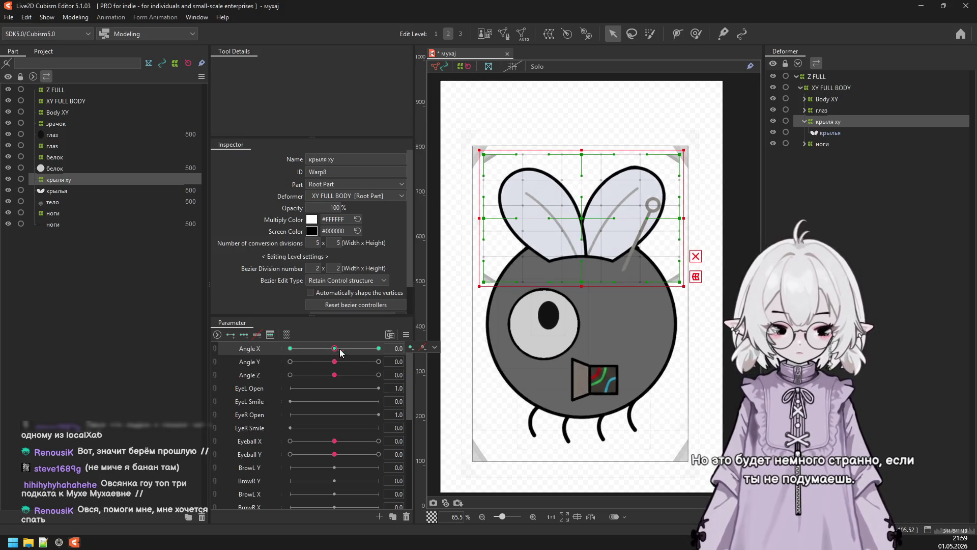
{"action": "left_click", "coordinate": [244, 335]}
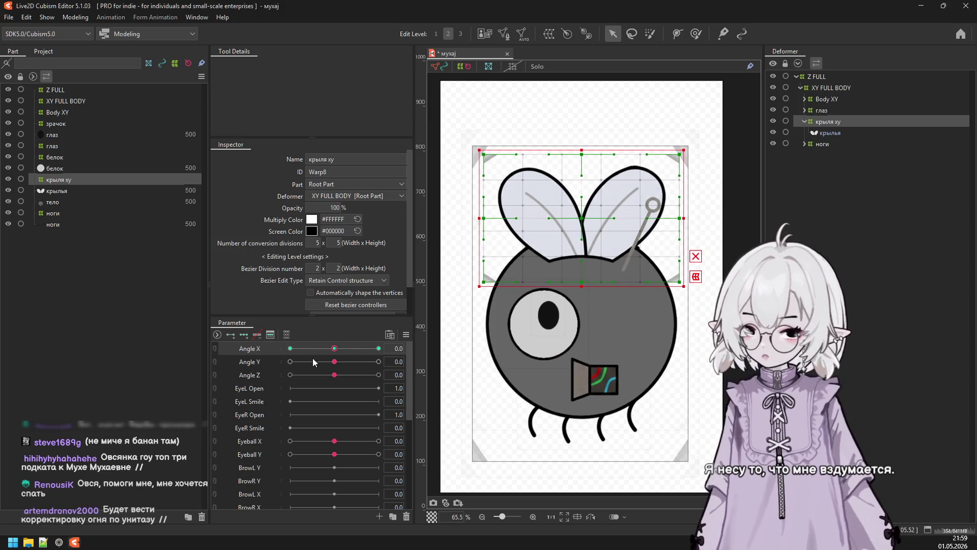
At Angle X 30, raise the wings' top-left corner and push the top-right corner outward.
{"action": "left_click_drag", "start_coordinate": [335, 349], "coordinate": [478, 355]}
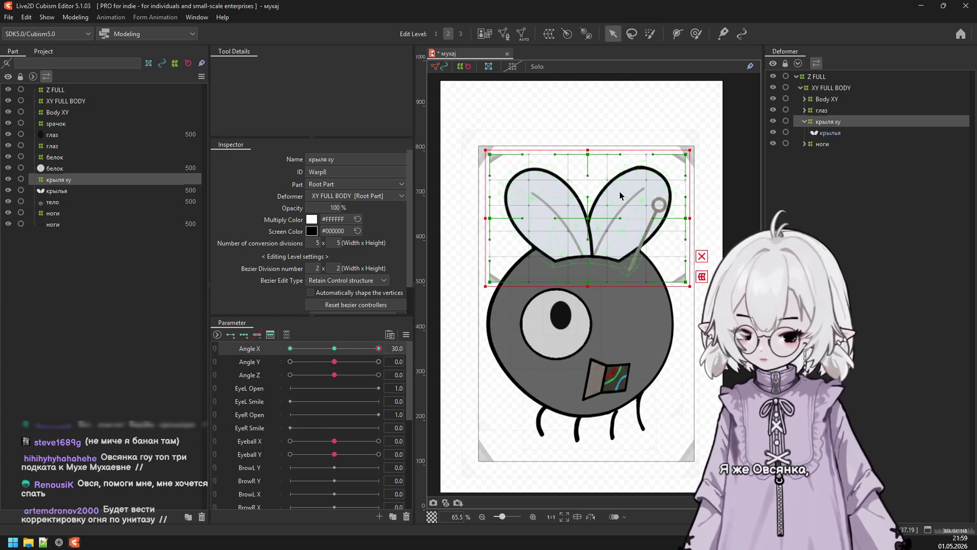
{"action": "left_click", "coordinate": [702, 276]}
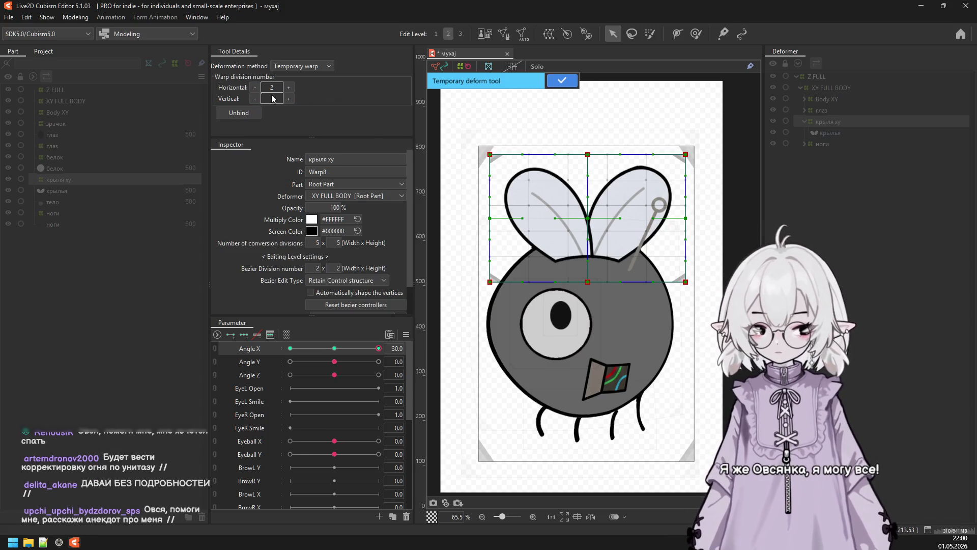
{"action": "left_click_drag", "start_coordinate": [490, 154], "coordinate": [517, 143]}
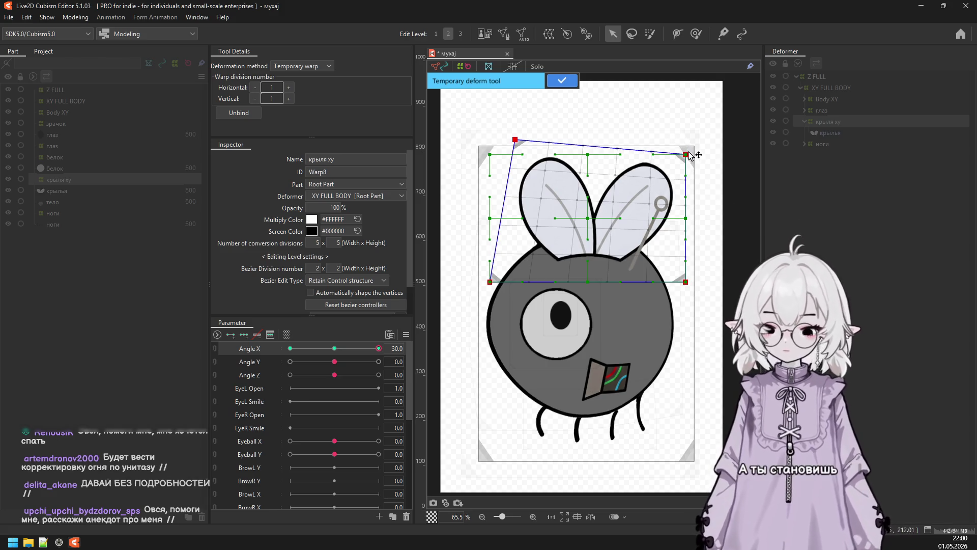
{"action": "left_click_drag", "start_coordinate": [690, 156], "coordinate": [704, 160]}
{"action": "left_click", "coordinate": [563, 81]}
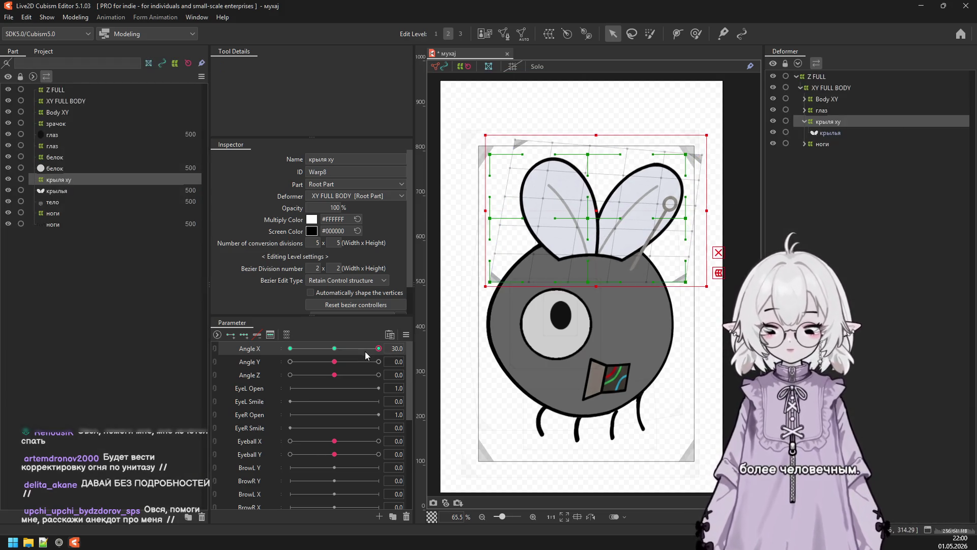
At Angle X -30, use a single-division warp to pull the top-right corner in and top-left out.
{"action": "left_click", "coordinate": [290, 348]}
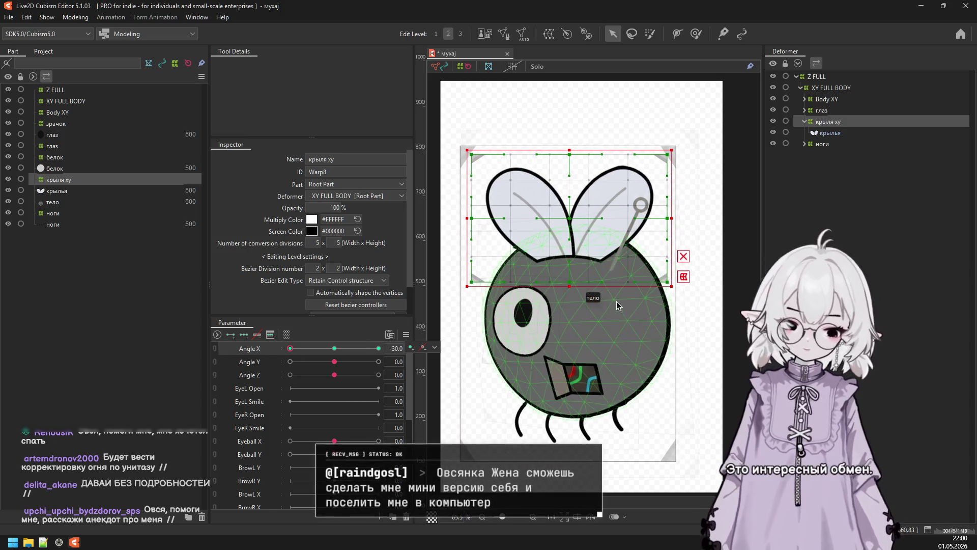
{"action": "left_click", "coordinate": [684, 277]}
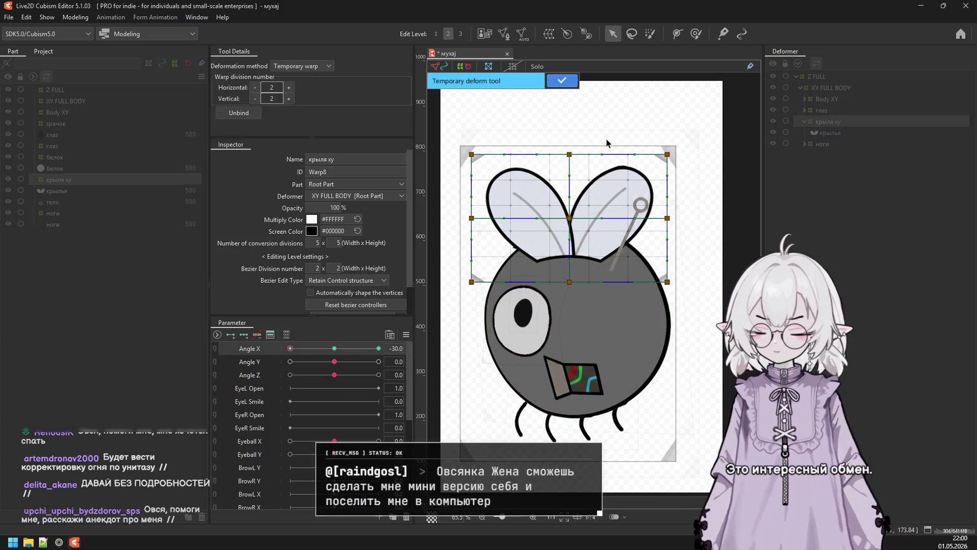
{"action": "left_click", "coordinate": [255, 98]}
{"action": "left_click", "coordinate": [255, 87]}
{"action": "left_click_drag", "start_coordinate": [668, 154], "coordinate": [638, 147]}
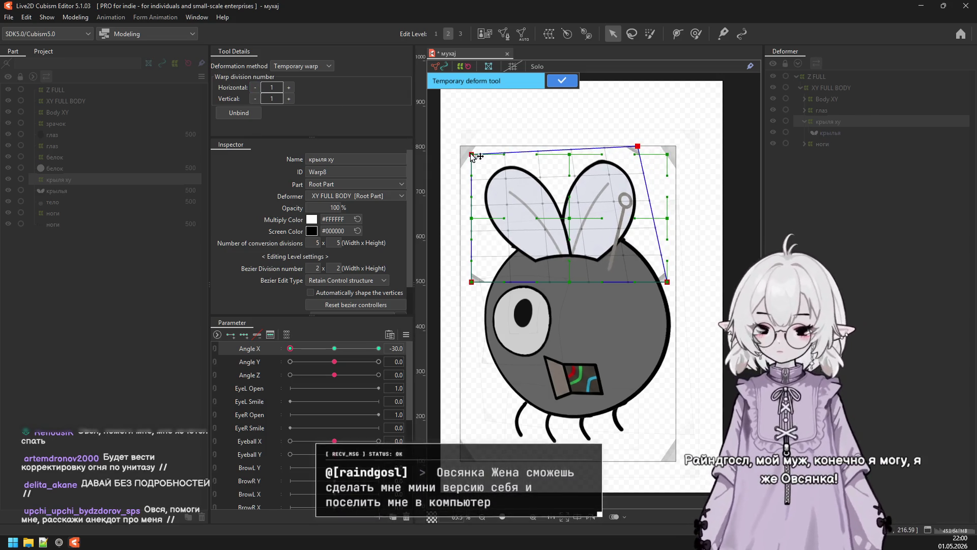
{"action": "left_click_drag", "start_coordinate": [471, 155], "coordinate": [453, 154]}
{"action": "left_click", "coordinate": [562, 81]}
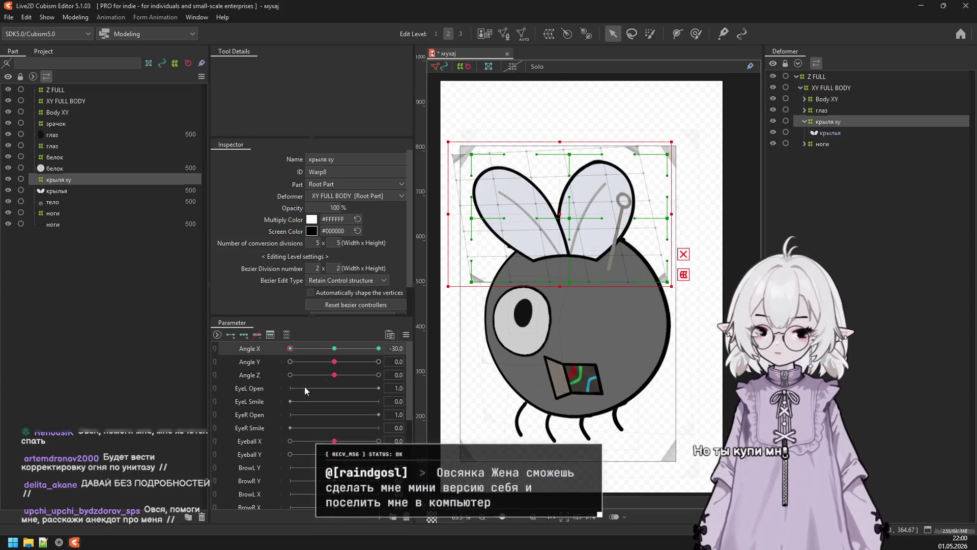
Review the Angle X keyforms, then redo the 30 pose by skewing the wings left.
{"action": "left_click", "coordinate": [334, 348]}
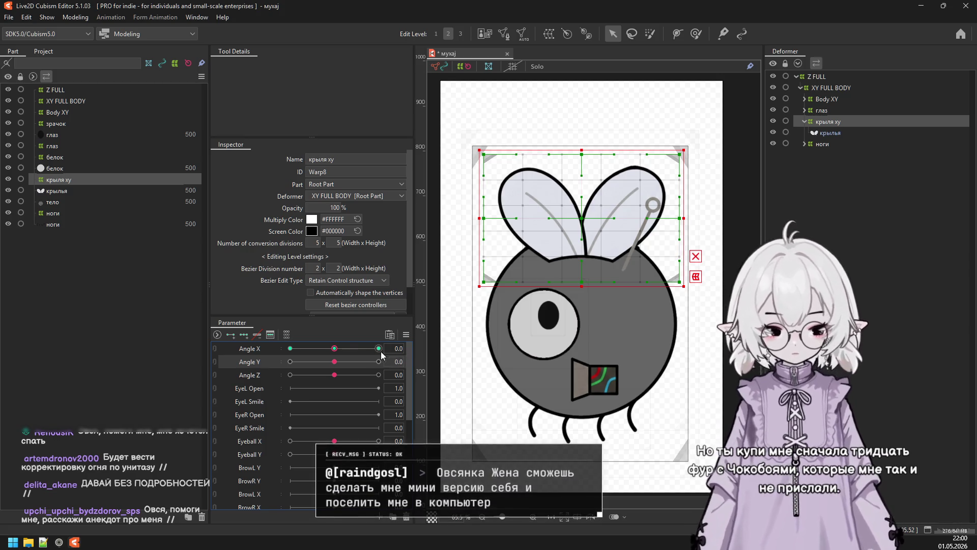
{"action": "left_click", "coordinate": [290, 349]}
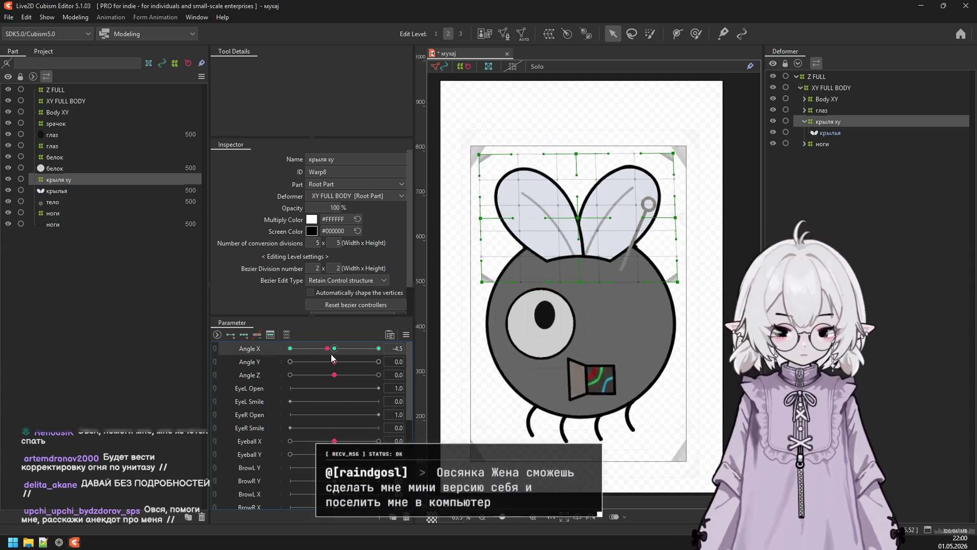
{"action": "left_click", "coordinate": [378, 348]}
{"action": "left_click", "coordinate": [334, 348]}
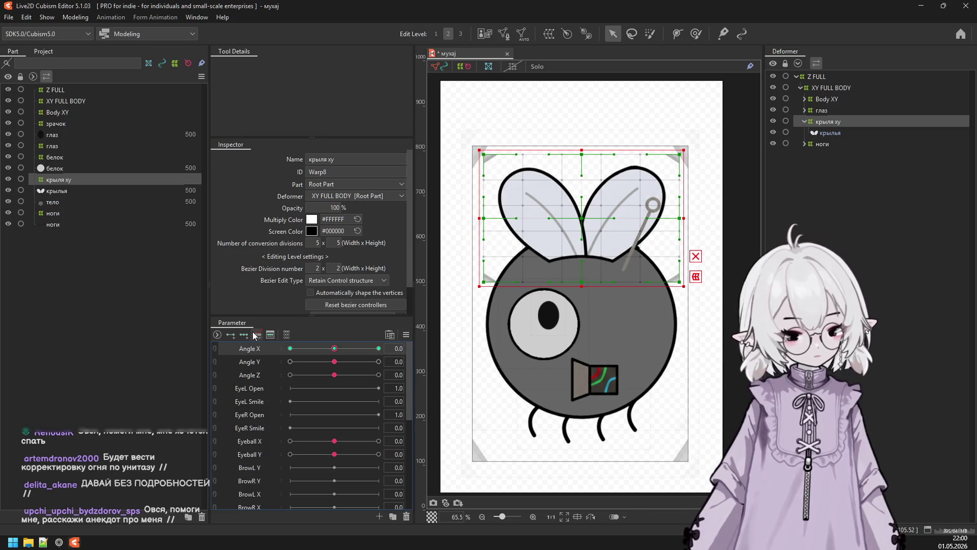
{"action": "left_click_drag", "start_coordinate": [334, 348], "coordinate": [401, 352]}
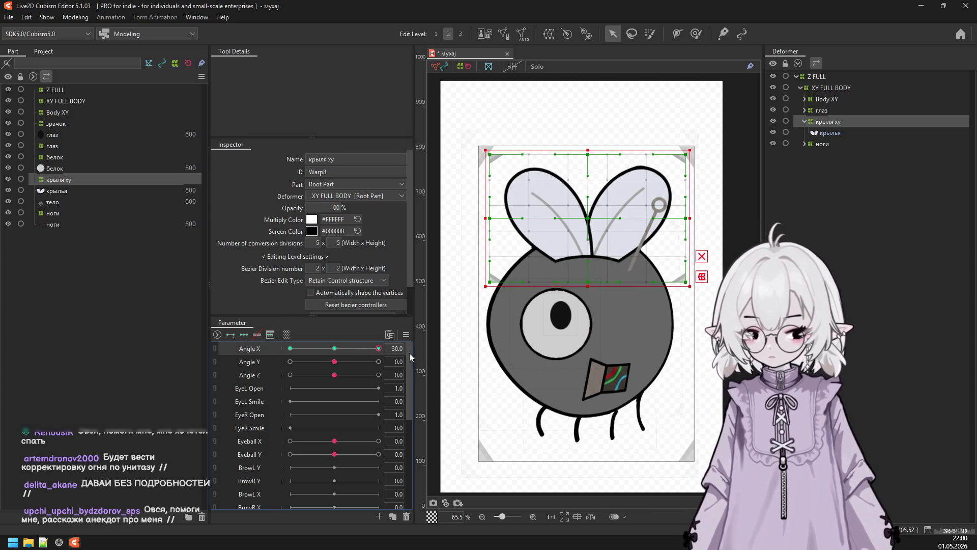
{"action": "left_click", "coordinate": [702, 276]}
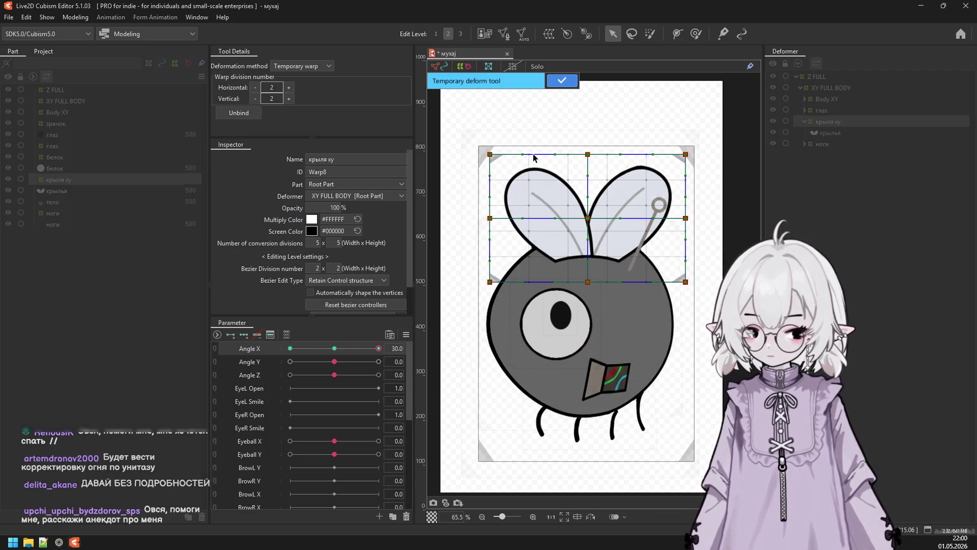
{"action": "left_click", "coordinate": [255, 98]}
{"action": "left_click_drag", "start_coordinate": [489, 154], "coordinate": [470, 160]}
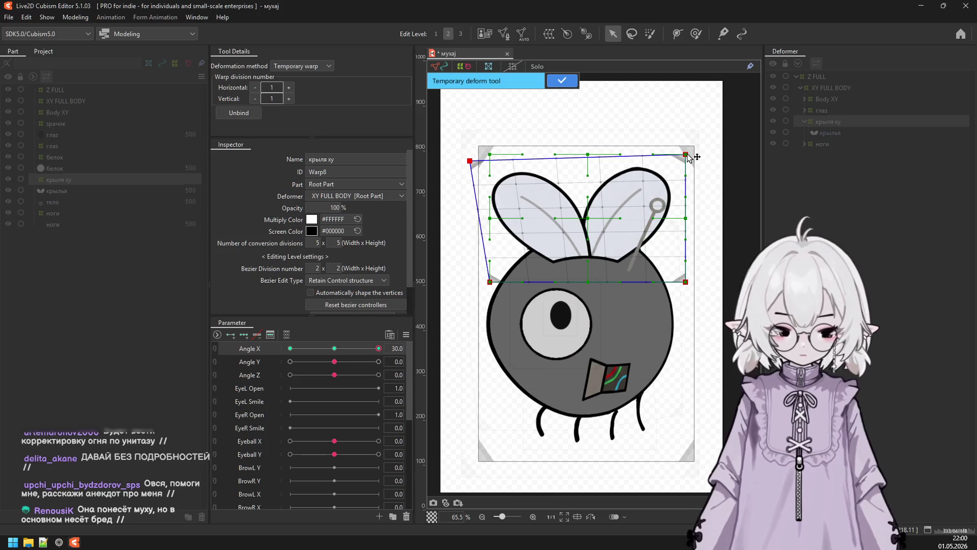
{"action": "left_click_drag", "start_coordinate": [688, 153], "coordinate": [645, 151]}
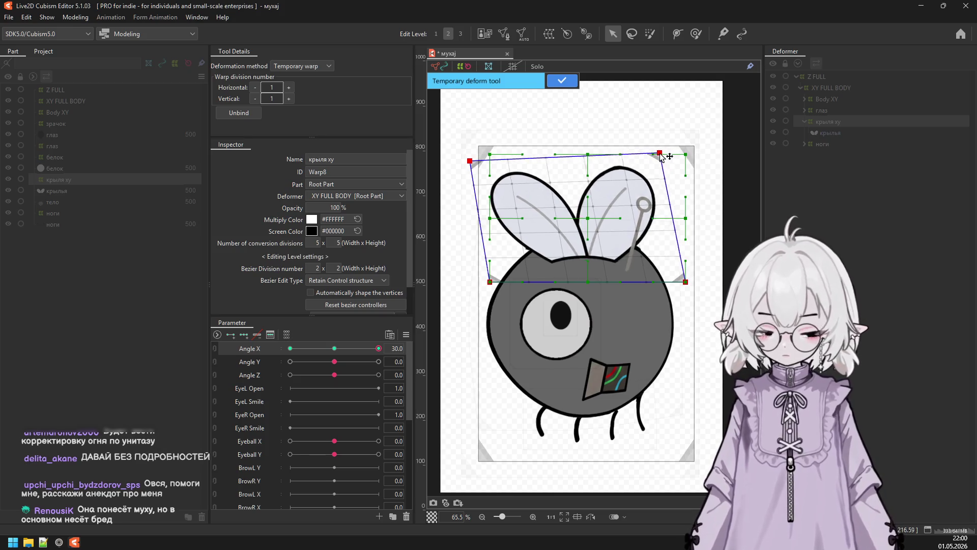
{"action": "left_click", "coordinate": [562, 80]}
Redo the -30 pose by skewing the wings' top corners right, then compare and reset Angle X.
{"action": "left_click_drag", "start_coordinate": [378, 348], "coordinate": [291, 349]}
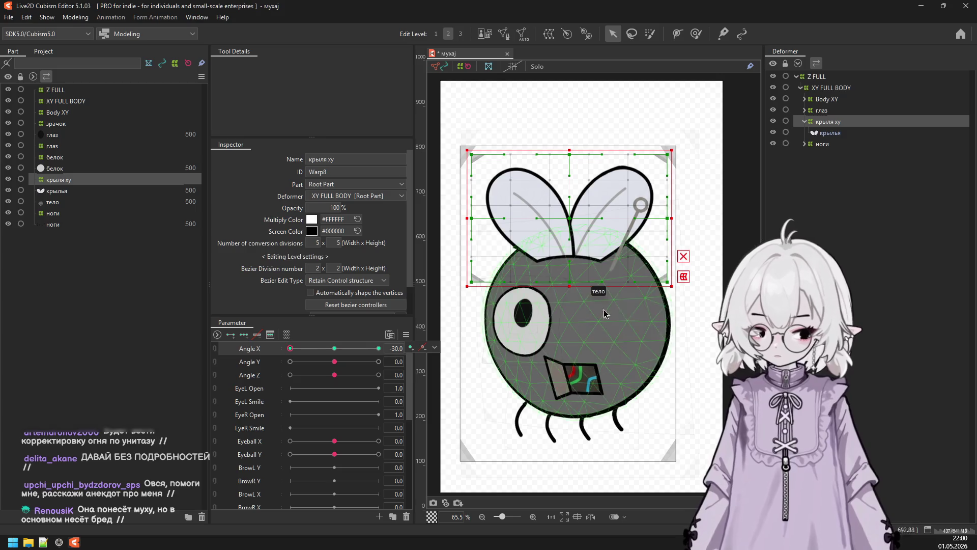
{"action": "left_click", "coordinate": [684, 276]}
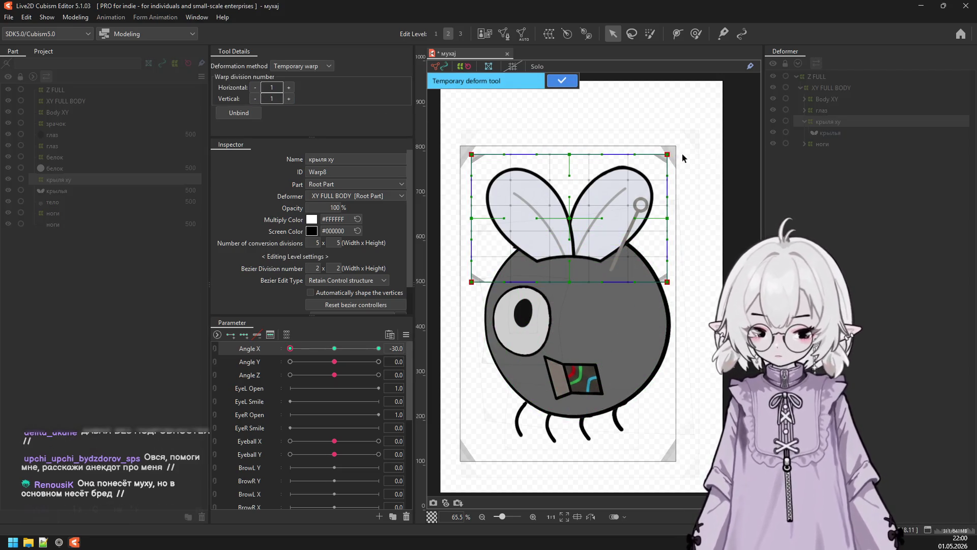
{"action": "left_click_drag", "start_coordinate": [668, 155], "coordinate": [690, 158]}
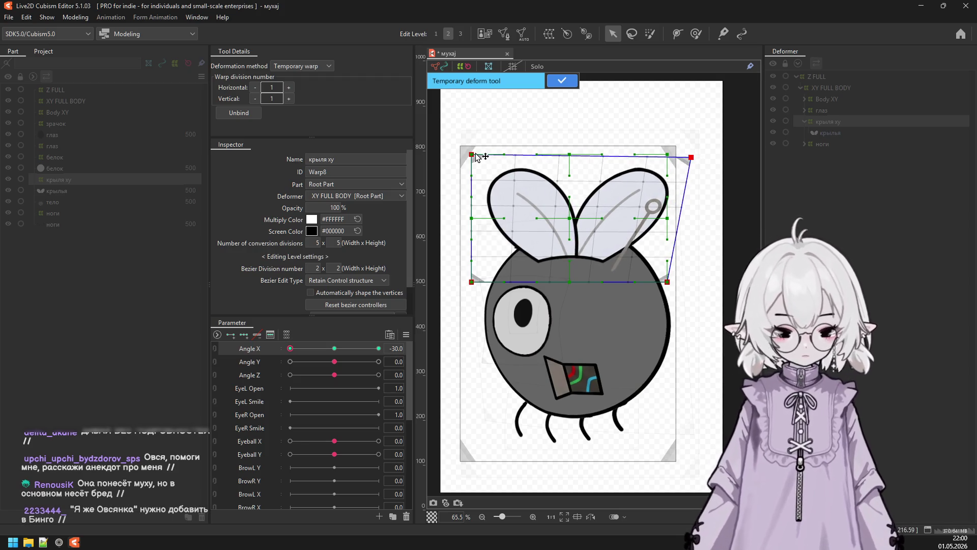
{"action": "left_click_drag", "start_coordinate": [476, 156], "coordinate": [515, 151]}
{"action": "key", "text": "Return"}
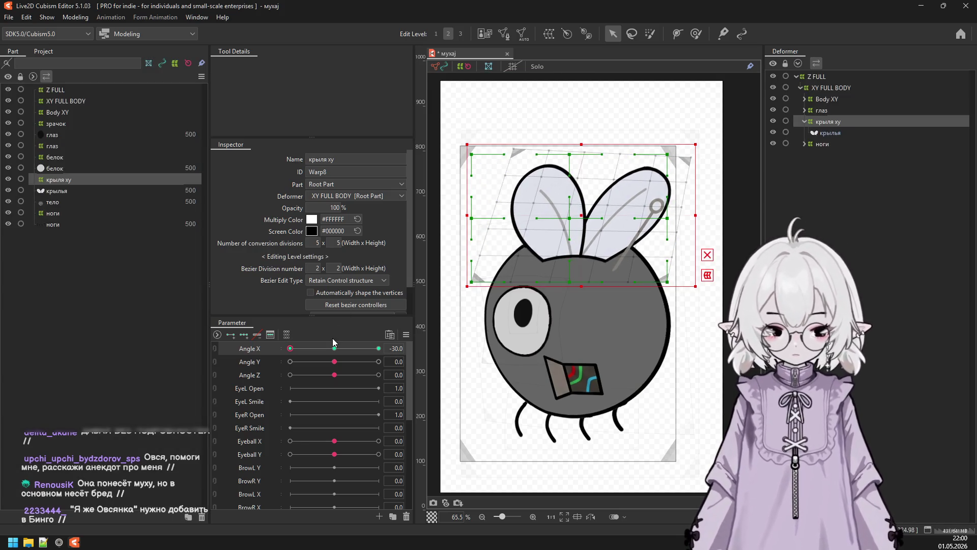
{"action": "left_click_drag", "start_coordinate": [334, 348], "coordinate": [413, 360]}
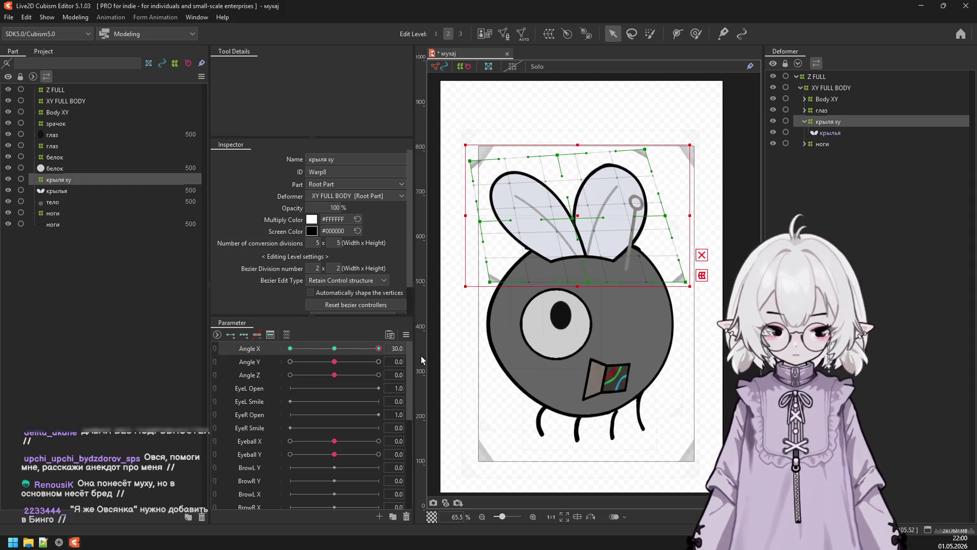
{"action": "left_click", "coordinate": [336, 354]}
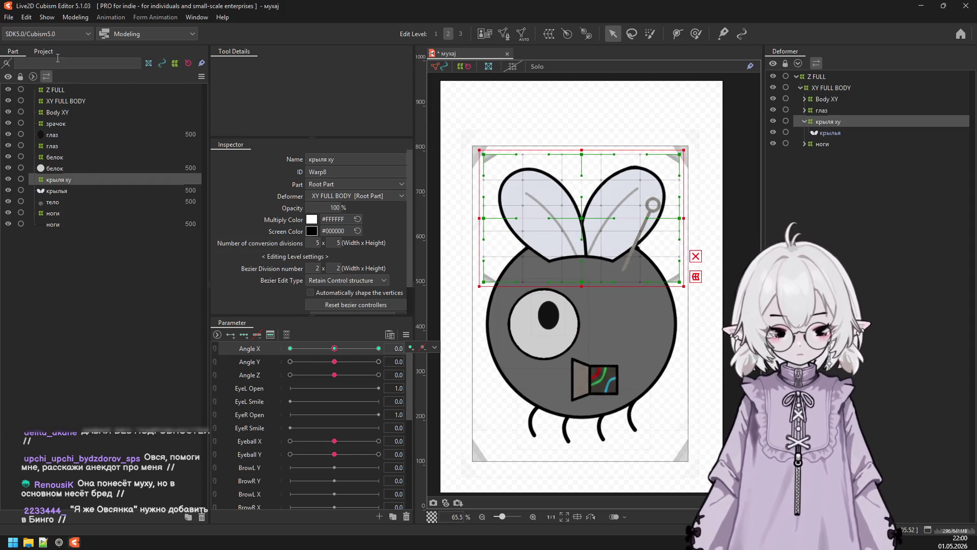
Nudge the wing warp up at Angle Y 30 and down at -30, then reset Angle Y to 0.
{"action": "left_click_drag", "start_coordinate": [335, 361], "coordinate": [298, 362]}
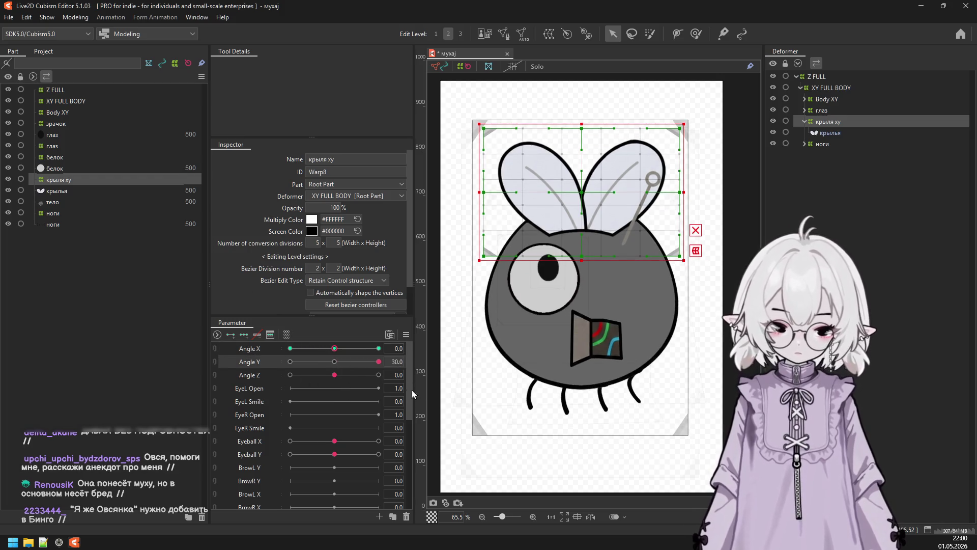
{"action": "left_click", "coordinate": [334, 362]}
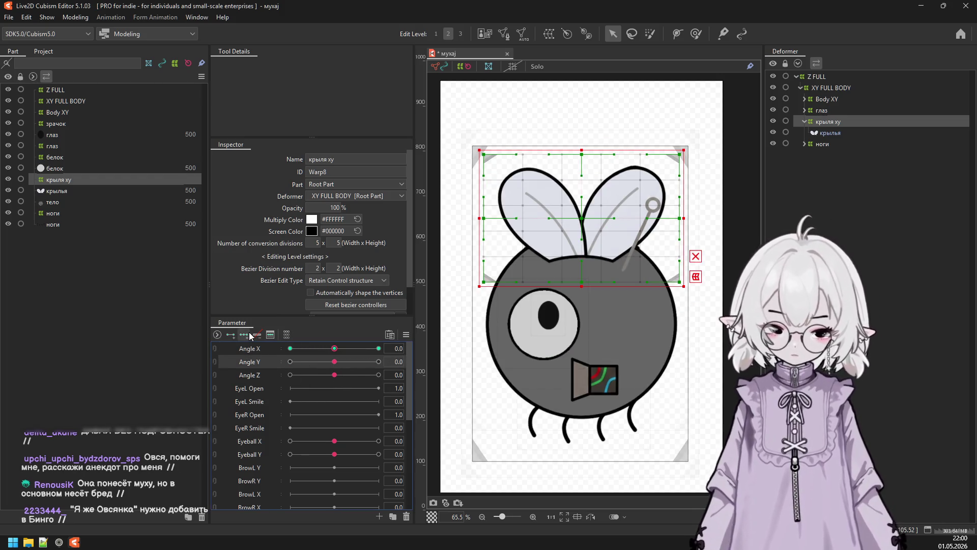
{"action": "left_click", "coordinate": [378, 362]}
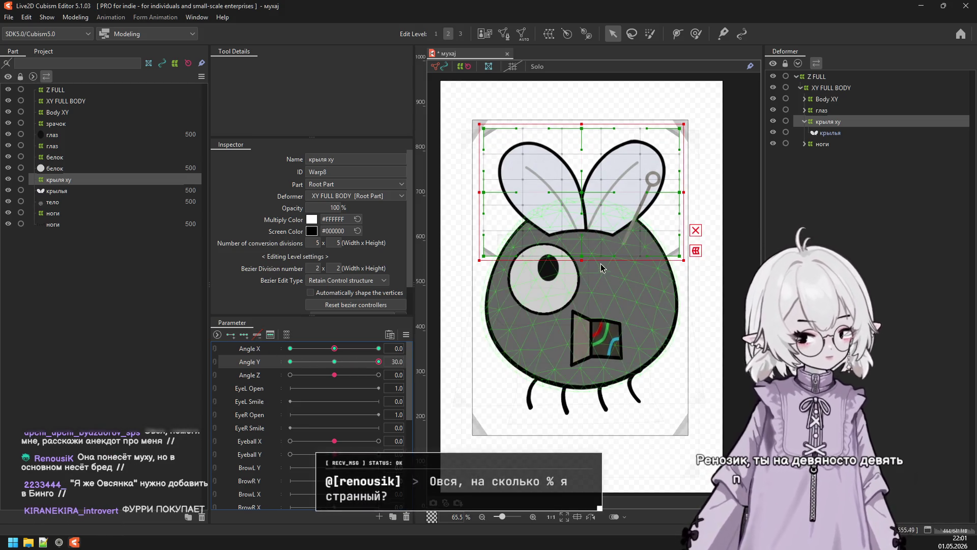
{"action": "key", "text": "Up"}
{"action": "key", "text": "Up"}
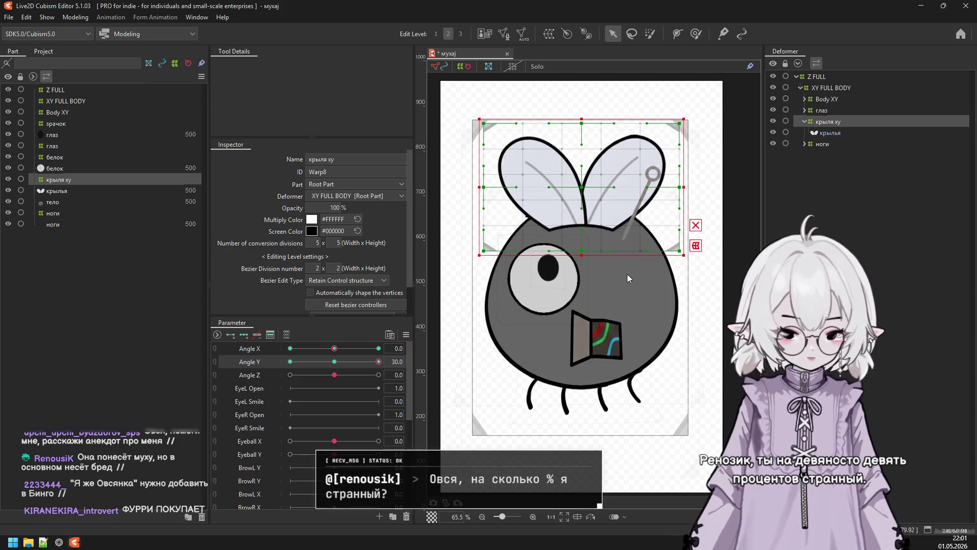
{"action": "left_click", "coordinate": [376, 362]}
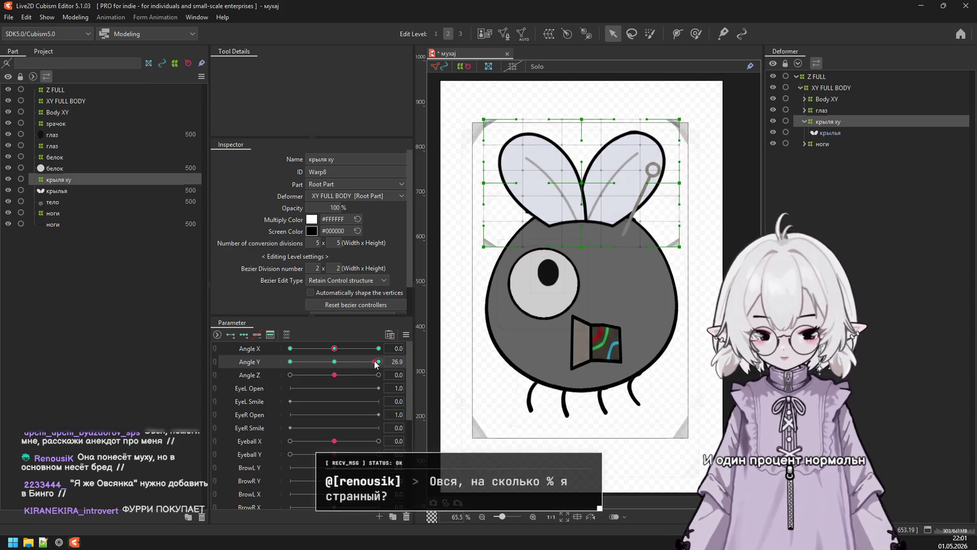
{"action": "left_click_drag", "start_coordinate": [375, 362], "coordinate": [290, 362]}
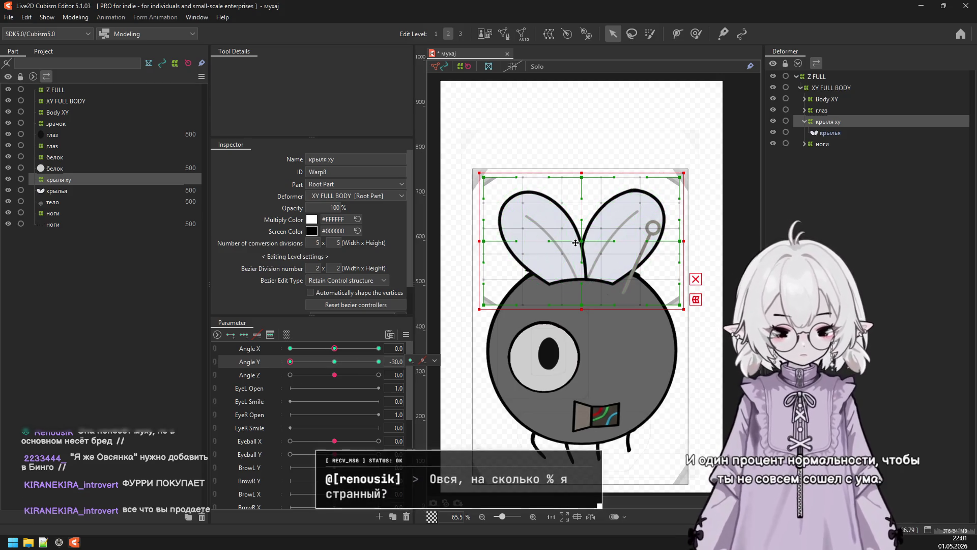
{"action": "key", "text": "Down"}
{"action": "key", "text": "Down"}
{"action": "key", "text": "Down"}
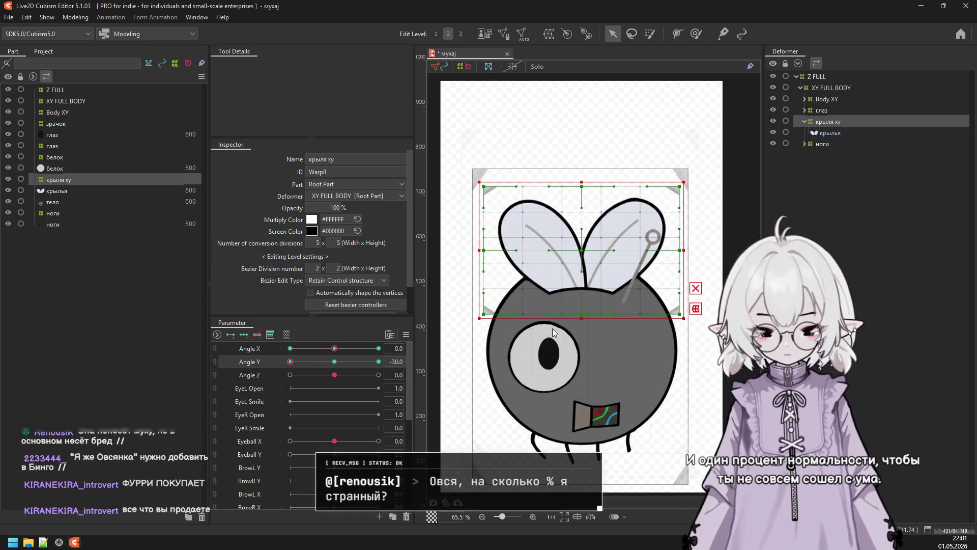
{"action": "left_click_drag", "start_coordinate": [290, 362], "coordinate": [379, 361]}
{"action": "double_click", "coordinate": [278, 358]}
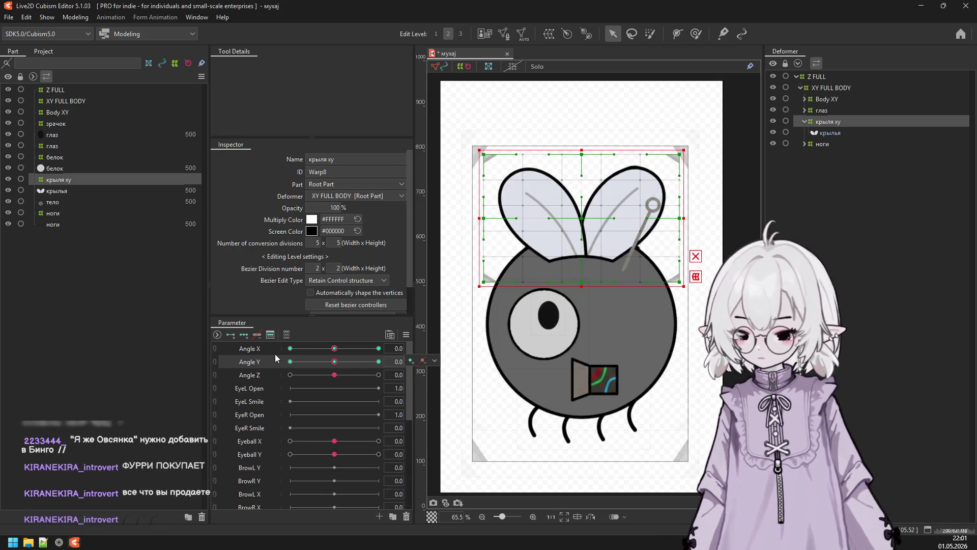
{"action": "left_click", "coordinate": [405, 336]}
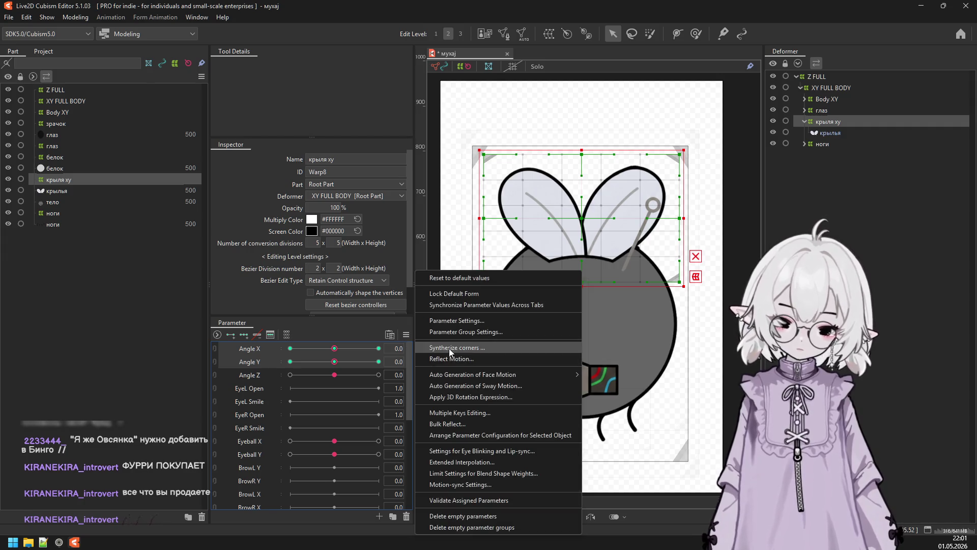
Synthesize the Angle X/Angle Y corner keyforms and open Physics Settings.
{"action": "left_click", "coordinate": [469, 347]}
{"action": "left_click", "coordinate": [469, 367]}
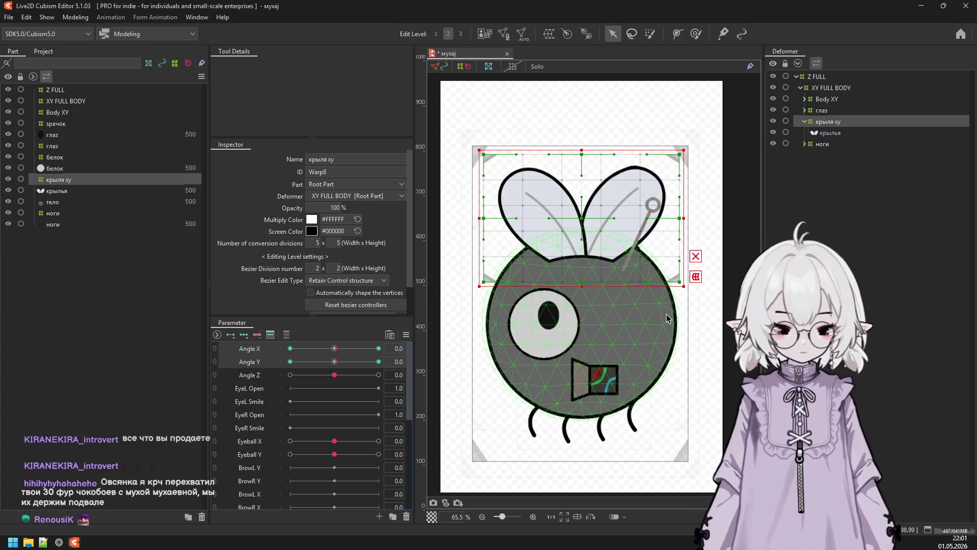
{"action": "left_click", "coordinate": [75, 17]}
{"action": "left_click", "coordinate": [122, 243]}
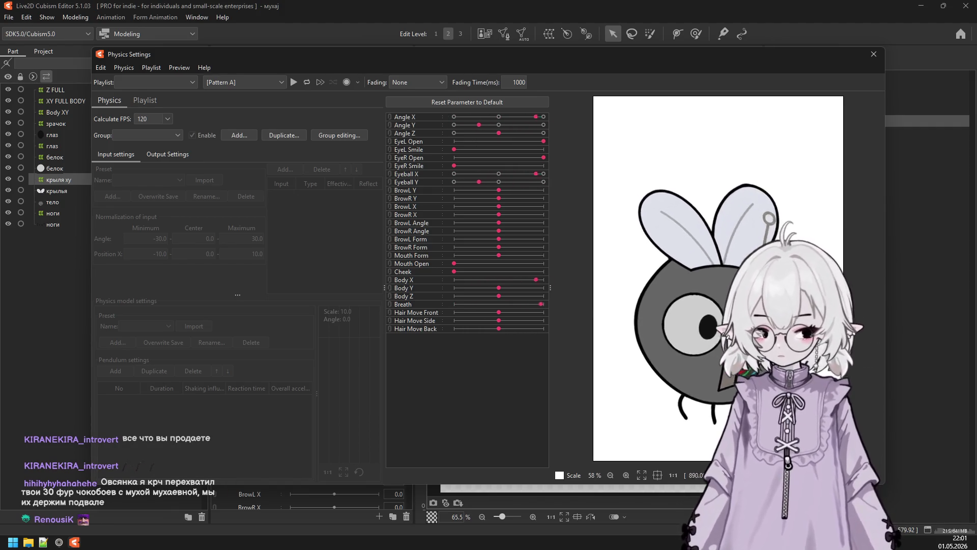
Test the fly looking up-right and turning left in the physics preview, then close it.
{"action": "left_click_drag", "start_coordinate": [733, 397], "coordinate": [767, 149]}
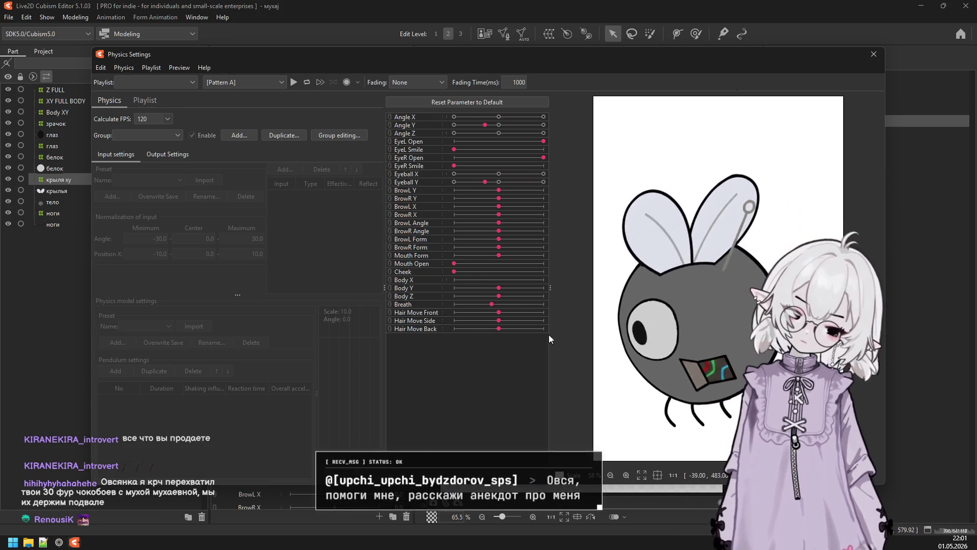
{"action": "mouse_move", "coordinate": [842, 70]}
{"action": "left_mouse_down"}
{"action": "mouse_move", "coordinate": [551, 456]}
{"action": "mouse_move", "coordinate": [852, 169]}
{"action": "left_mouse_up"}
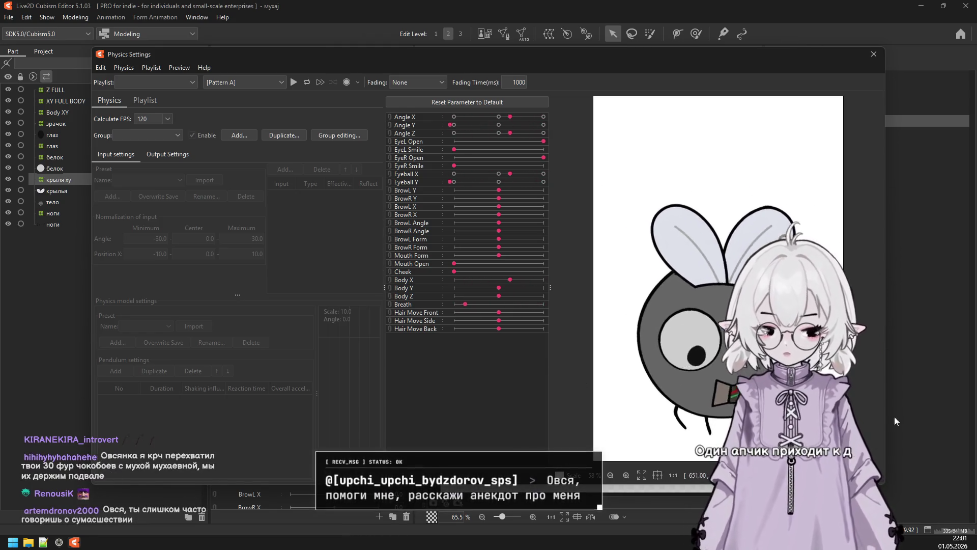
{"action": "left_click", "coordinate": [874, 54]}
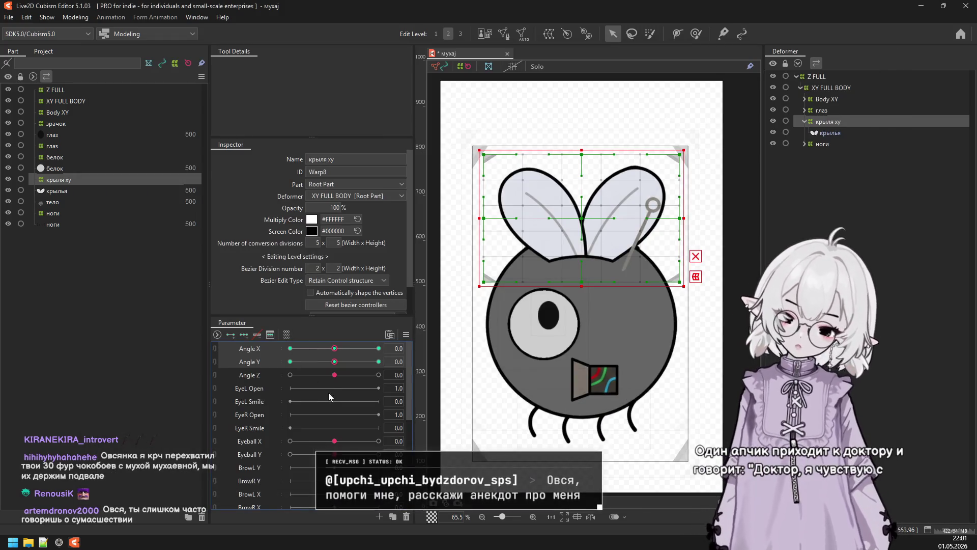
Select the EyeL Open parameter and the глаз warp deformer.
{"action": "scroll", "coordinate": [334, 402], "scroll_direction": "down", "scroll_amount": 3}
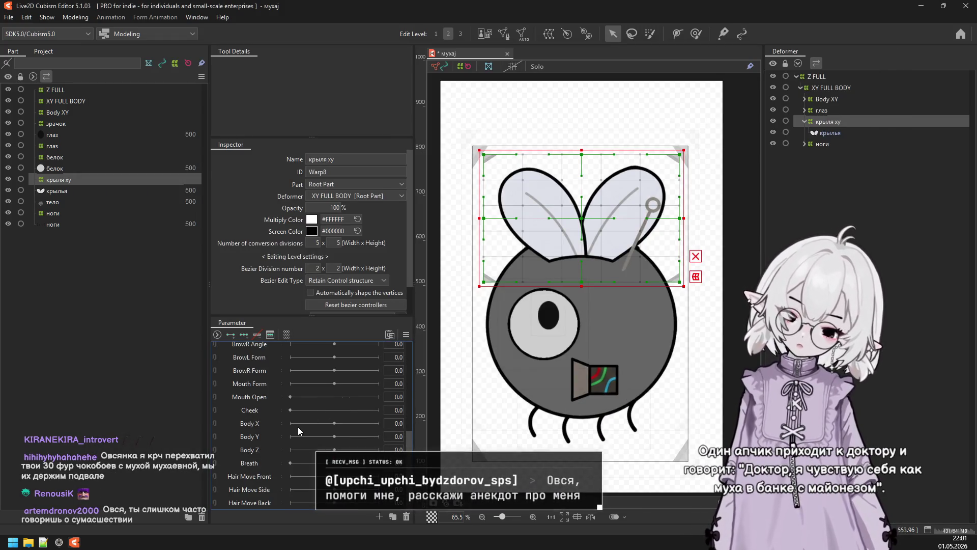
{"action": "scroll", "coordinate": [297, 430], "scroll_direction": "up", "scroll_amount": 5}
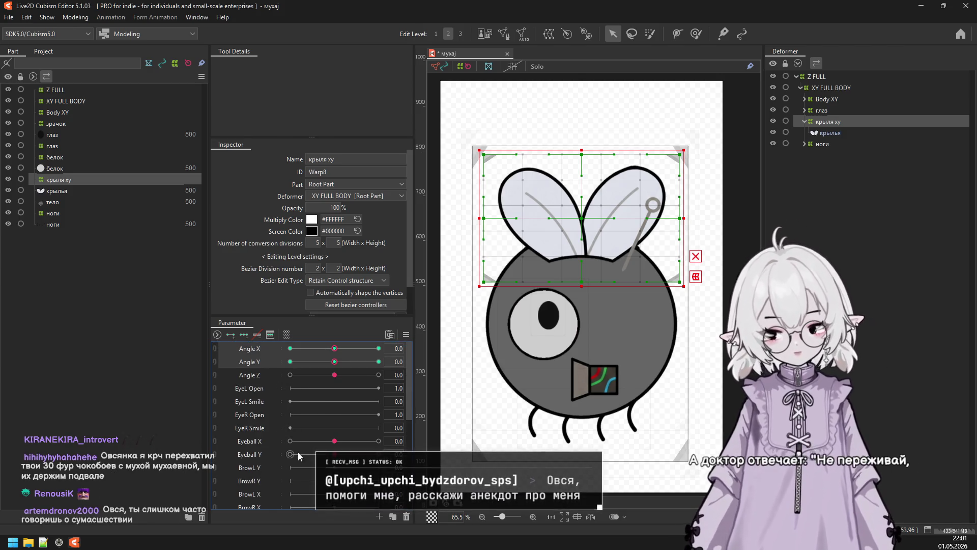
{"action": "left_click", "coordinate": [274, 388]}
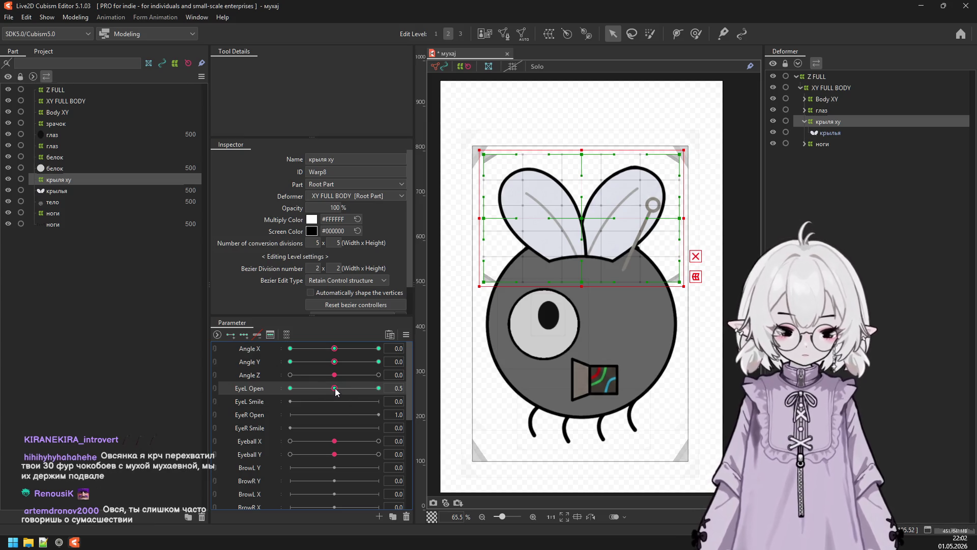
{"action": "left_click", "coordinate": [821, 110]}
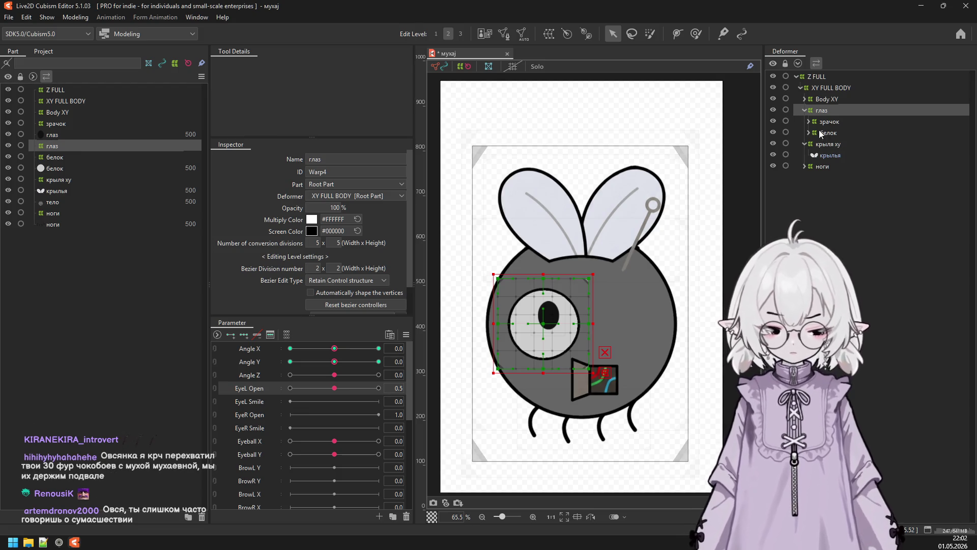
Clip the глаз pupil mesh to the белок eye-white mask so it stays inside the eye.
{"action": "left_click", "coordinate": [809, 122]}
{"action": "left_click", "coordinate": [841, 135]}
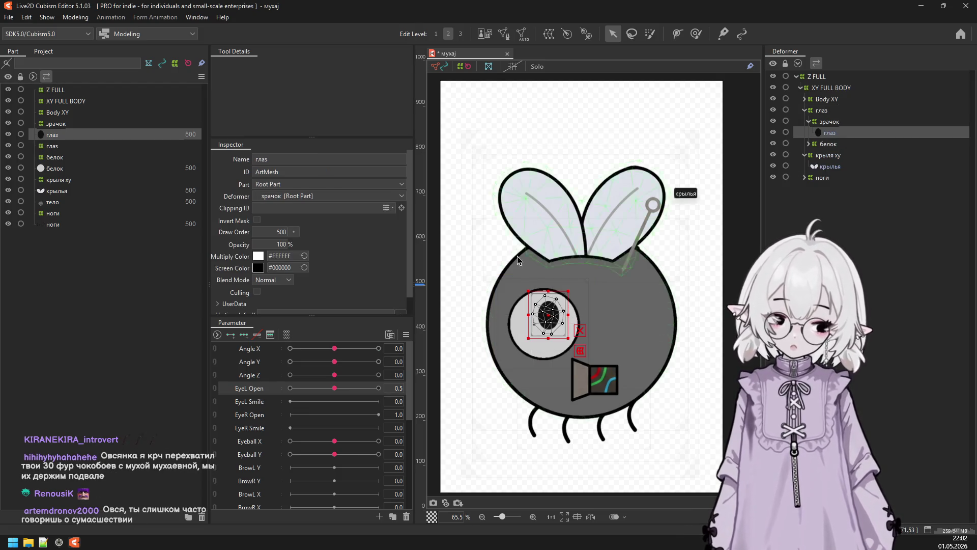
{"action": "left_click", "coordinate": [388, 209]}
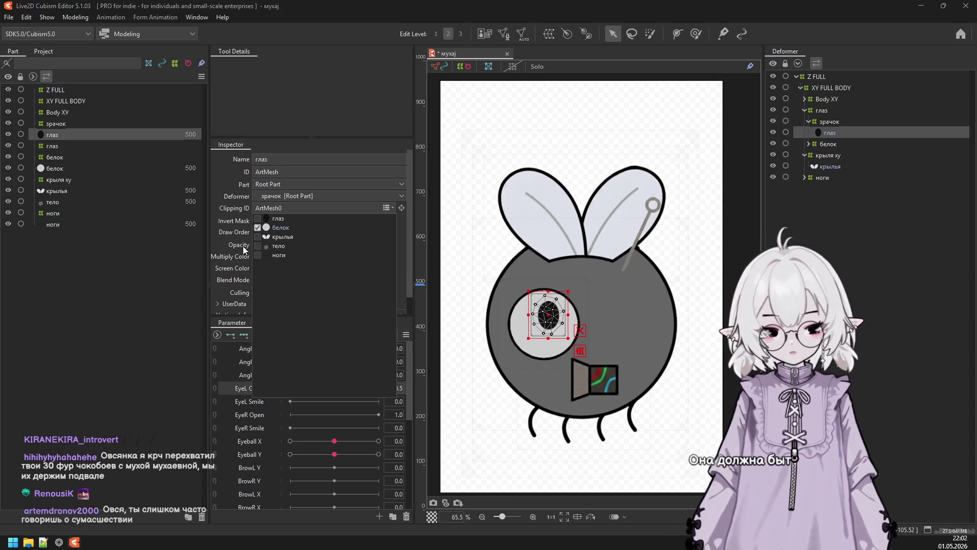
{"action": "left_click", "coordinate": [208, 248]}
{"action": "left_click_drag", "start_coordinate": [554, 313], "coordinate": [542, 318]}
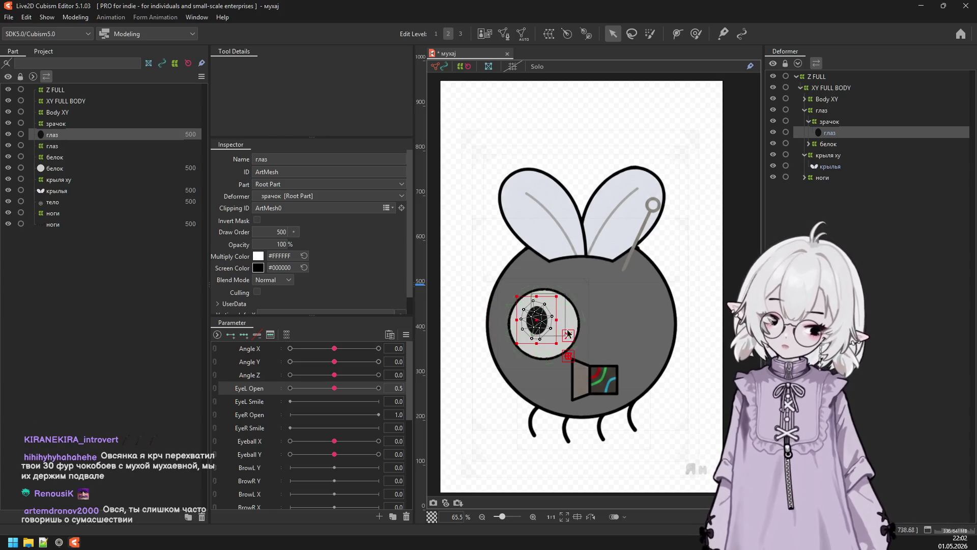
{"action": "key", "text": "ctrl+z"}
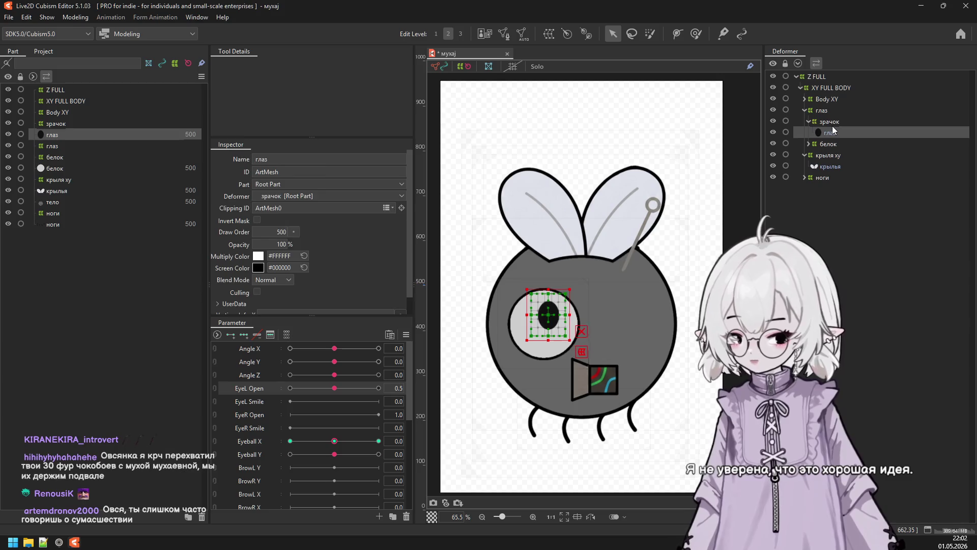
Select the белок eye-white warp deformer.
{"action": "left_click", "coordinate": [830, 121]}
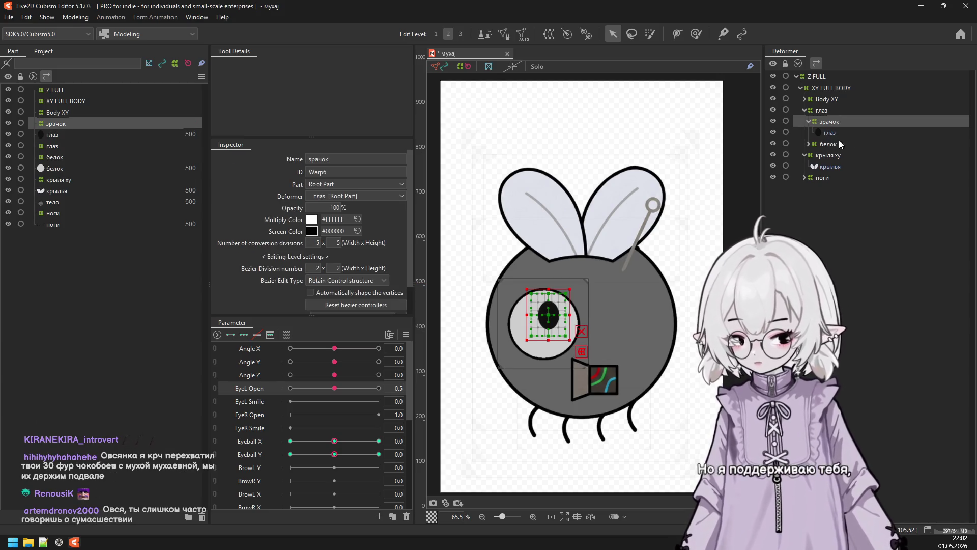
{"action": "left_click", "coordinate": [830, 144]}
{"action": "left_click", "coordinate": [809, 144]}
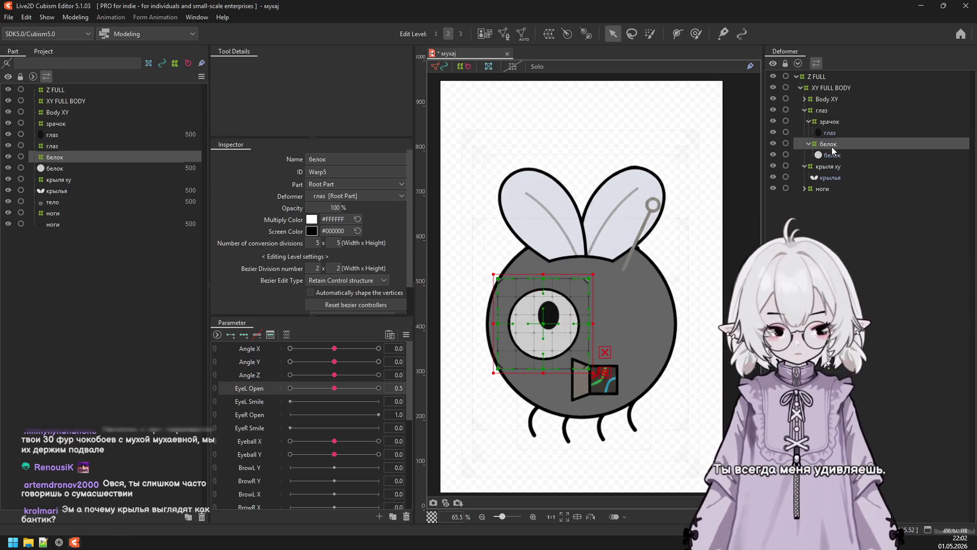
Add three EyeL Open keyforms to the белок warp and start a temporary warp (Ctrl+T).
{"action": "left_click", "coordinate": [245, 336]}
{"action": "left_click", "coordinate": [378, 387]}
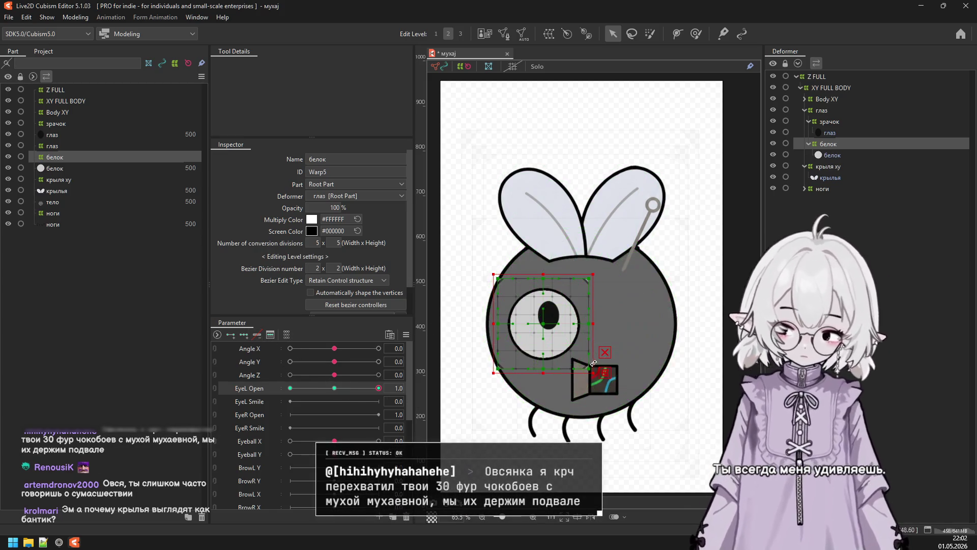
{"action": "key", "text": "ctrl+t"}
{"action": "scroll", "coordinate": [554, 336], "scroll_direction": "up", "scroll_amount": 3}
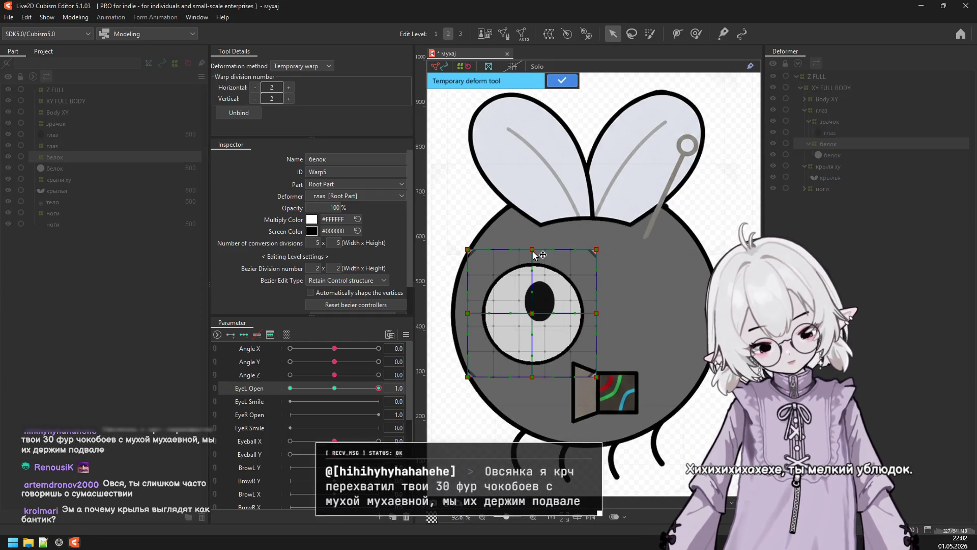
At EyeL Open 1.0, stretch the eye outward: peaked top, lower bottom, wider left and corners.
{"action": "left_click_drag", "start_coordinate": [532, 250], "coordinate": [531, 228]}
{"action": "left_click_drag", "start_coordinate": [532, 377], "coordinate": [529, 391]}
{"action": "left_click_drag", "start_coordinate": [468, 314], "coordinate": [461, 312]}
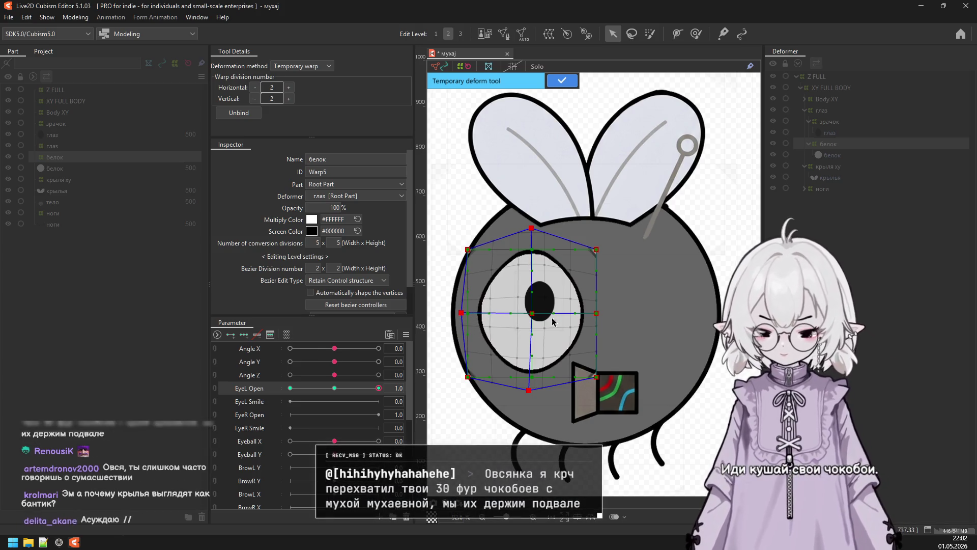
{"action": "mouse_move", "coordinate": [468, 377]}
{"action": "left_mouse_down"}
{"action": "mouse_move", "coordinate": [445, 389]}
{"action": "mouse_move", "coordinate": [457, 382]}
{"action": "left_mouse_up"}
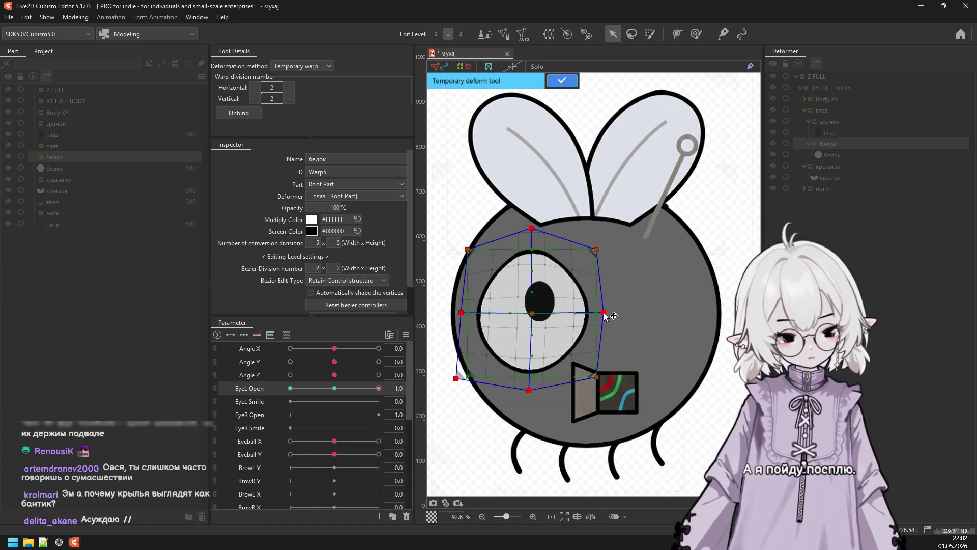
{"action": "left_click_drag", "start_coordinate": [612, 243], "coordinate": [621, 234]}
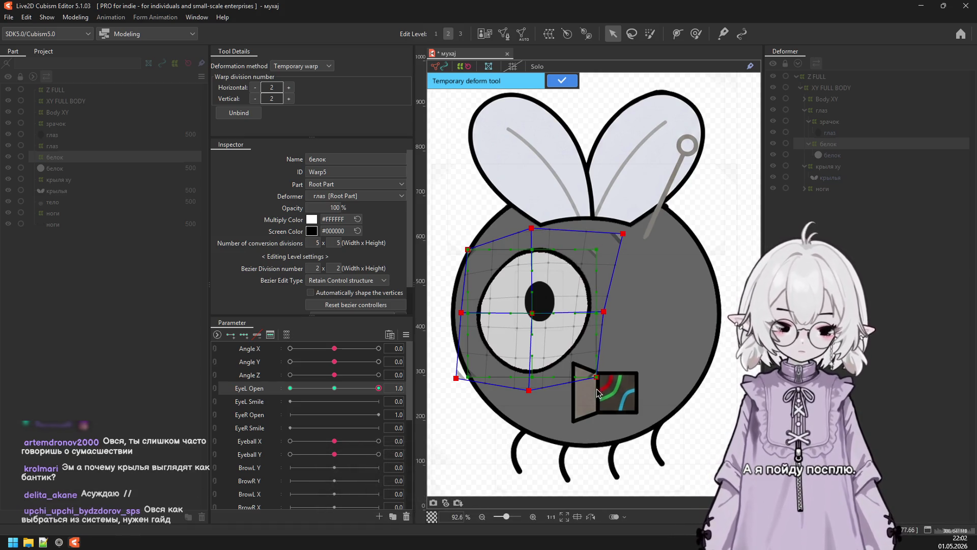
{"action": "left_click", "coordinate": [562, 81]}
{"action": "left_click_drag", "start_coordinate": [370, 389], "coordinate": [317, 389]}
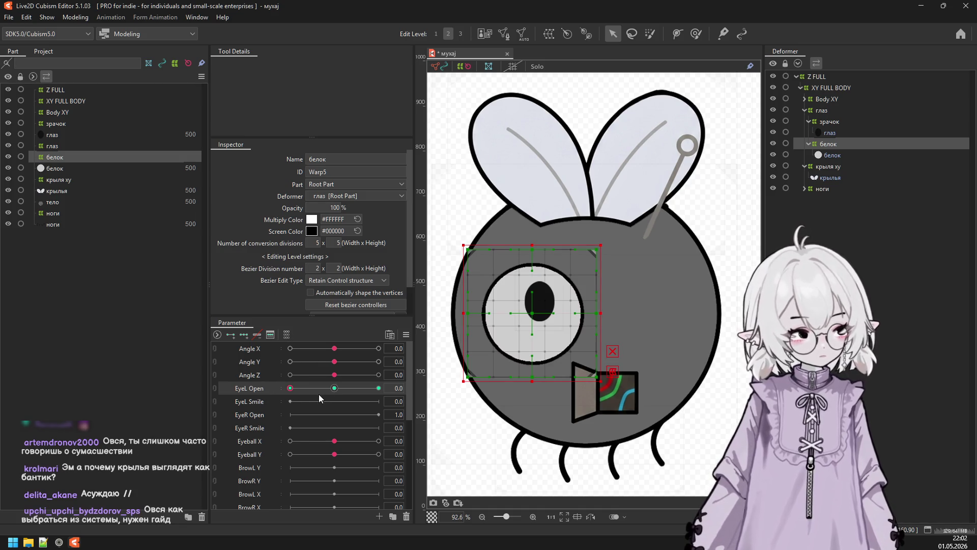
At EyeL Open 0, drag the eye's top and bottom together into a thin closed line.
{"action": "mouse_move", "coordinate": [336, 393]}
{"action": "left_mouse_down"}
{"action": "mouse_move", "coordinate": [358, 406]}
{"action": "mouse_move", "coordinate": [335, 393]}
{"action": "left_mouse_up"}
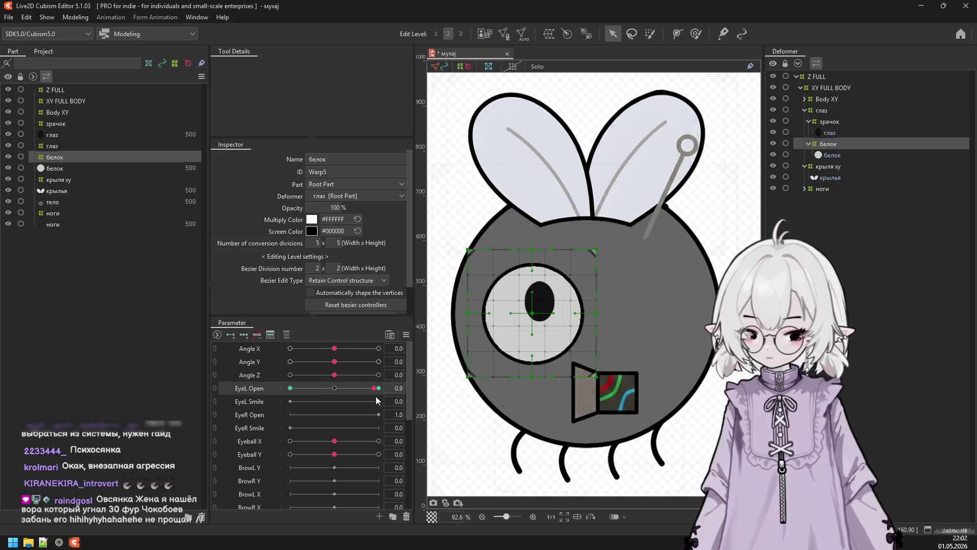
{"action": "left_click", "coordinate": [435, 387]}
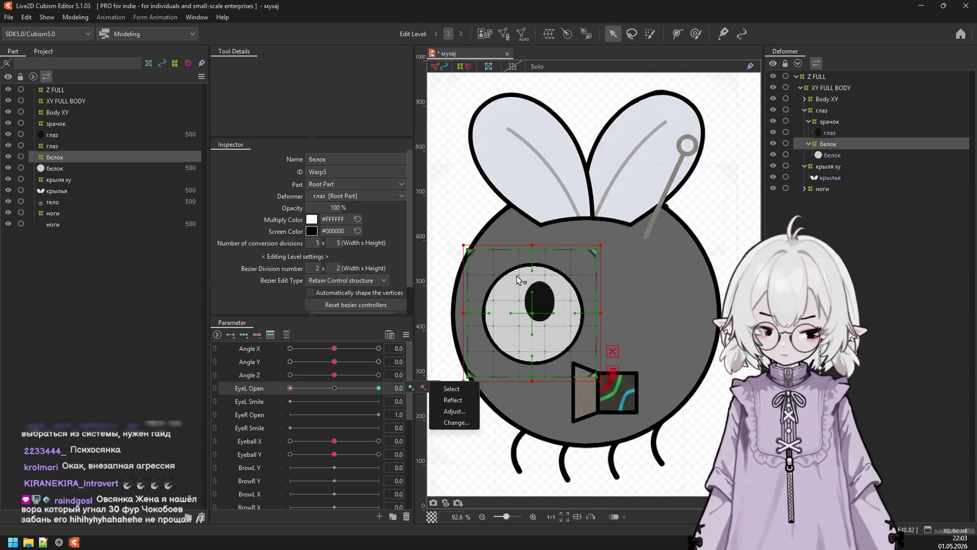
{"action": "left_click", "coordinate": [605, 361]}
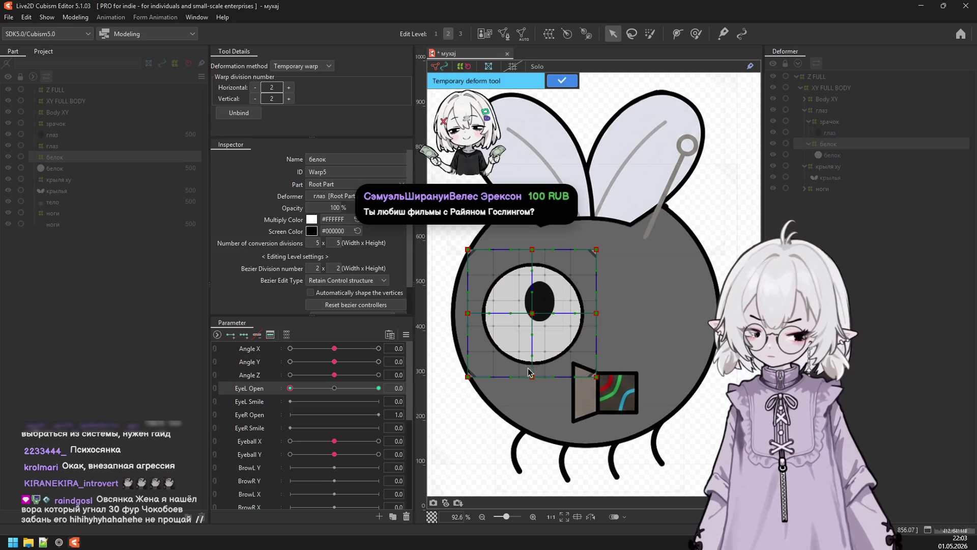
{"action": "left_click", "coordinate": [562, 81]}
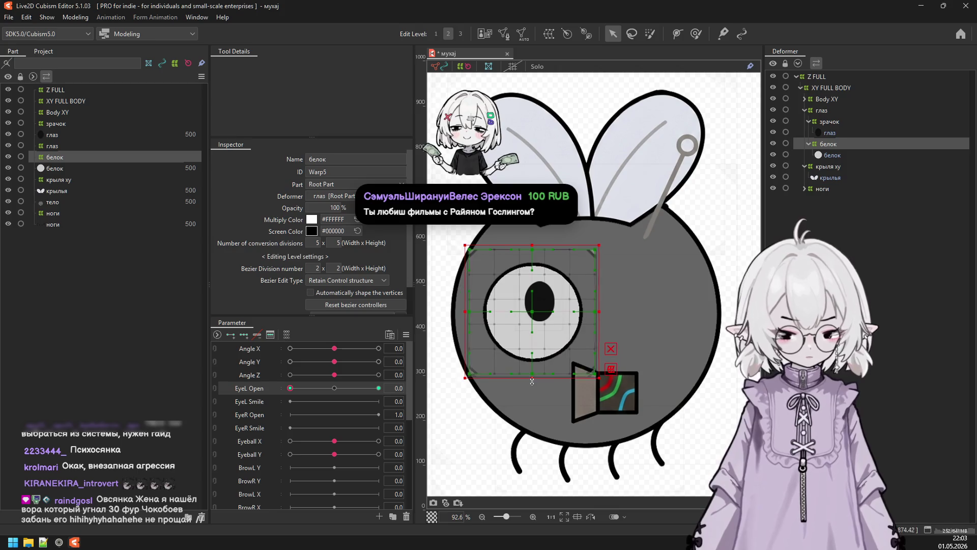
{"action": "left_click_drag", "start_coordinate": [533, 382], "coordinate": [532, 345]}
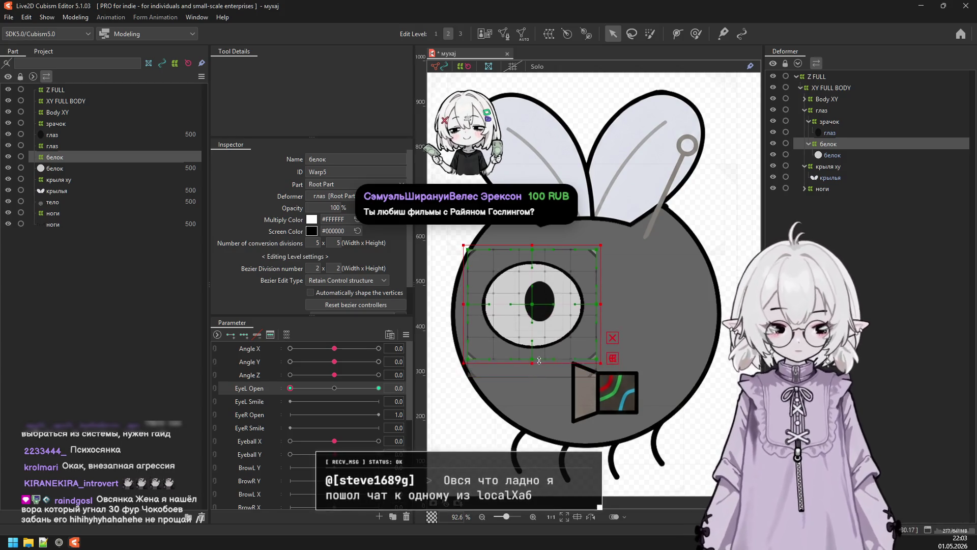
{"action": "left_click_drag", "start_coordinate": [528, 245], "coordinate": [538, 292]}
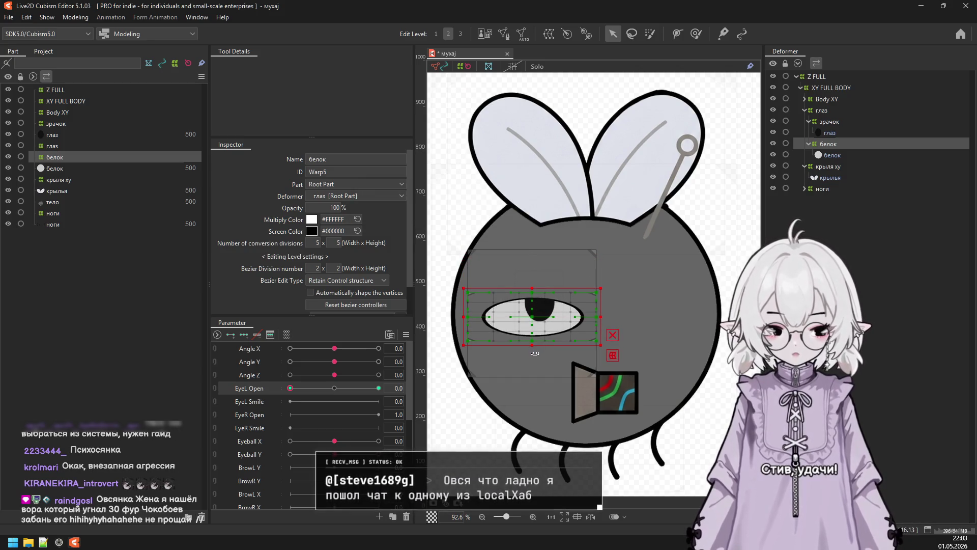
{"action": "left_click_drag", "start_coordinate": [534, 346], "coordinate": [535, 322]}
{"action": "left_click_drag", "start_coordinate": [532, 289], "coordinate": [535, 313]}
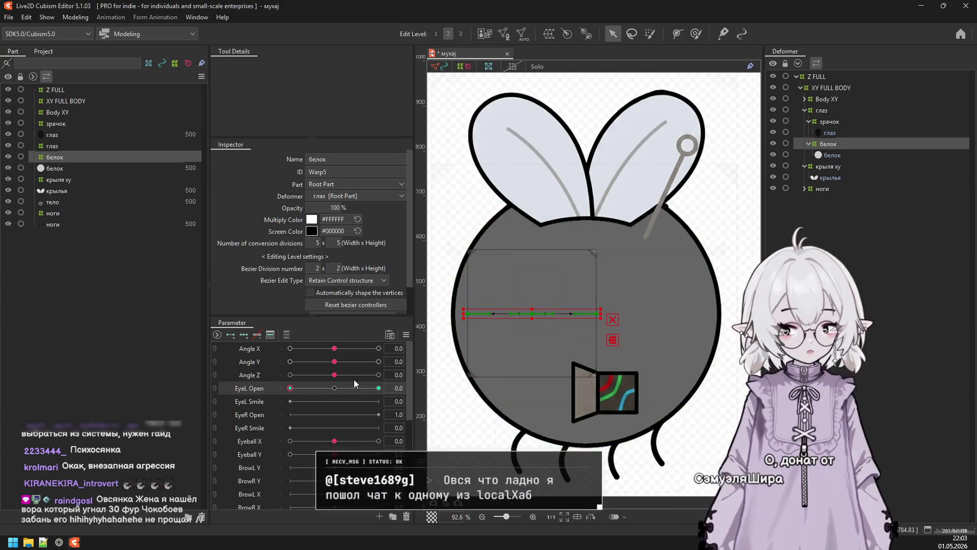
{"action": "mouse_move", "coordinate": [298, 388]}
{"action": "left_mouse_down"}
{"action": "mouse_move", "coordinate": [428, 400]}
{"action": "mouse_move", "coordinate": [580, 356]}
{"action": "left_mouse_up"}
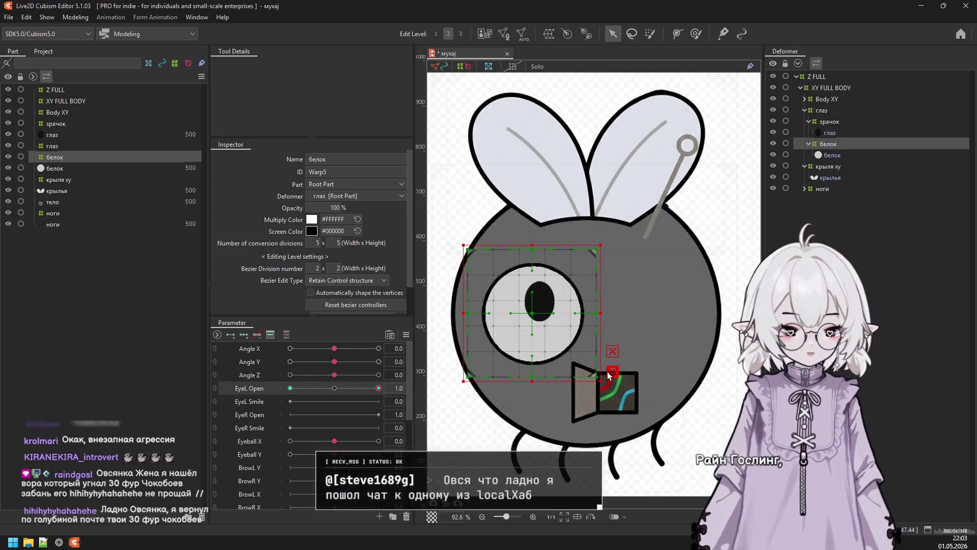
Enlarge the open eye toward lower right and upper left, then test EyeL Open at 0, 0.5, 1.0.
{"action": "left_click_drag", "start_coordinate": [598, 380], "coordinate": [614, 387]}
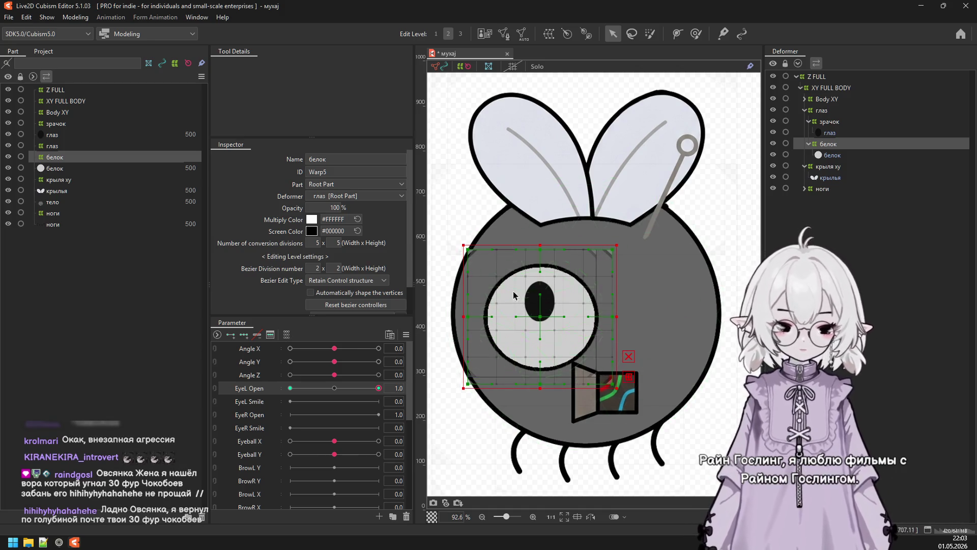
{"action": "left_click_drag", "start_coordinate": [464, 245], "coordinate": [447, 224]}
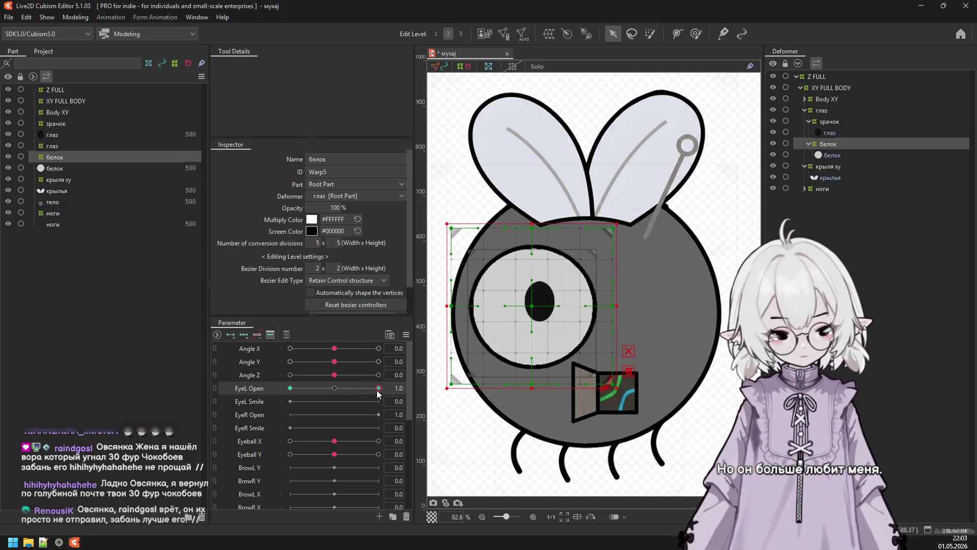
{"action": "left_click_drag", "start_coordinate": [377, 389], "coordinate": [420, 391]}
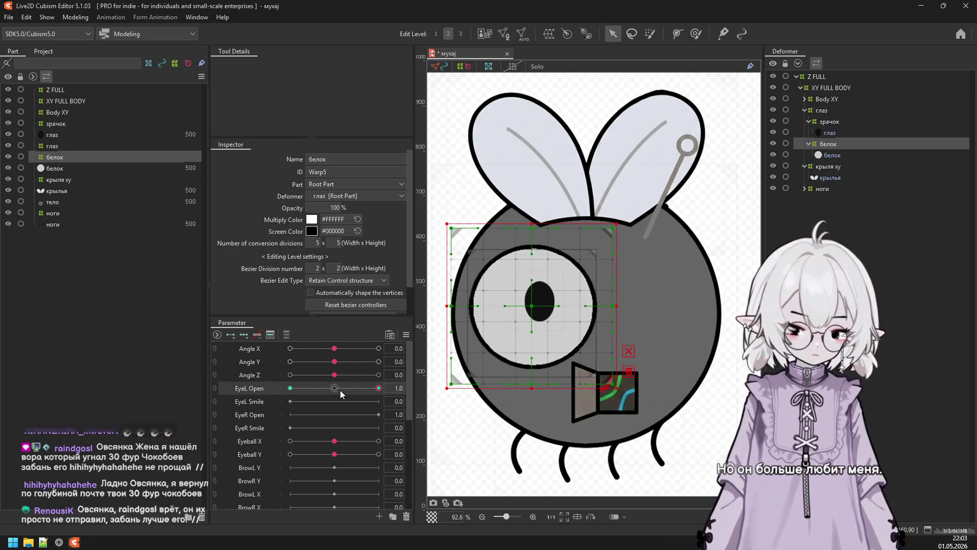
{"action": "left_click", "coordinate": [336, 388]}
{"action": "mouse_move", "coordinate": [335, 389]}
{"action": "left_mouse_down"}
{"action": "mouse_move", "coordinate": [293, 387]}
{"action": "mouse_move", "coordinate": [409, 395]}
{"action": "mouse_move", "coordinate": [335, 391]}
{"action": "left_mouse_up"}
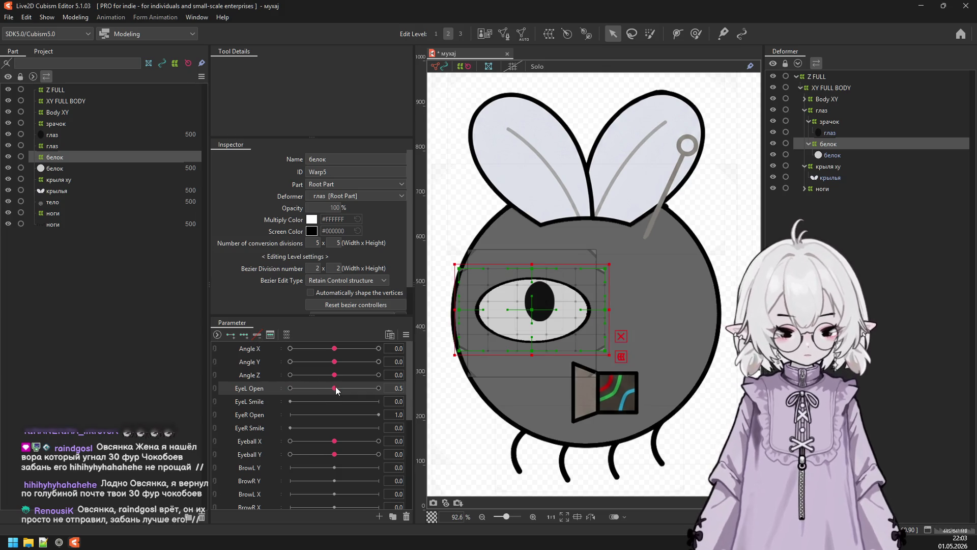
{"action": "left_click", "coordinate": [335, 387]}
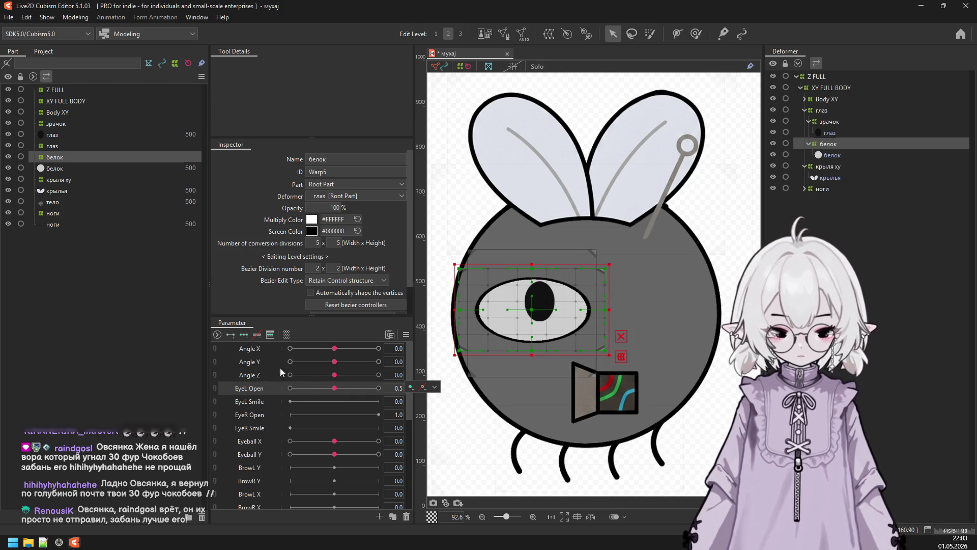
{"action": "left_click", "coordinate": [378, 388]}
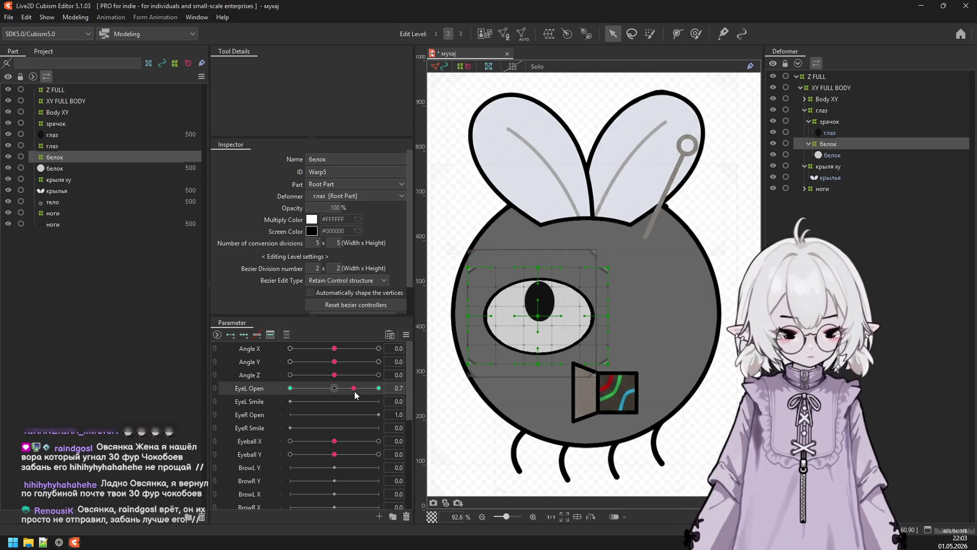
{"action": "mouse_move", "coordinate": [378, 388]}
{"action": "left_mouse_down"}
{"action": "mouse_move", "coordinate": [368, 395]}
{"action": "mouse_move", "coordinate": [523, 385]}
{"action": "left_mouse_up"}
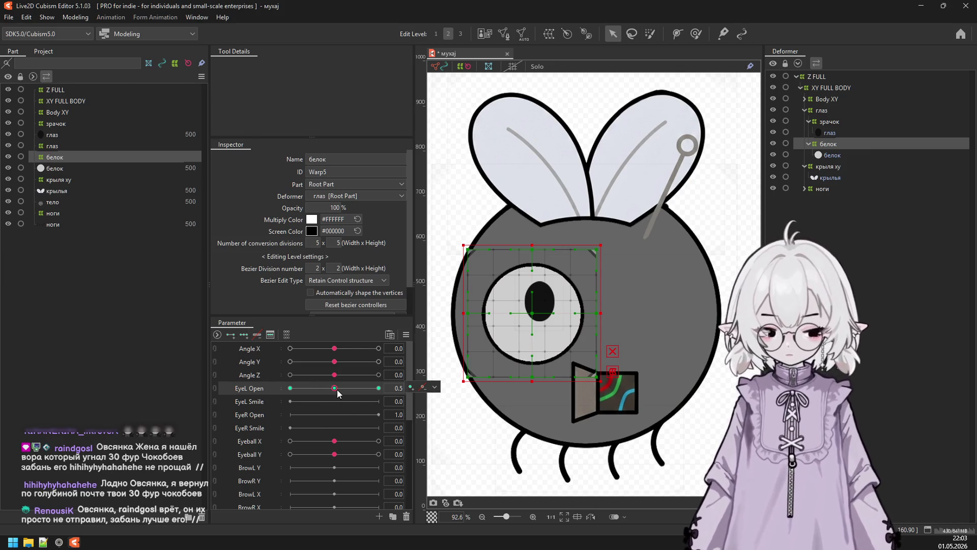
At EyeL Open 0, squash the eye warp's top and bottom edges into a flat closed line.
{"action": "left_click", "coordinate": [435, 387]}
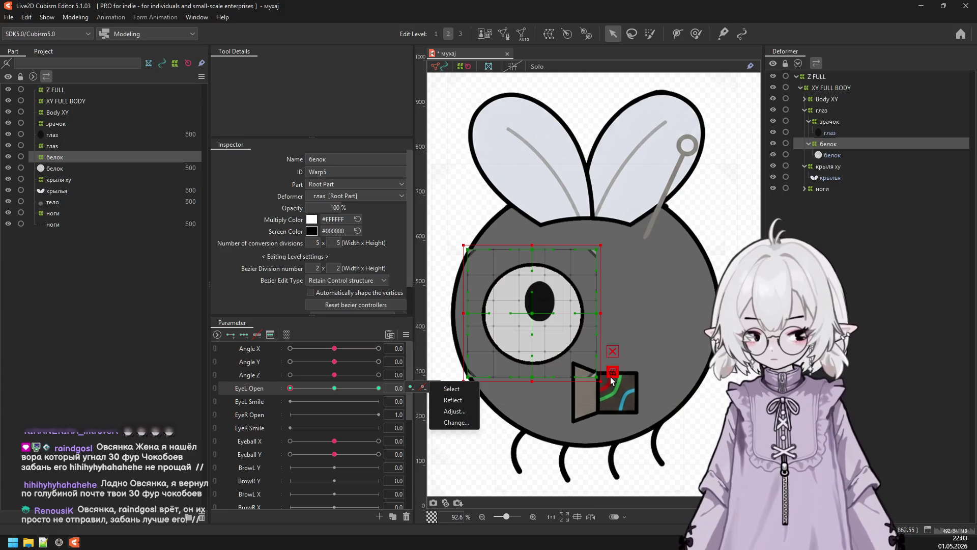
{"action": "left_click", "coordinate": [613, 373]}
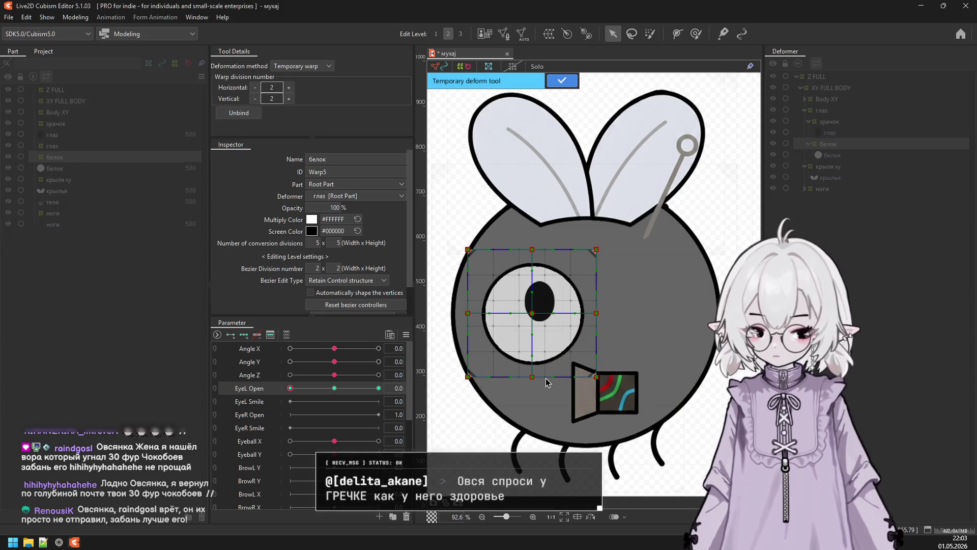
{"action": "left_click", "coordinate": [562, 81]}
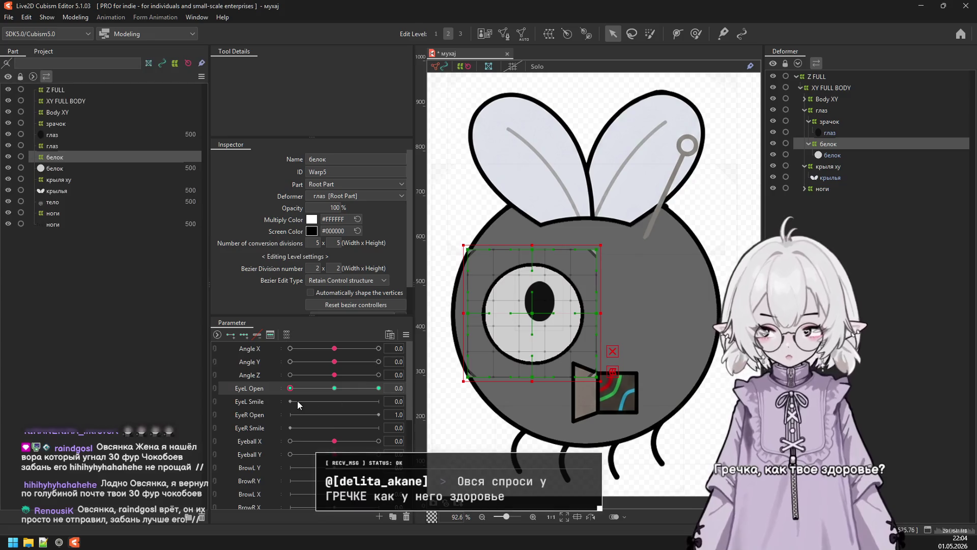
{"action": "scroll", "coordinate": [305, 408], "scroll_direction": "down", "scroll_amount": 5}
{"action": "scroll", "coordinate": [340, 417], "scroll_direction": "up", "scroll_amount": 3}
{"action": "scroll", "coordinate": [338, 420], "scroll_direction": "down", "scroll_amount": 3}
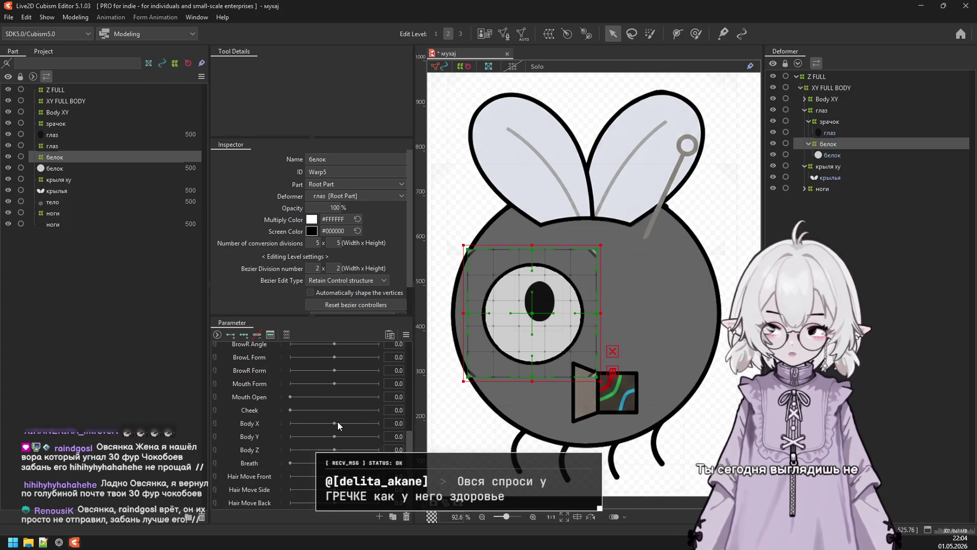
{"action": "scroll", "coordinate": [338, 421], "scroll_direction": "up", "scroll_amount": 5}
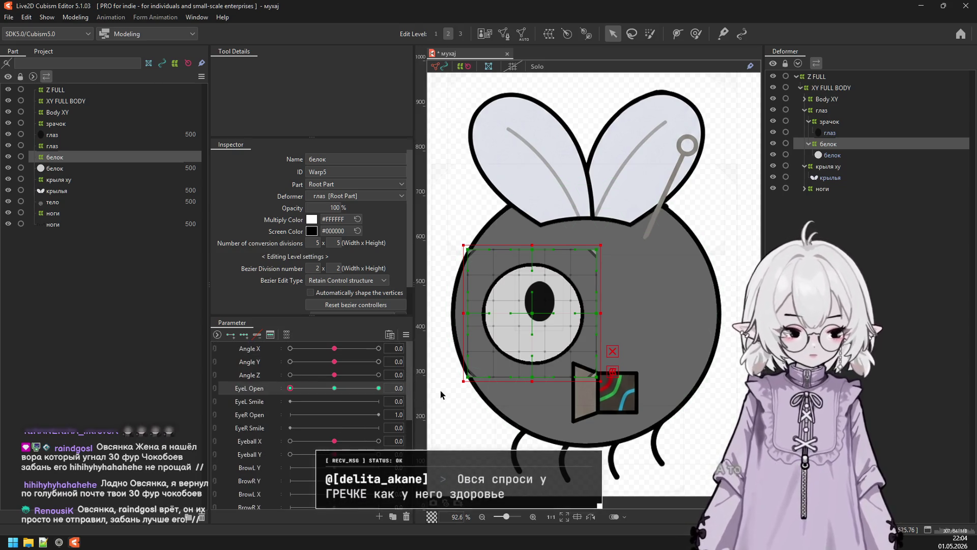
{"action": "left_click", "coordinate": [613, 371]}
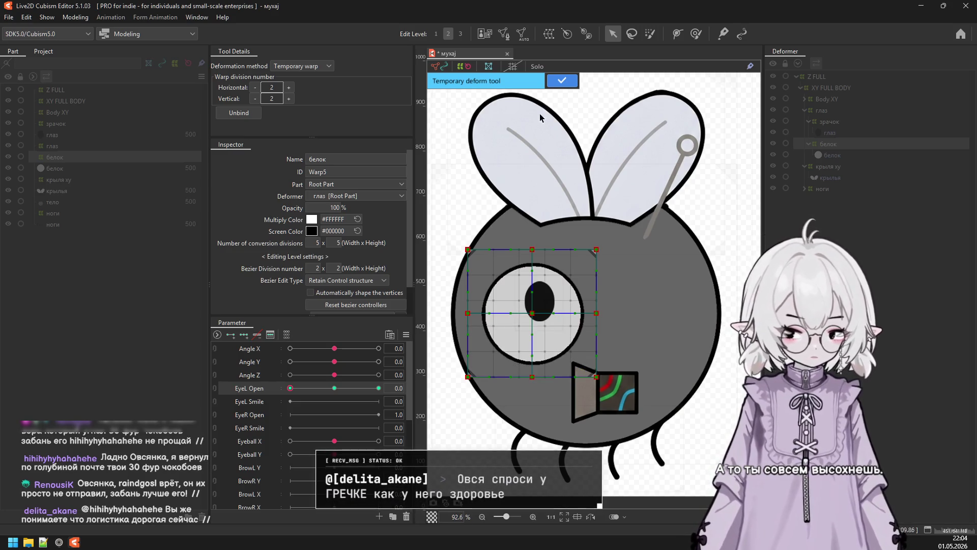
{"action": "left_click", "coordinate": [562, 80]}
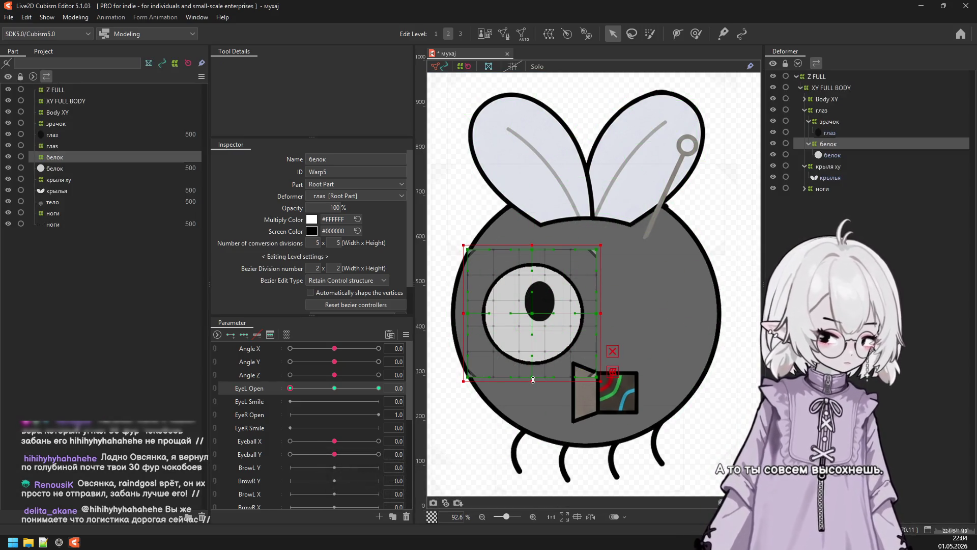
{"action": "left_click_drag", "start_coordinate": [533, 379], "coordinate": [533, 346]}
{"action": "left_click_drag", "start_coordinate": [533, 246], "coordinate": [533, 289]}
{"action": "left_click_drag", "start_coordinate": [534, 346], "coordinate": [537, 313]}
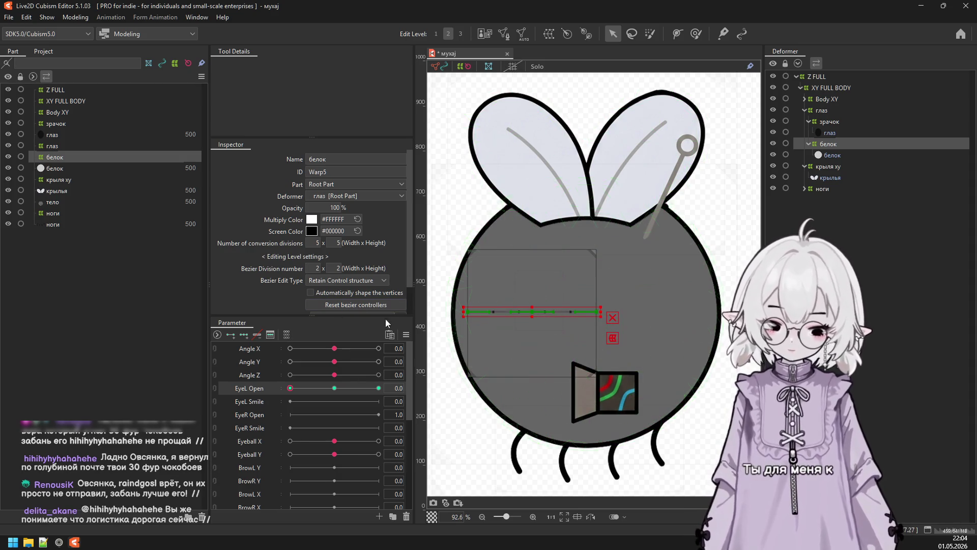
Return EyeL Open to 0.5 and open Modeling > Physics Settings.
{"action": "left_click", "coordinate": [334, 388]}
{"action": "left_click", "coordinate": [75, 17]}
{"action": "left_click", "coordinate": [129, 241]}
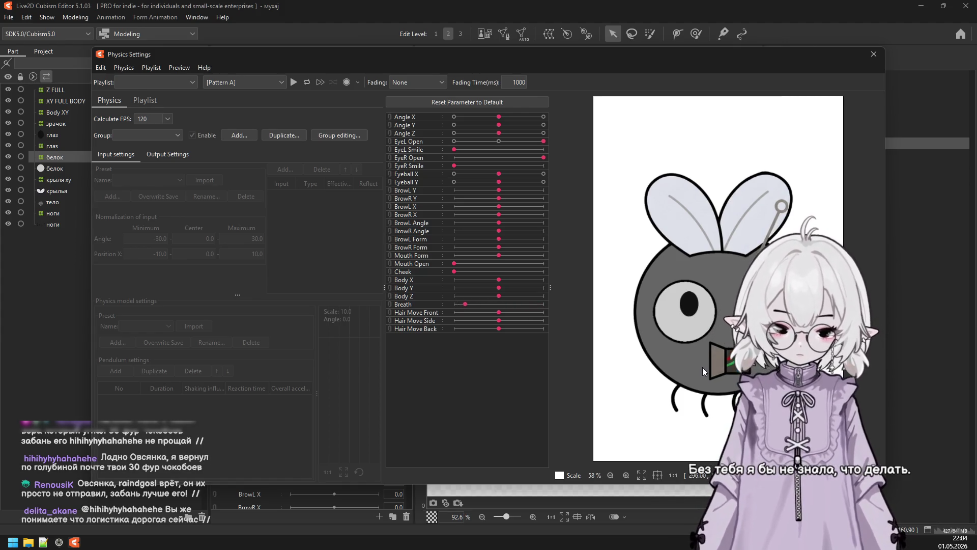
{"action": "left_click_drag", "start_coordinate": [707, 371], "coordinate": [706, 270]}
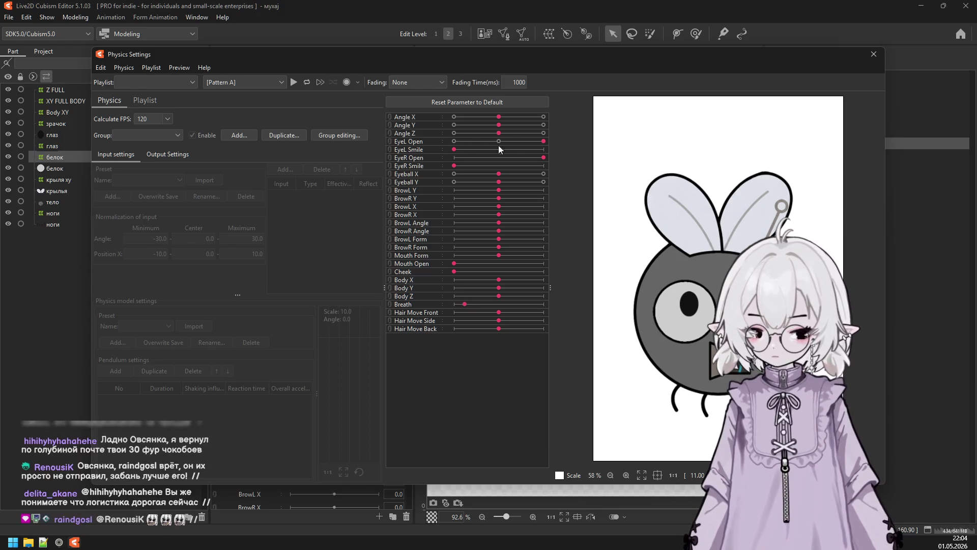
{"action": "left_click_drag", "start_coordinate": [544, 141], "coordinate": [458, 143]}
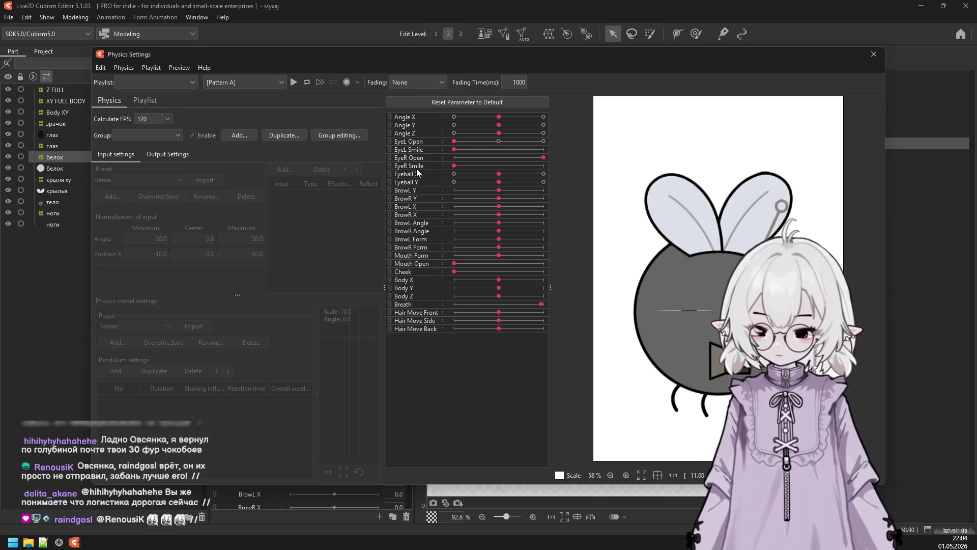
{"action": "mouse_move", "coordinate": [455, 141]}
{"action": "left_mouse_down"}
{"action": "mouse_move", "coordinate": [501, 176]}
{"action": "mouse_move", "coordinate": [448, 177]}
{"action": "mouse_move", "coordinate": [554, 176]}
{"action": "left_mouse_up"}
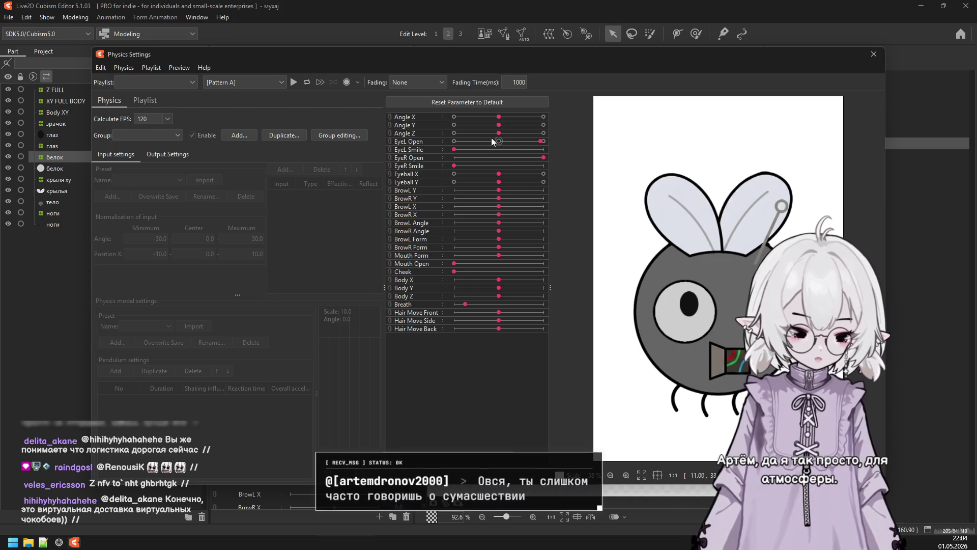
{"action": "mouse_move", "coordinate": [539, 142]}
{"action": "left_mouse_down"}
{"action": "mouse_move", "coordinate": [461, 148]}
{"action": "mouse_move", "coordinate": [499, 141]}
{"action": "left_mouse_up"}
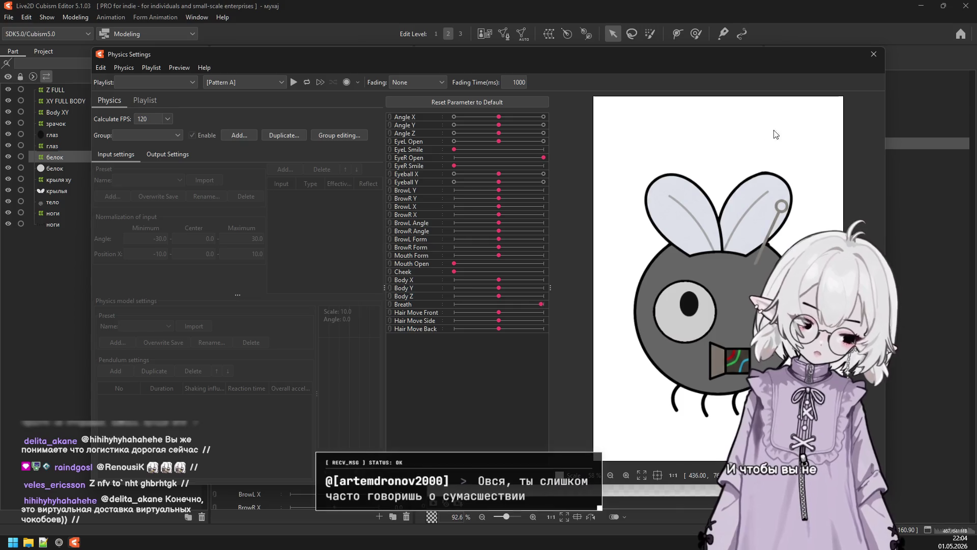
{"action": "left_click_drag", "start_coordinate": [499, 141], "coordinate": [569, 141]}
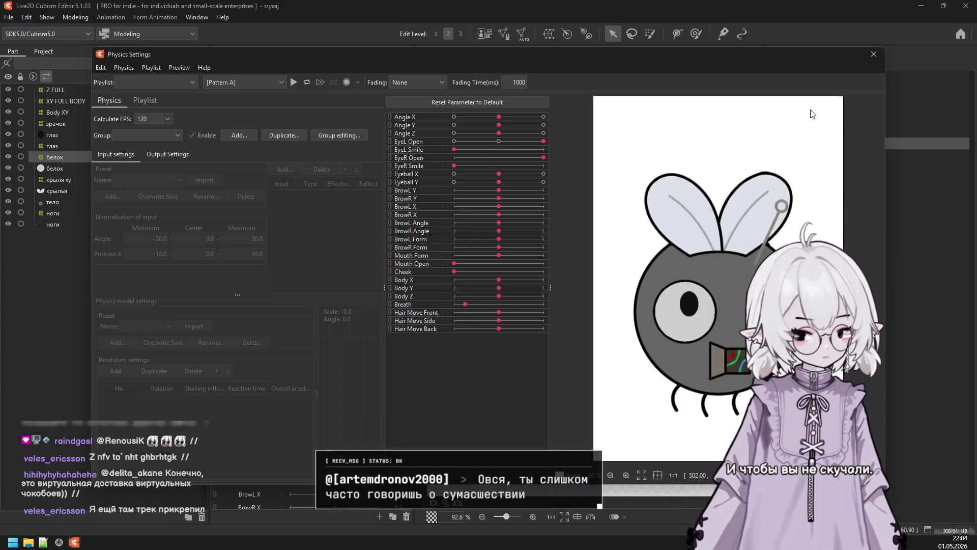
{"action": "left_click", "coordinate": [873, 54]}
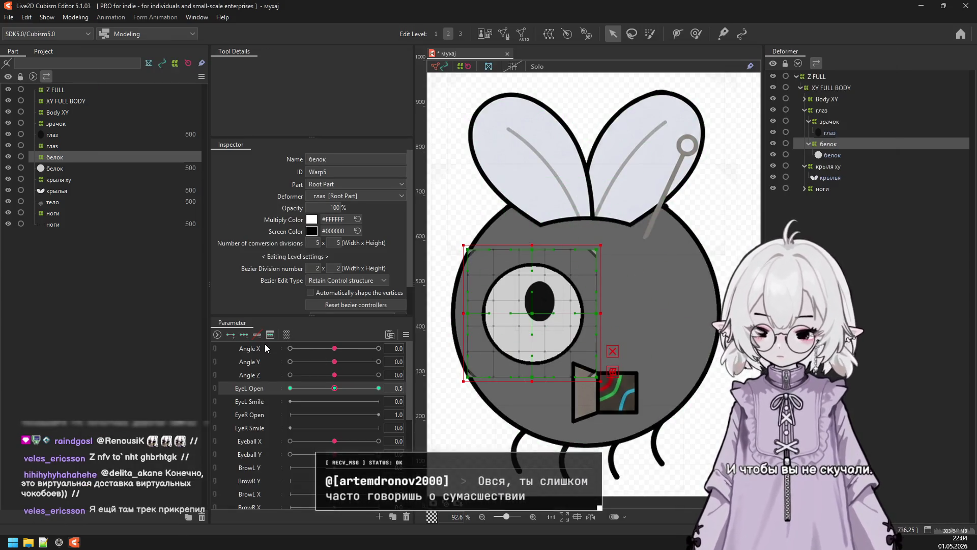
{"action": "left_click_drag", "start_coordinate": [334, 389], "coordinate": [267, 391]}
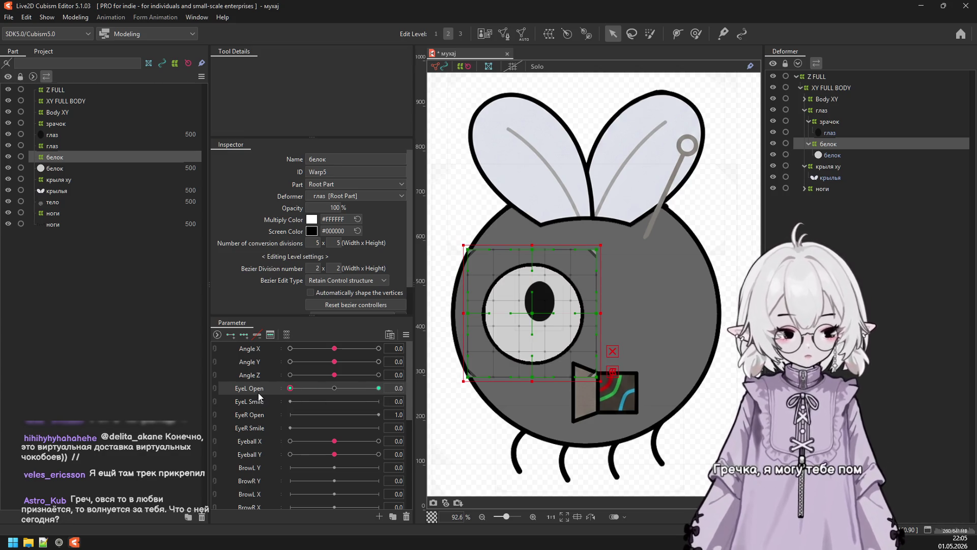
{"action": "mouse_move", "coordinate": [301, 388]}
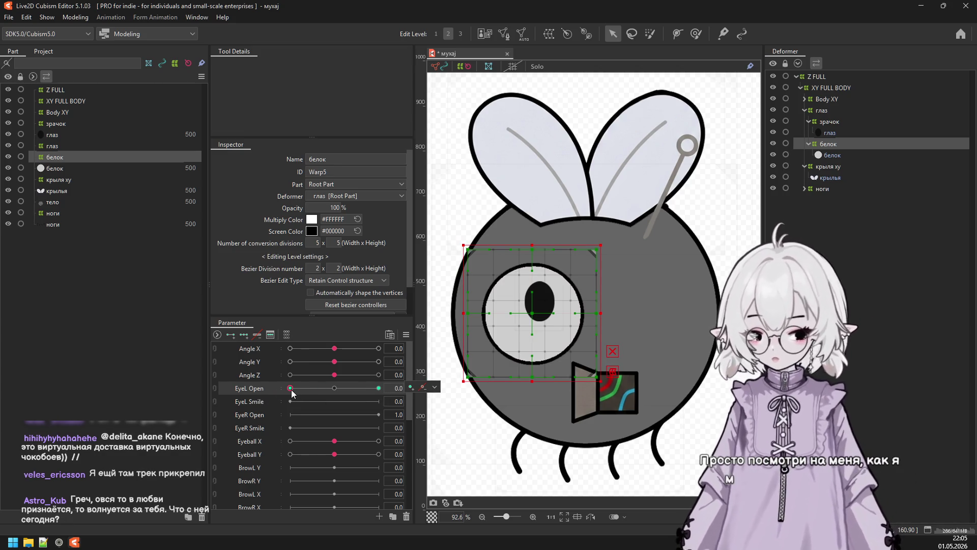
{"action": "left_click_drag", "start_coordinate": [291, 390], "coordinate": [302, 391]}
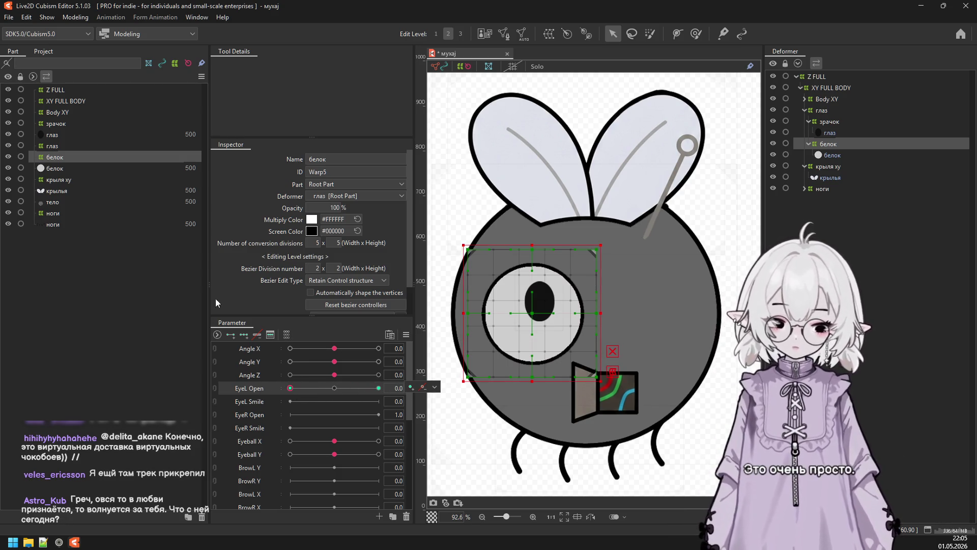
{"action": "left_click", "coordinate": [76, 16]}
{"action": "left_click", "coordinate": [86, 248]}
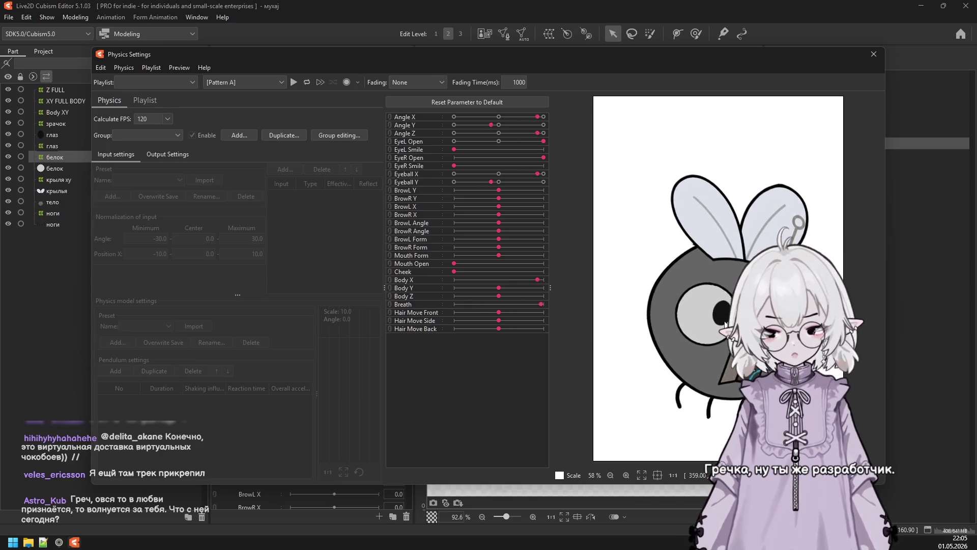
{"action": "left_click", "coordinate": [874, 54]}
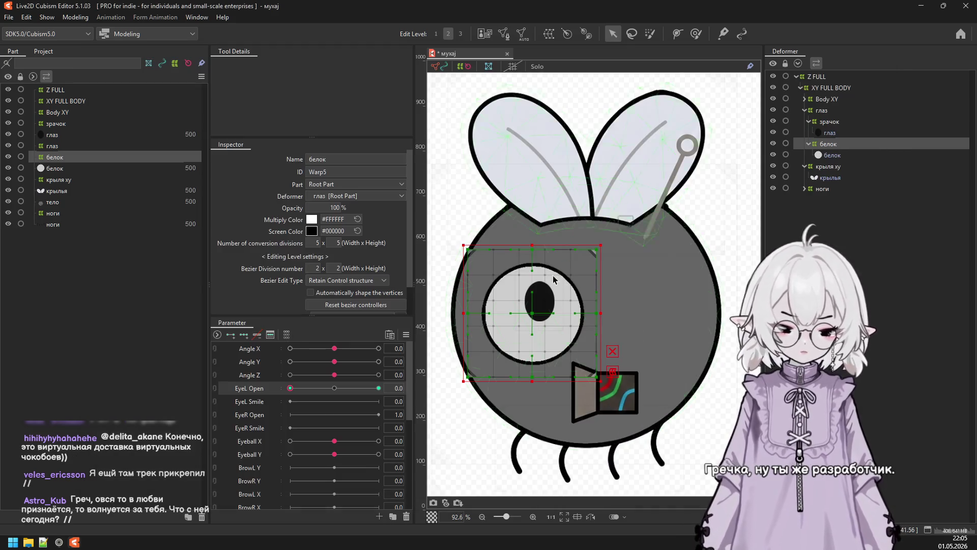
{"action": "left_click", "coordinate": [334, 389]}
{"action": "scroll", "coordinate": [333, 436], "scroll_direction": "down", "scroll_amount": 3}
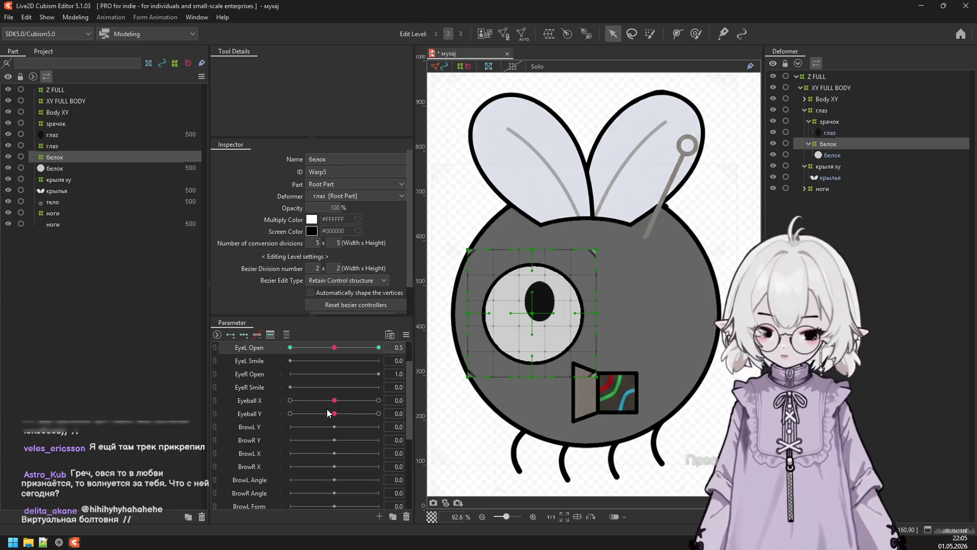
{"action": "scroll", "coordinate": [275, 420], "scroll_direction": "down", "scroll_amount": 3}
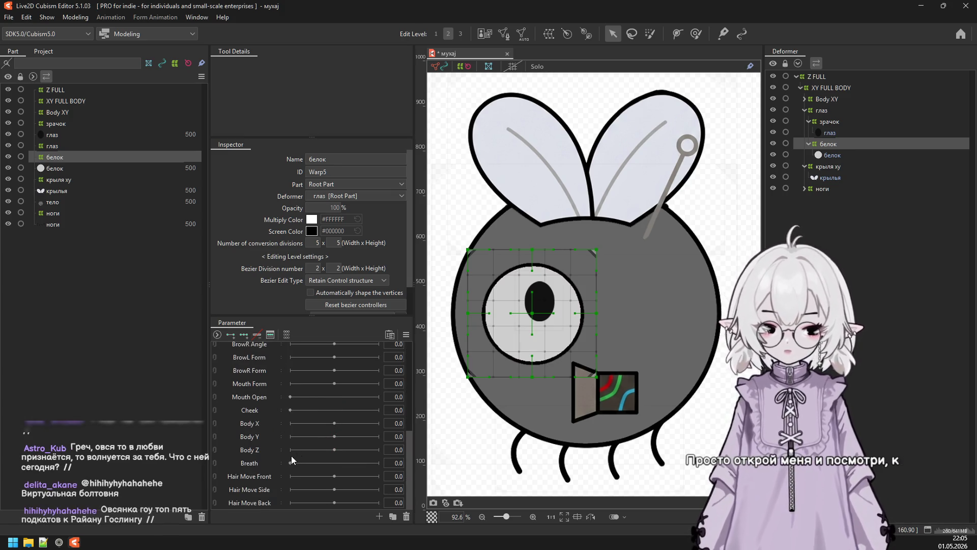
{"action": "left_click", "coordinate": [264, 507]}
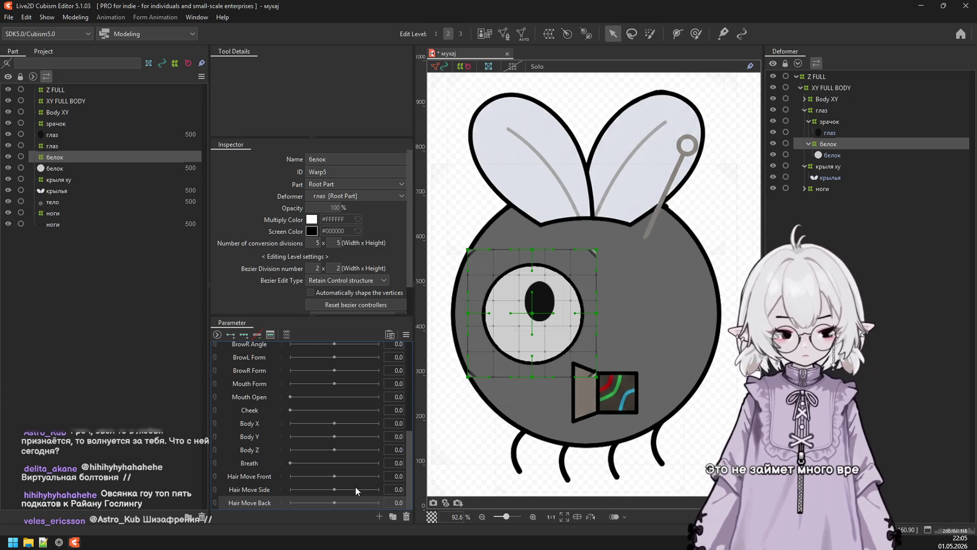
{"action": "left_click", "coordinate": [379, 516]}
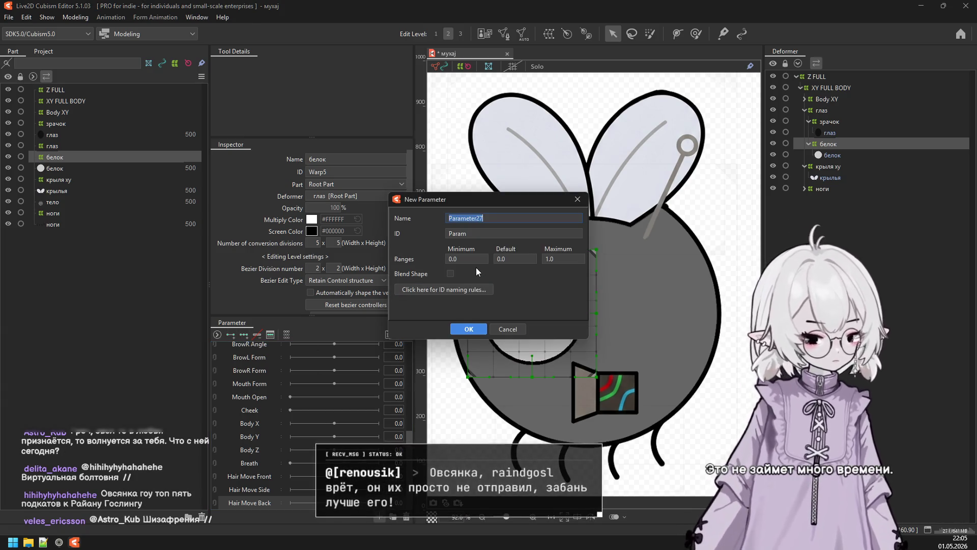
Create the blend-shape parameter 'phy' with range -30 to 30, then select the Z FULL deformer.
{"action": "type", "text": "phy"}
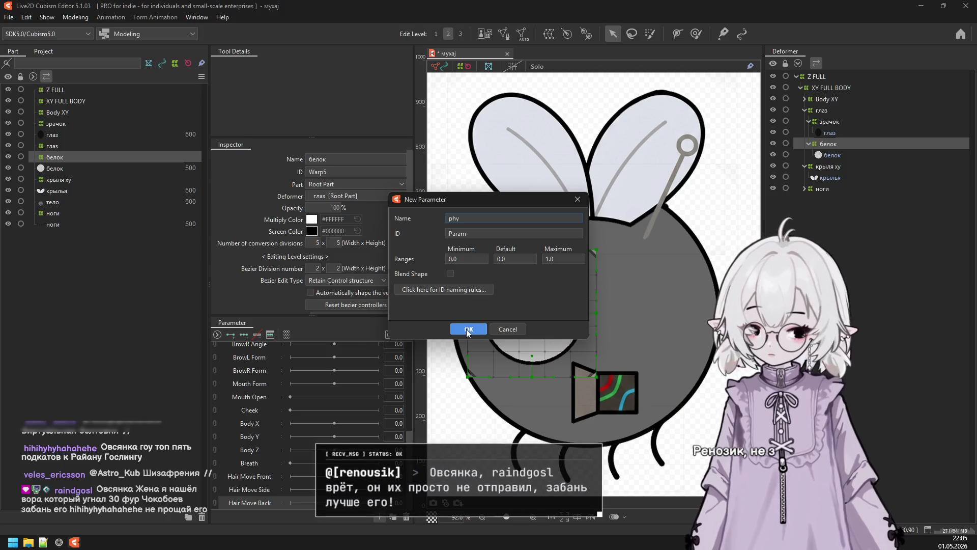
{"action": "left_click", "coordinate": [563, 260]}
{"action": "double_click", "coordinate": [563, 260]}
{"action": "type", "text": "0"}
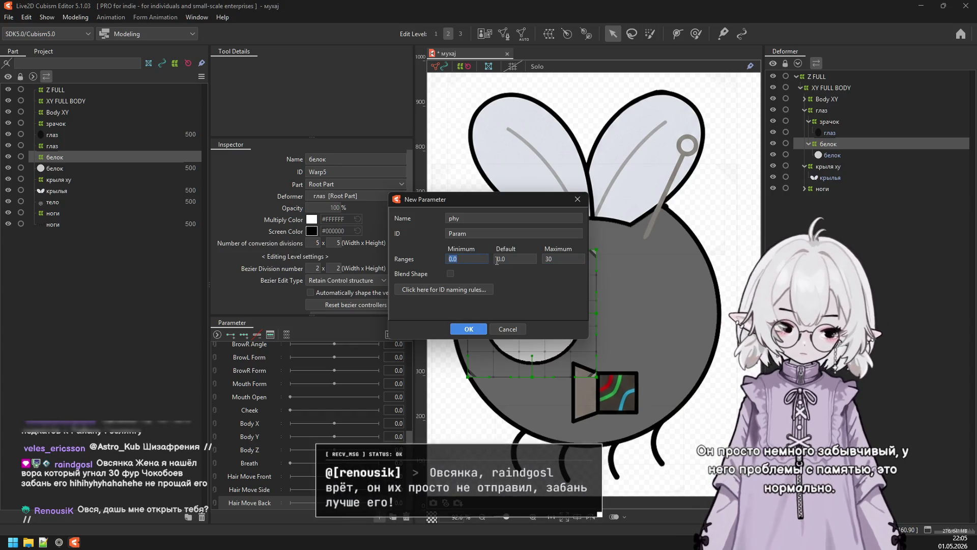
{"action": "type", "text": "-30"}
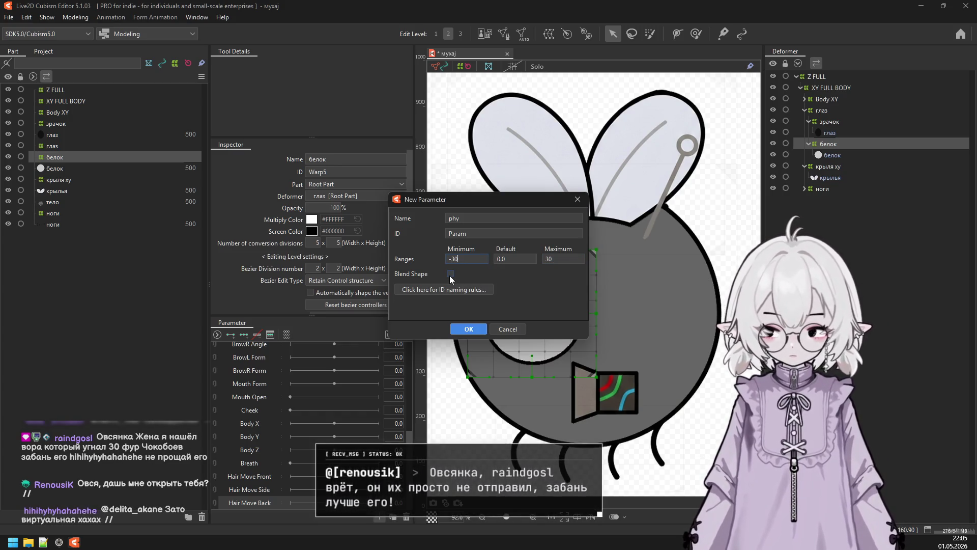
{"action": "left_click", "coordinate": [450, 274]}
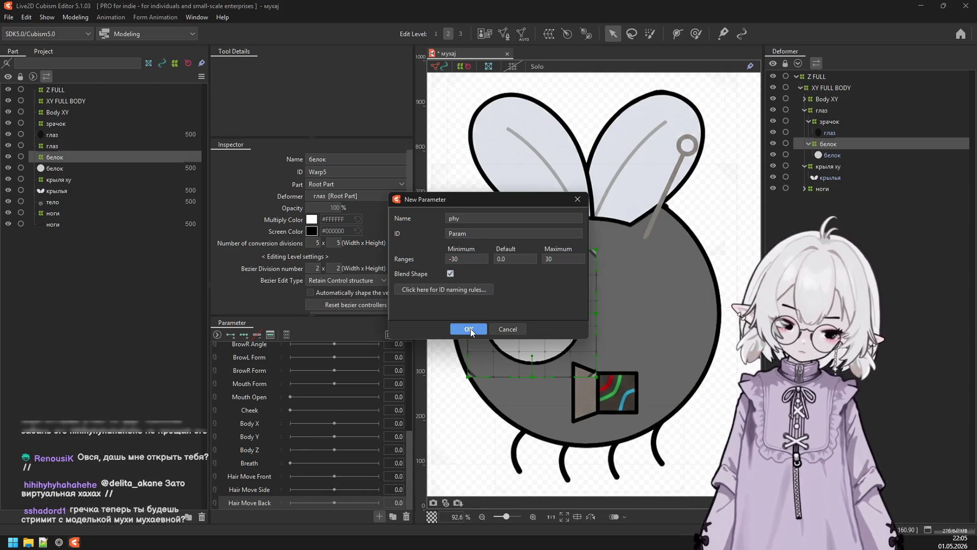
{"action": "left_click", "coordinate": [468, 329]}
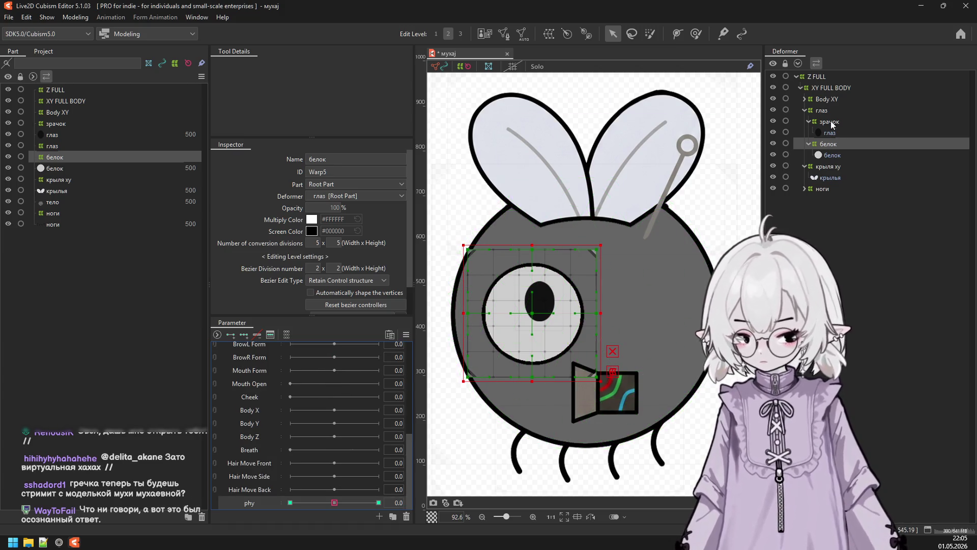
{"action": "left_click", "coordinate": [837, 79]}
At phy 30, shift the Z FULL warp's centre right to skew the fly.
{"action": "scroll", "coordinate": [594, 273], "scroll_direction": "down", "scroll_amount": 2}
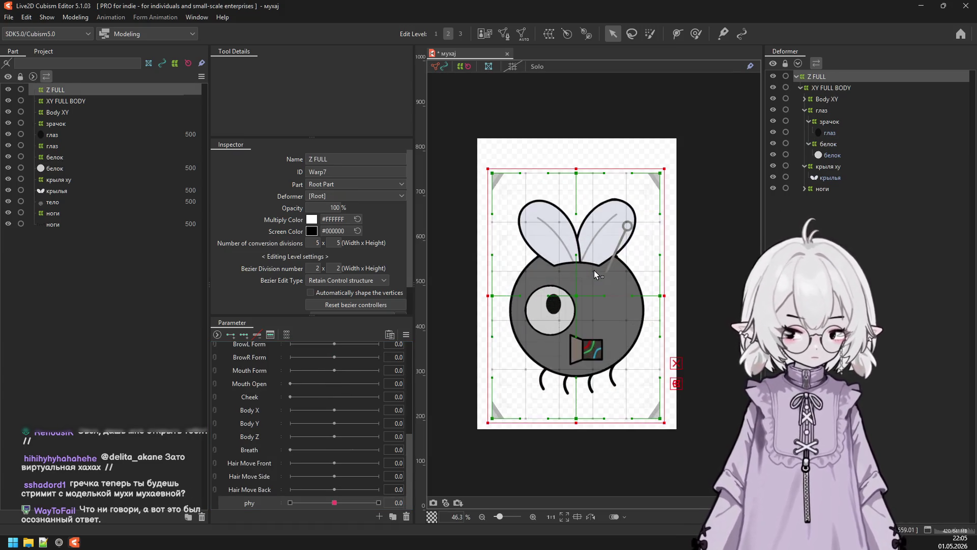
{"action": "scroll", "coordinate": [594, 271], "scroll_direction": "up", "scroll_amount": 1}
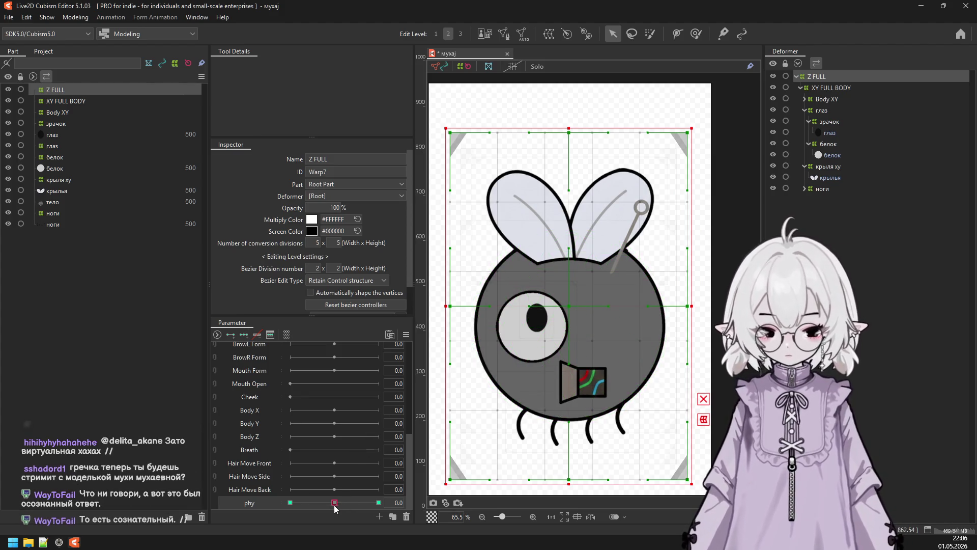
{"action": "key", "text": "ctrl+t"}
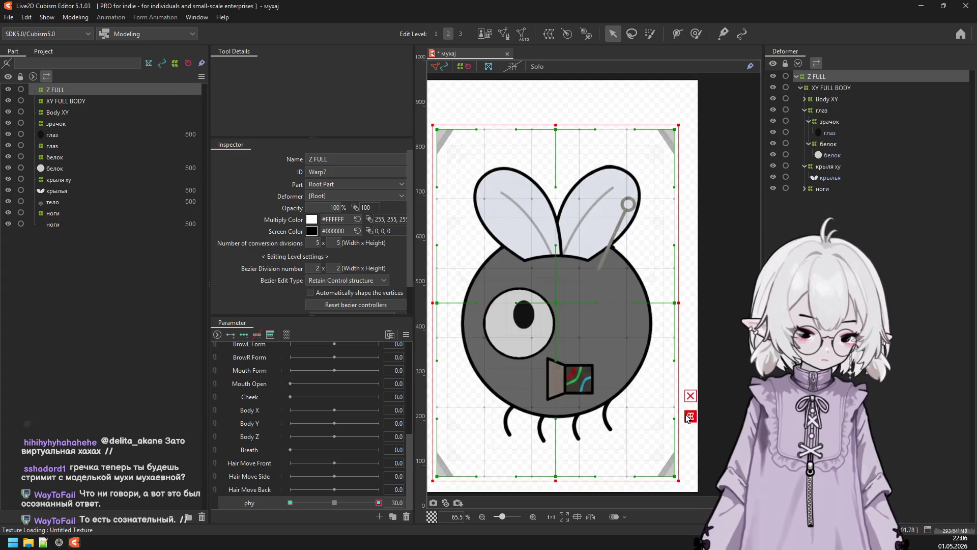
{"action": "left_click_drag", "start_coordinate": [555, 304], "coordinate": [591, 300]}
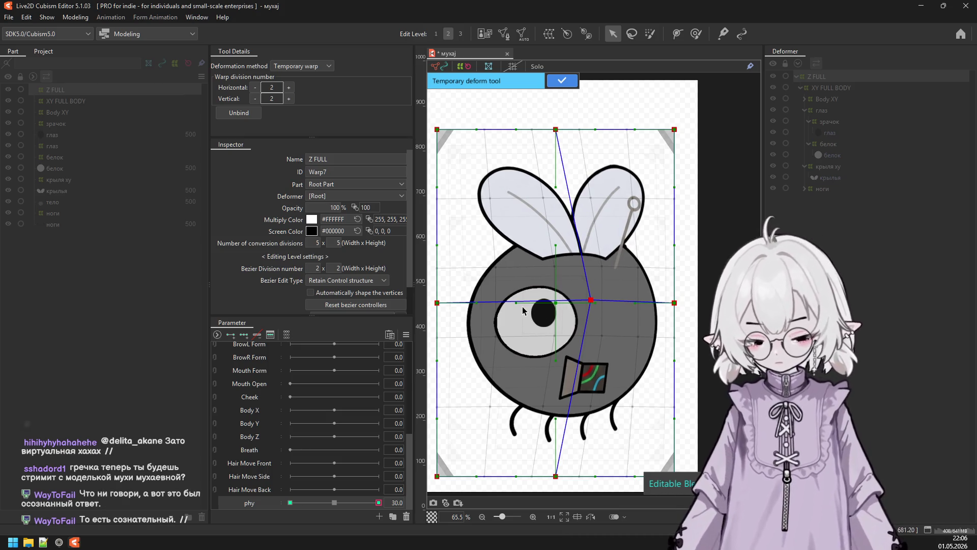
{"action": "left_click", "coordinate": [563, 81]}
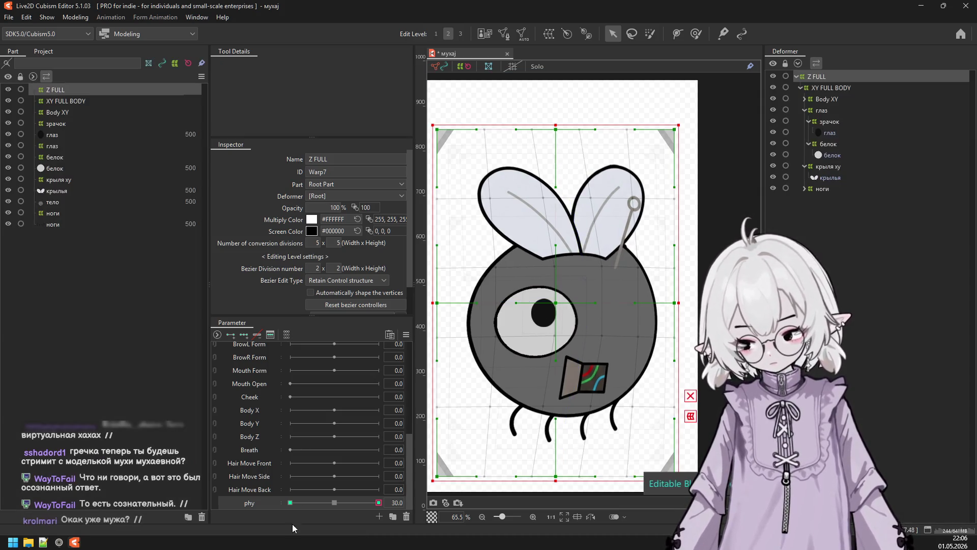
At phy -30, shift the Z FULL warp's centre left to skew the fly the other way.
{"action": "left_click_drag", "start_coordinate": [339, 506], "coordinate": [262, 508]}
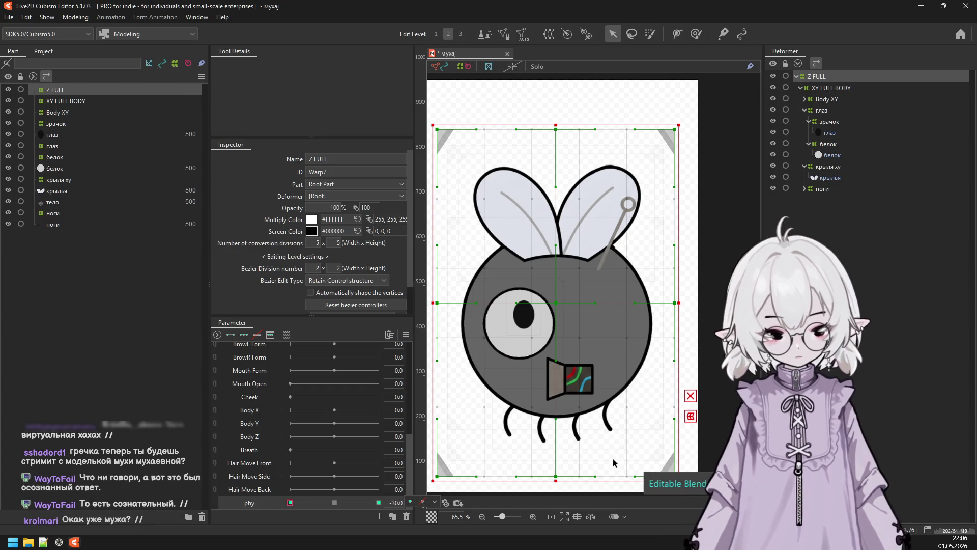
{"action": "left_click", "coordinate": [690, 416]}
{"action": "left_click_drag", "start_coordinate": [560, 309], "coordinate": [504, 315]}
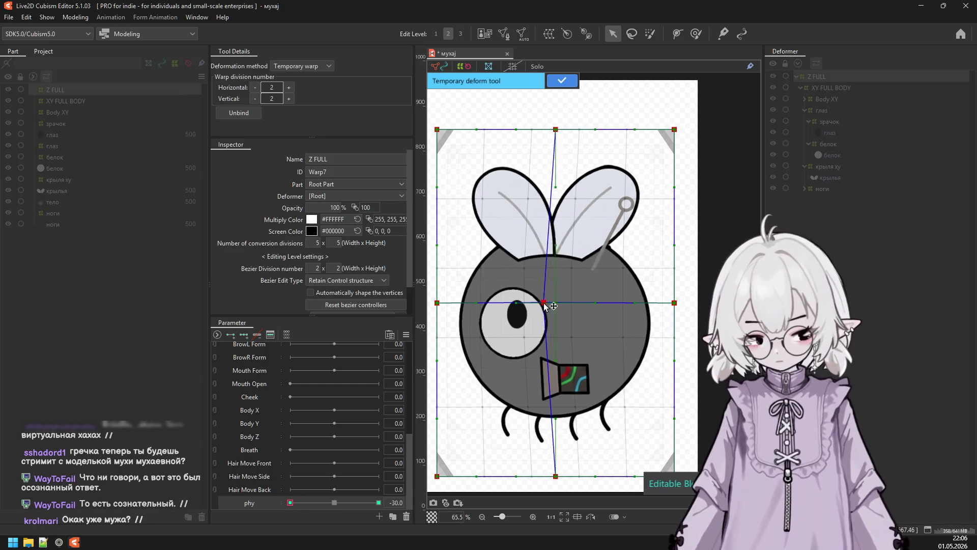
{"action": "left_click", "coordinate": [564, 81]}
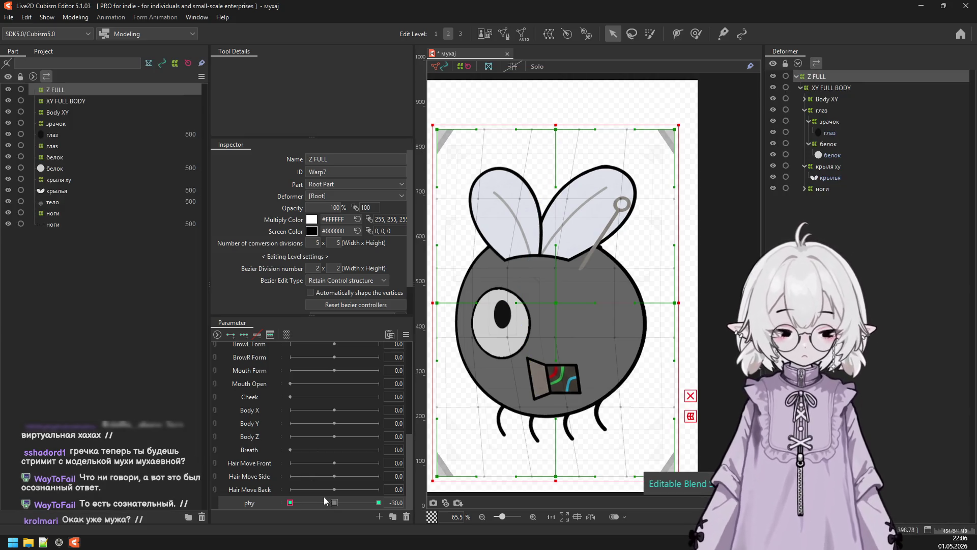
{"action": "left_click", "coordinate": [75, 17]}
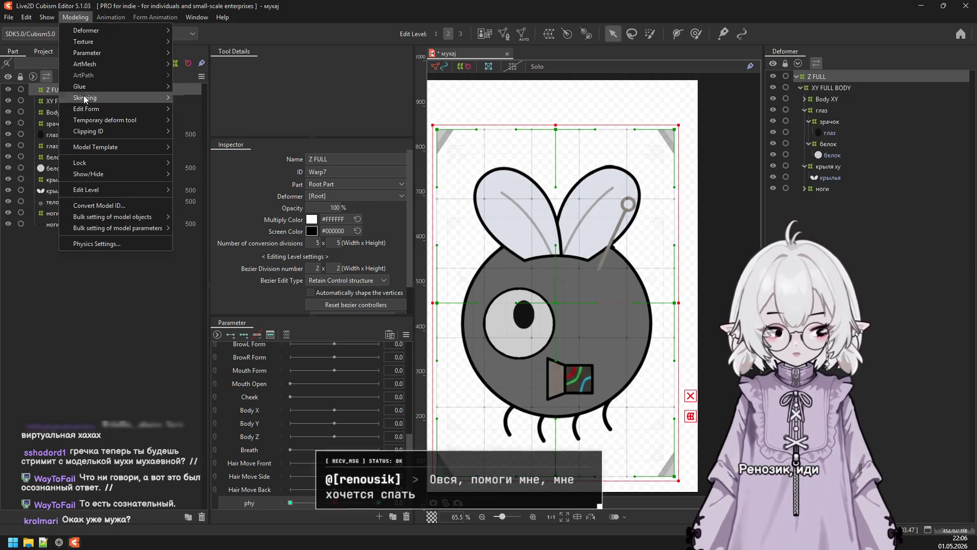
Add the physics group 'phy xy' with Body input and the Bust (Big) pendulum preset.
{"action": "left_click", "coordinate": [112, 239]}
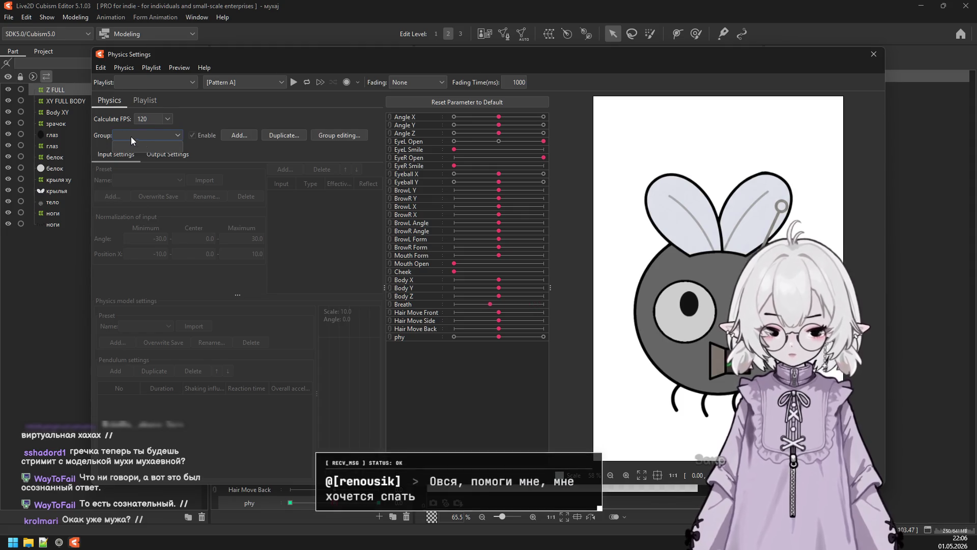
{"action": "left_click", "coordinate": [239, 135]}
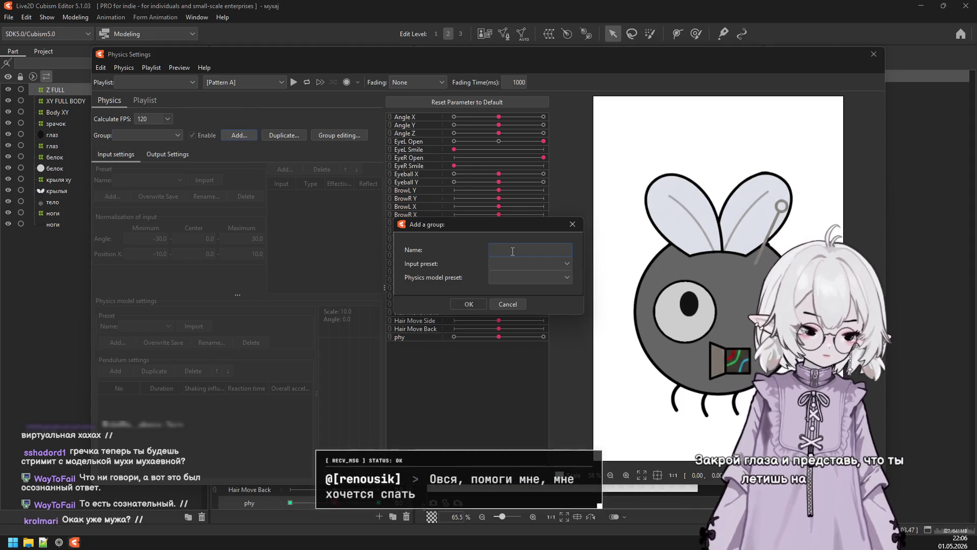
{"action": "type", "text": "phy "}
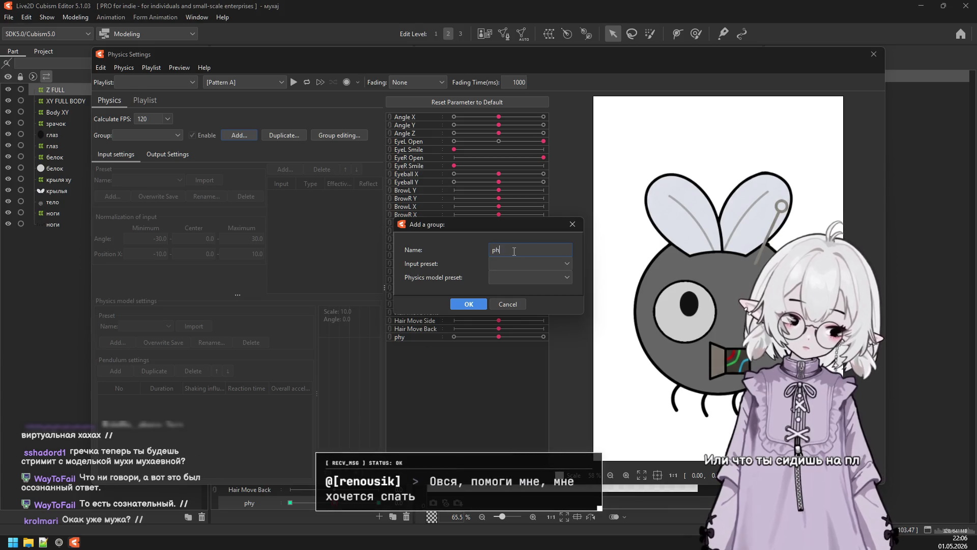
{"action": "type", "text": "xy"}
{"action": "left_click", "coordinate": [528, 265]}
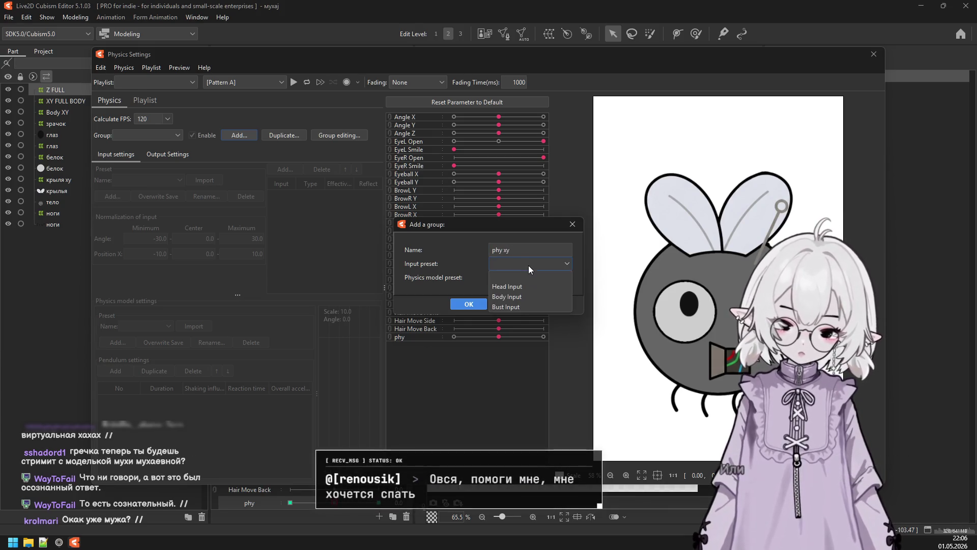
{"action": "left_click", "coordinate": [524, 296]}
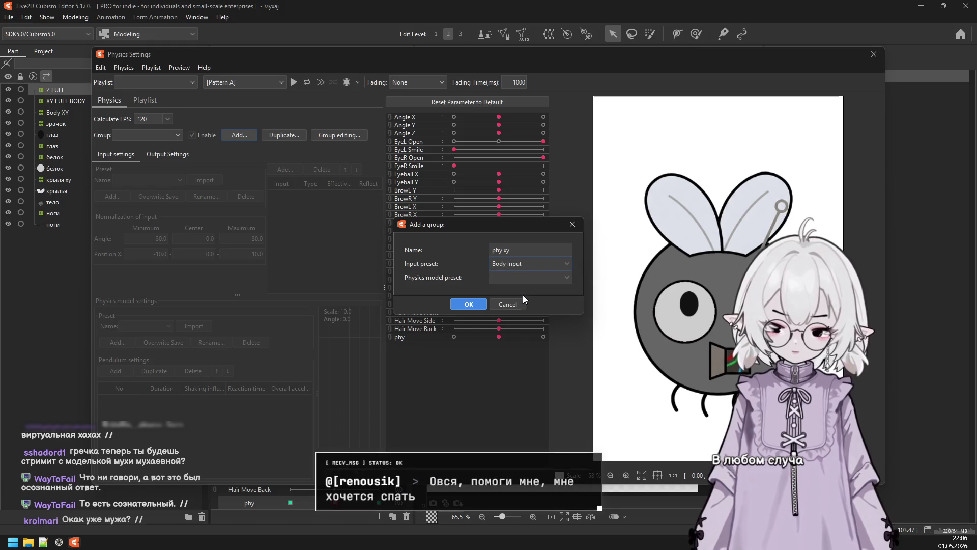
{"action": "left_click", "coordinate": [520, 277]}
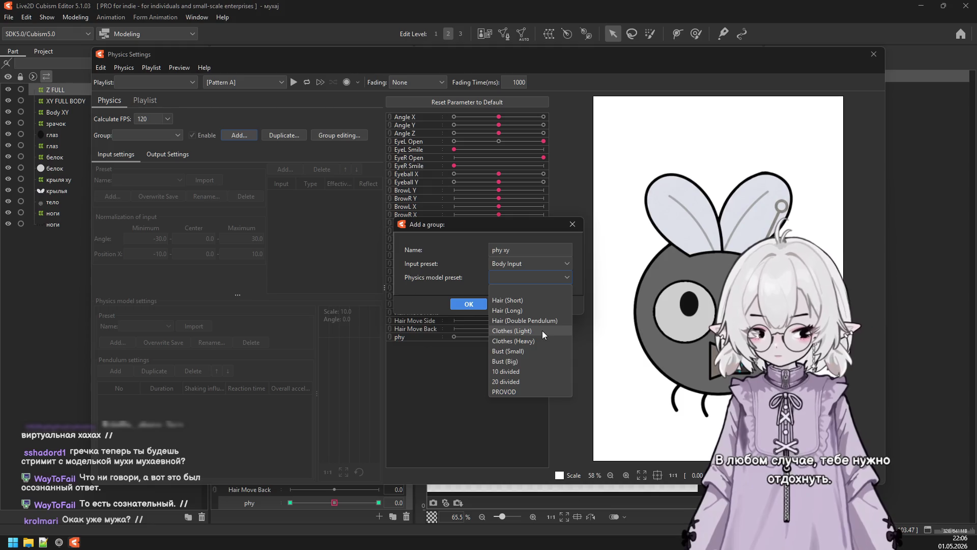
{"action": "left_click", "coordinate": [524, 361]}
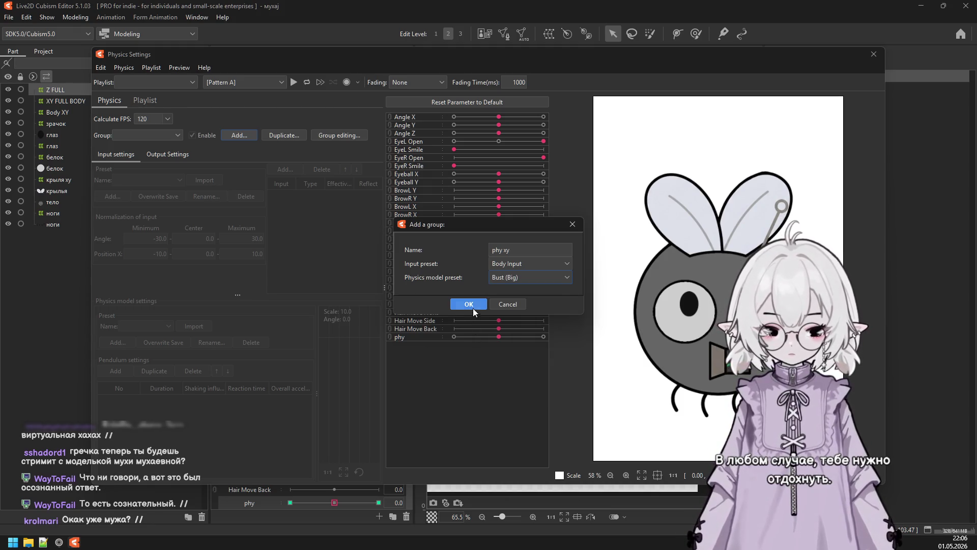
{"action": "left_click", "coordinate": [472, 306]}
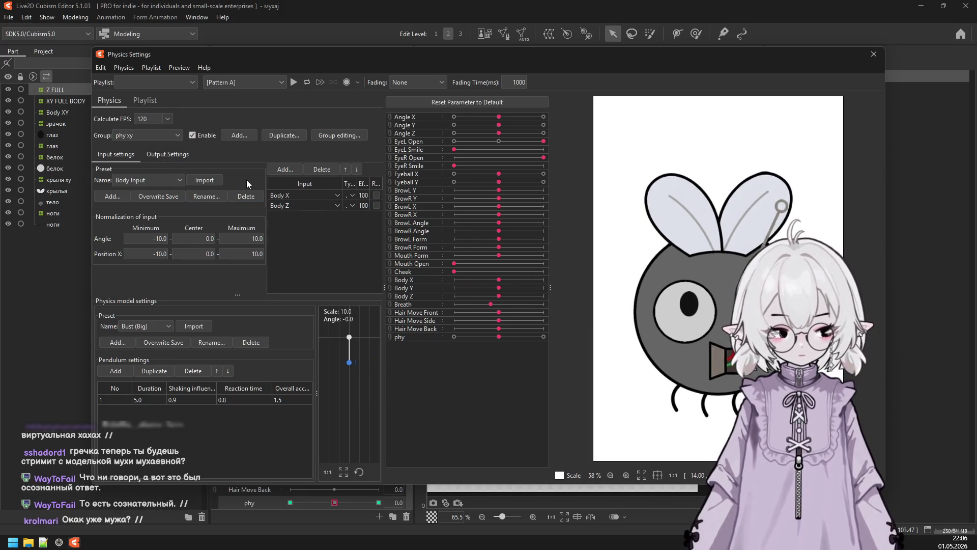
{"action": "left_click", "coordinate": [168, 154]}
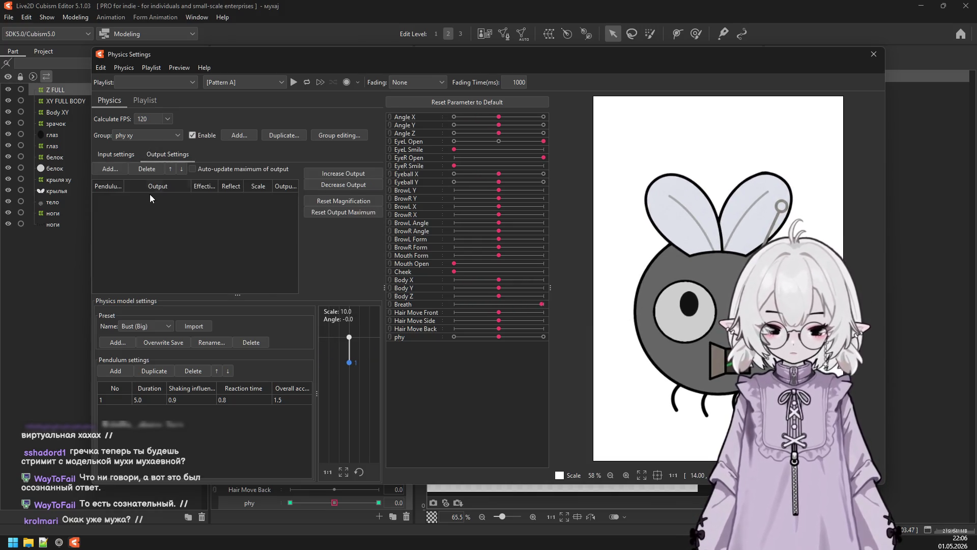
Add phy as the phy xy group's output parameter.
{"action": "left_click", "coordinate": [115, 168]}
{"action": "scroll", "coordinate": [500, 308], "scroll_direction": "down", "scroll_amount": 4}
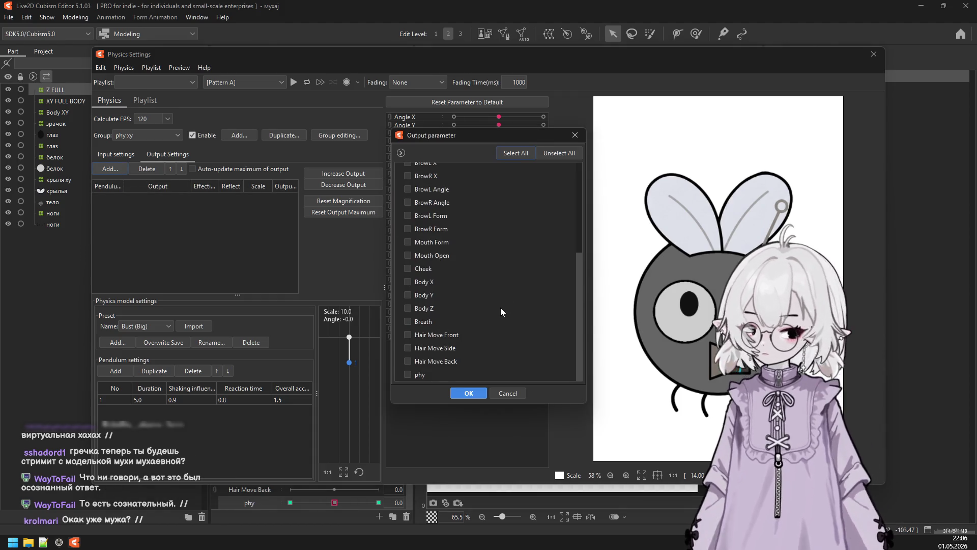
{"action": "left_click", "coordinate": [420, 374]}
{"action": "left_click", "coordinate": [469, 393]}
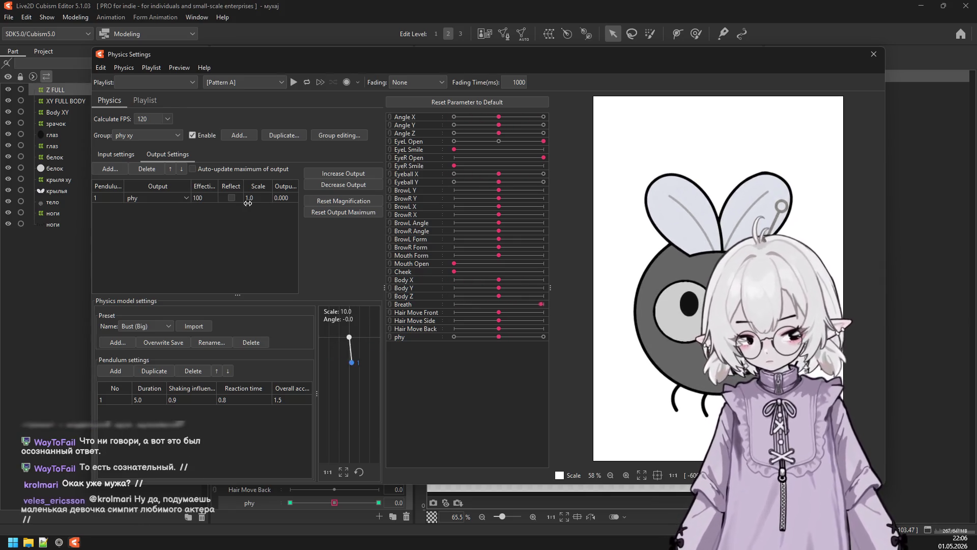
{"action": "left_click", "coordinate": [318, 201]}
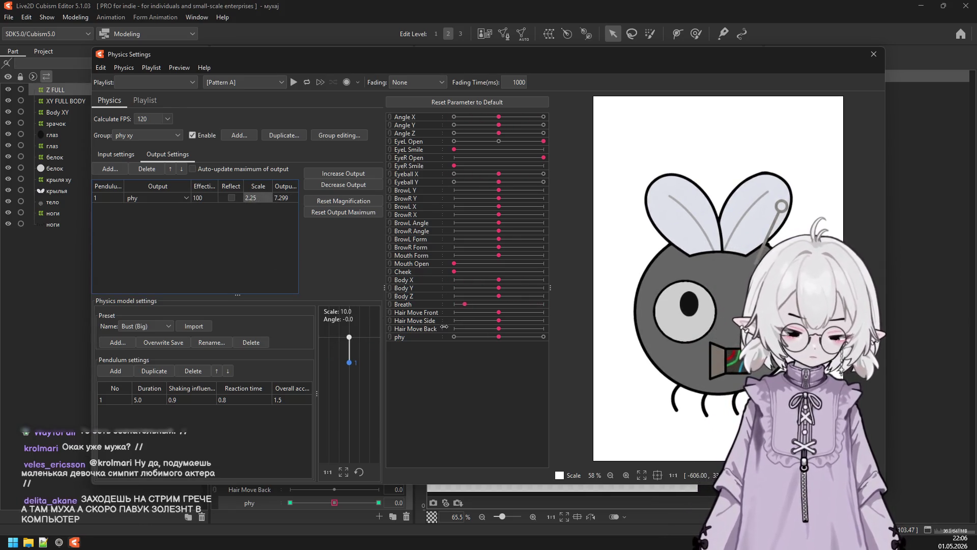
Set the group's pendulum preset to Clothes (Heavy).
{"action": "left_click", "coordinate": [147, 326]}
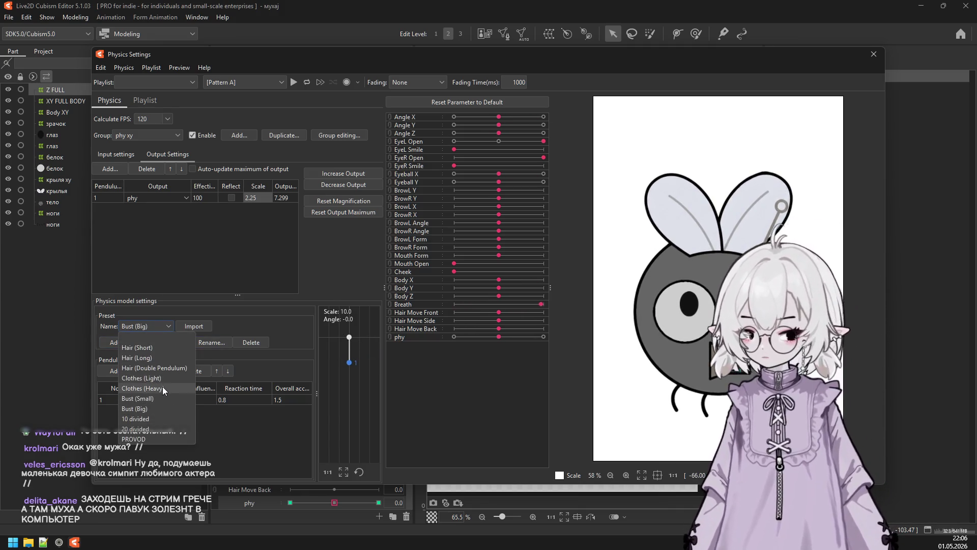
{"action": "left_click", "coordinate": [163, 388]}
{"action": "left_click", "coordinate": [153, 328]}
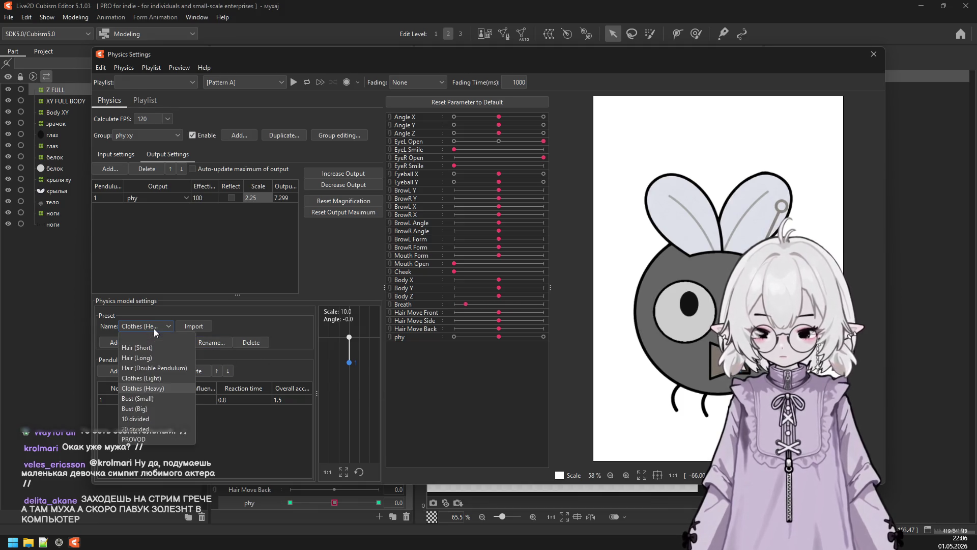
{"action": "left_click", "coordinate": [190, 374]}
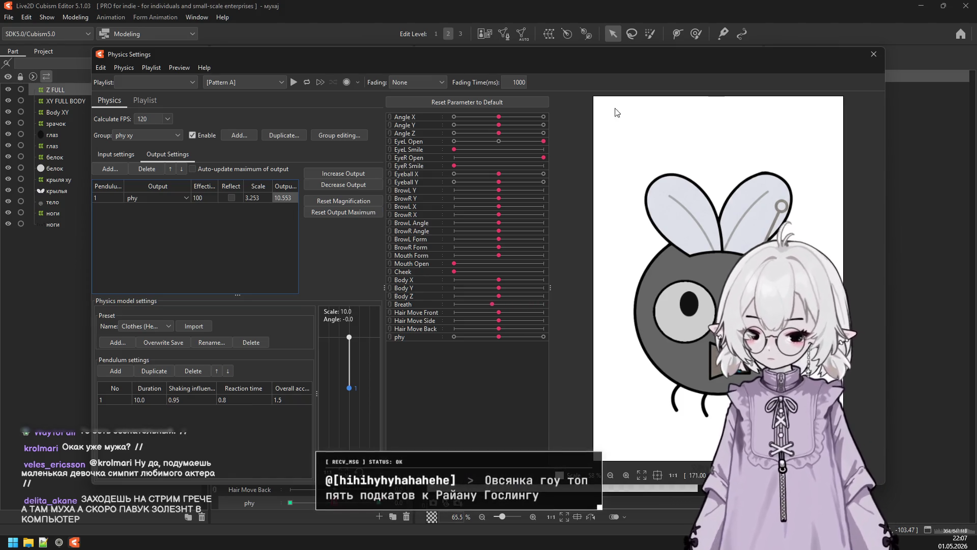
Set the phy output scale to 30.
{"action": "double_click", "coordinate": [258, 198]}
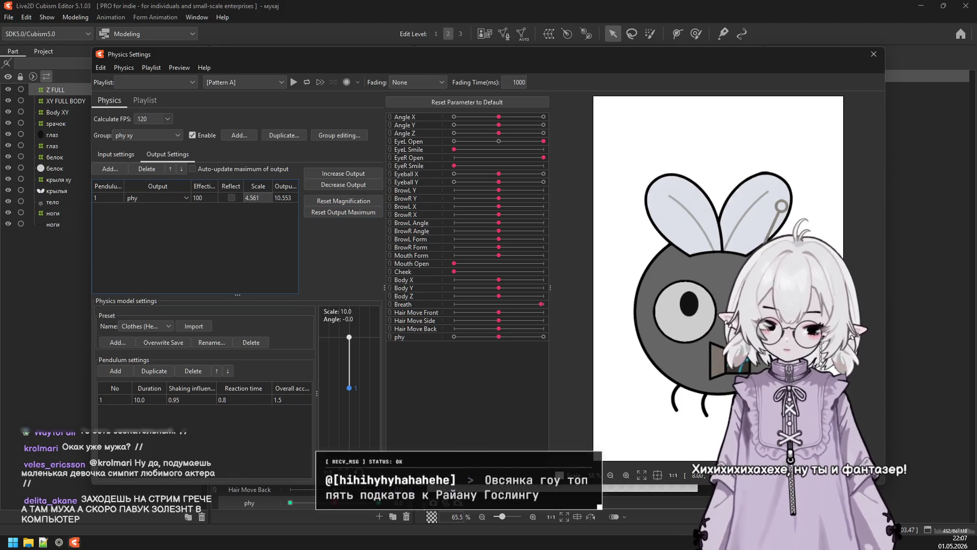
{"action": "type", "text": "15"}
{"action": "key", "text": "Return"}
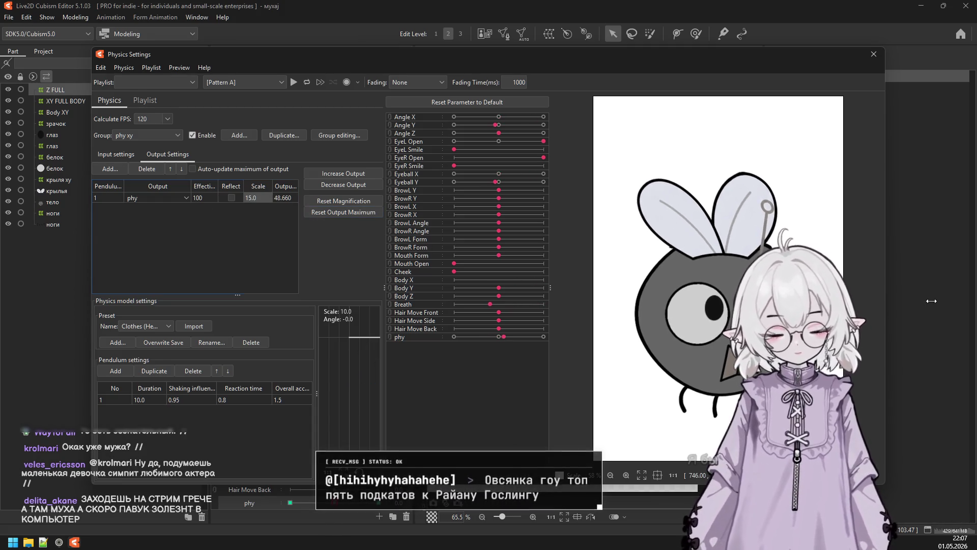
{"action": "double_click", "coordinate": [255, 198]}
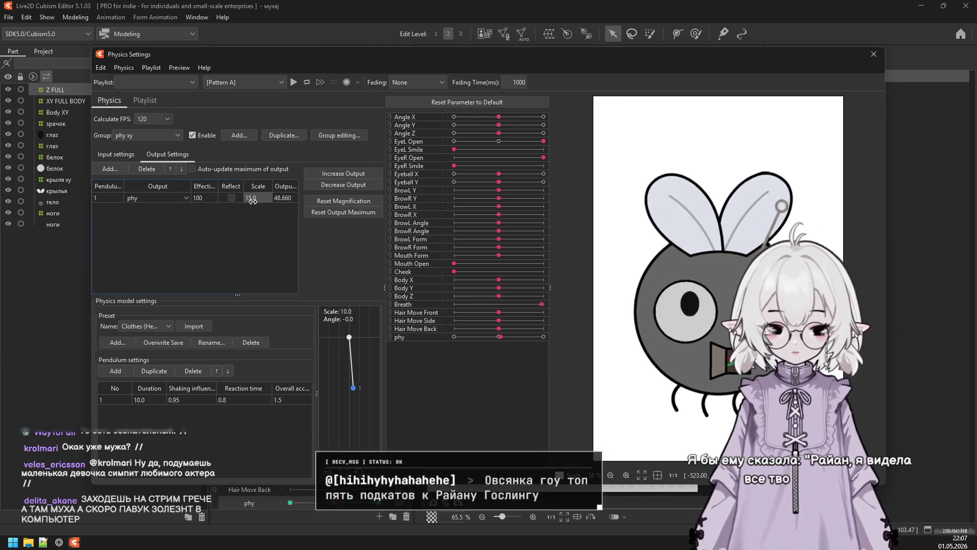
{"action": "type", "text": "30"}
{"action": "key", "text": "Return"}
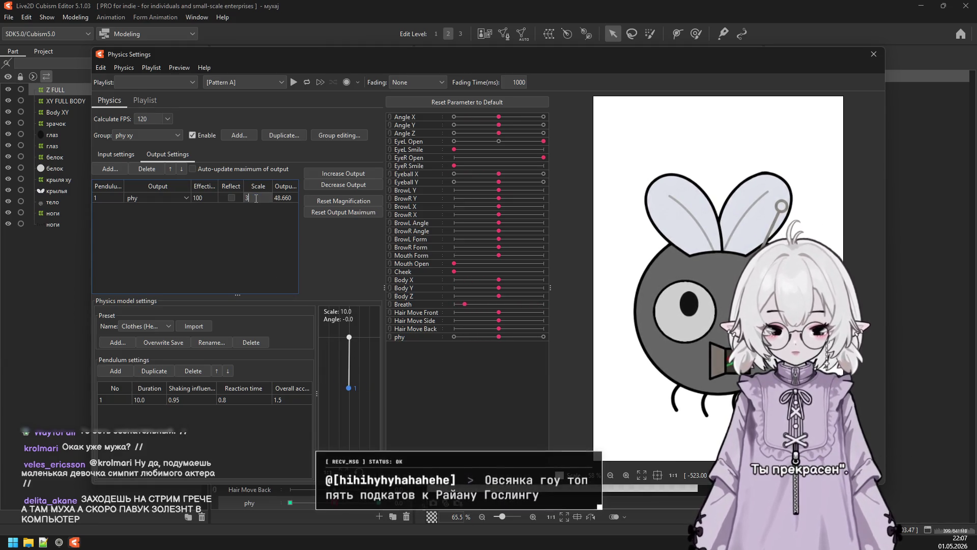
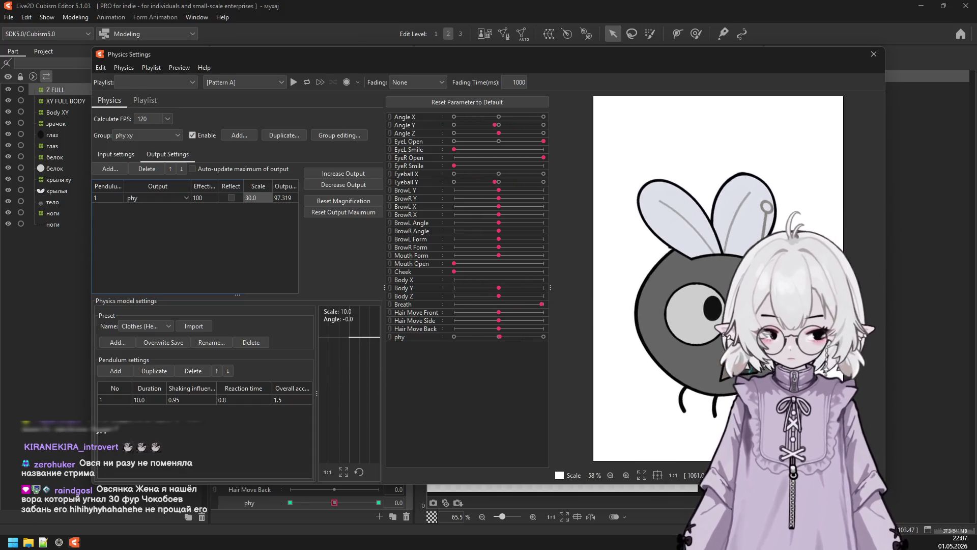
Close Physics Settings and select the pupil mesh глаз.
{"action": "left_click", "coordinate": [874, 54]}
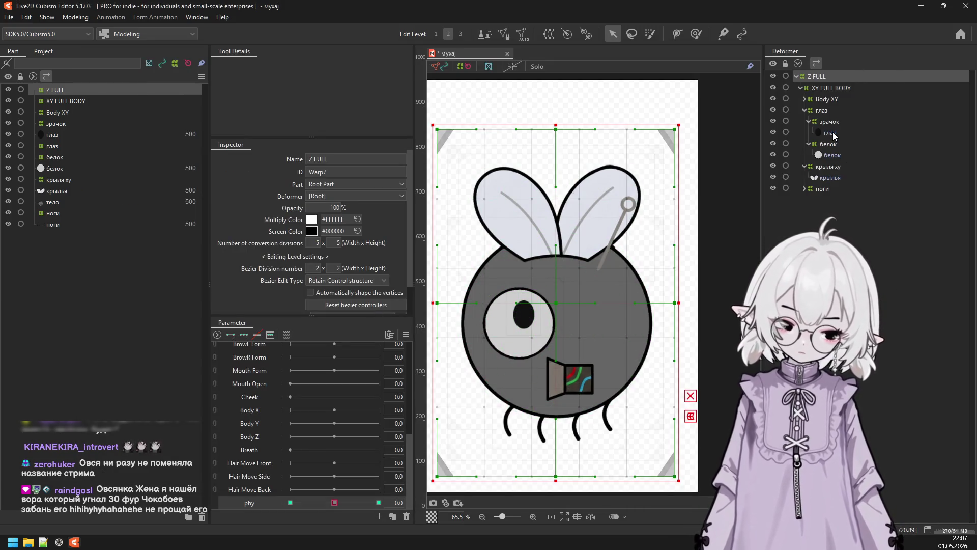
{"action": "left_click", "coordinate": [829, 132]}
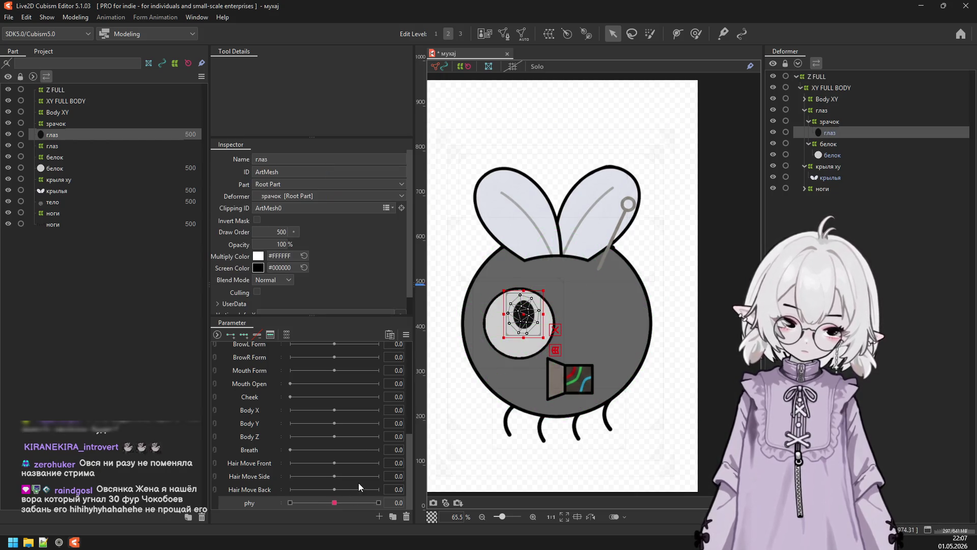
Add three phy keyforms to the pupil mesh глаз and place a temporary warp over it.
{"action": "left_click", "coordinate": [244, 334]}
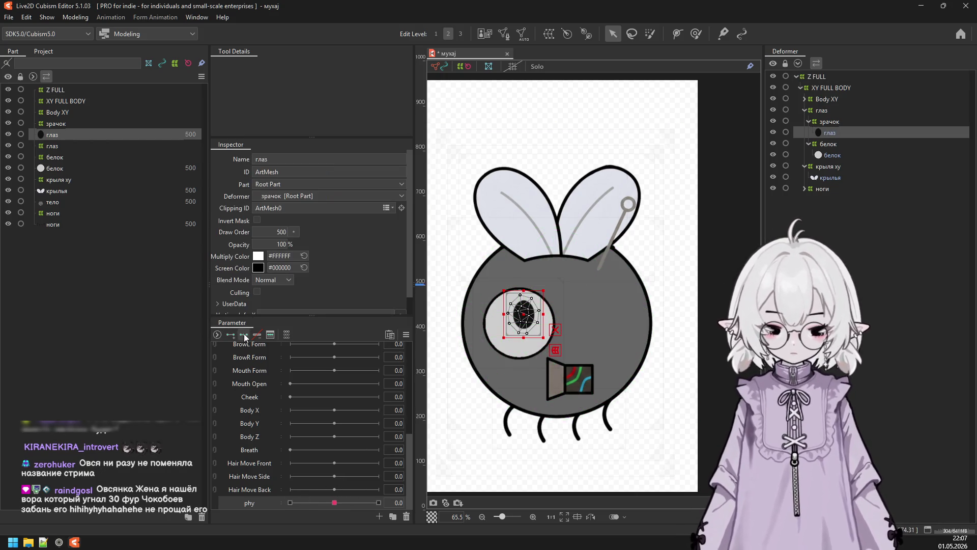
{"action": "scroll", "coordinate": [504, 332], "scroll_direction": "up", "scroll_amount": 5}
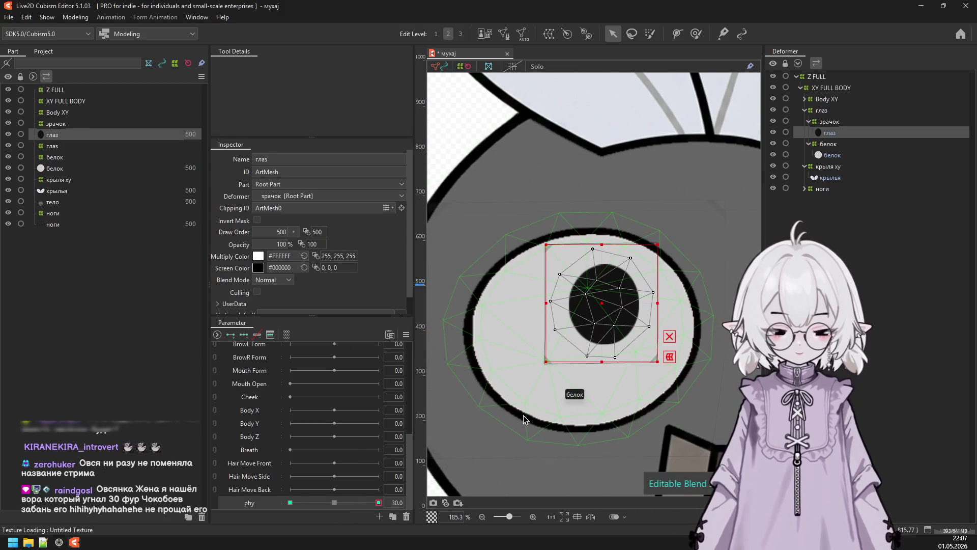
{"action": "left_click_drag", "start_coordinate": [602, 308], "coordinate": [631, 311]}
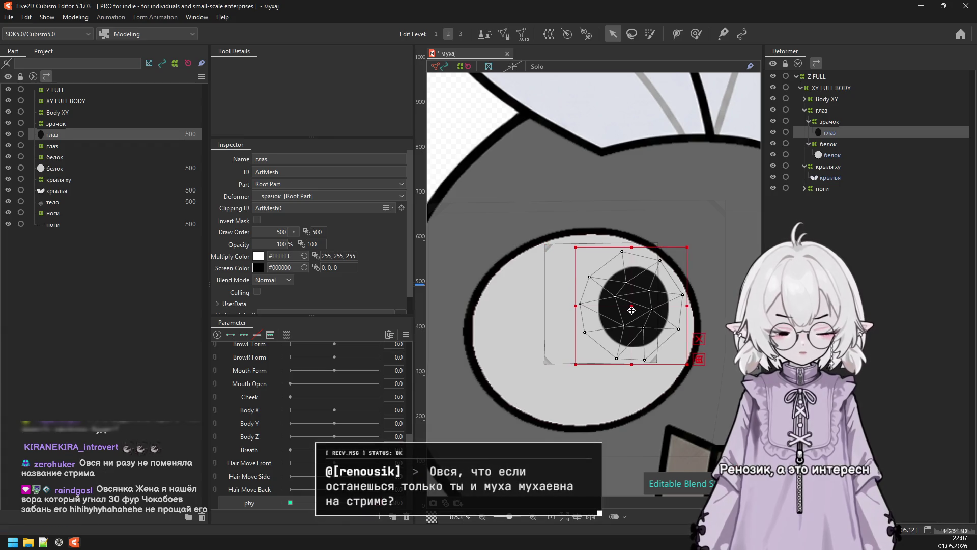
{"action": "key", "text": "ctrl+z"}
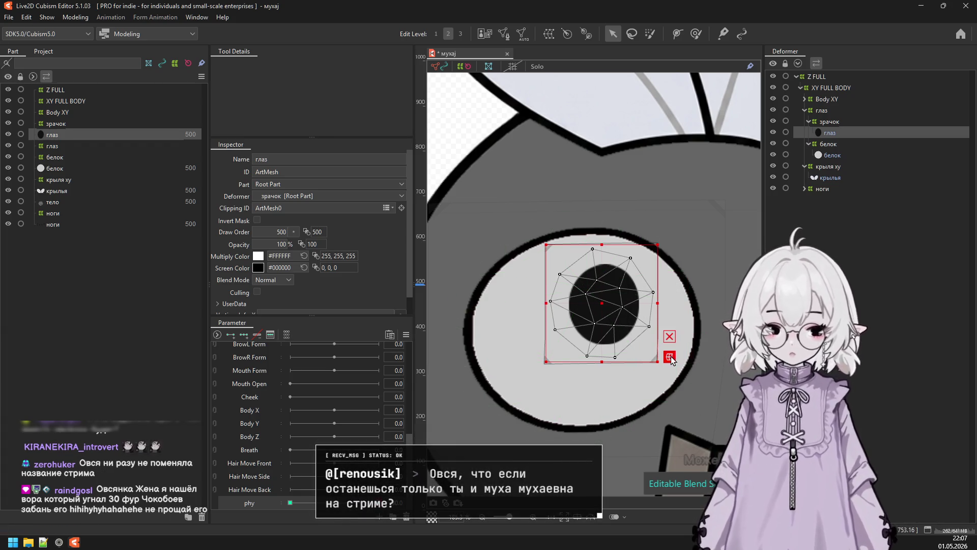
{"action": "left_click", "coordinate": [669, 356]}
{"action": "left_click_drag", "start_coordinate": [654, 302], "coordinate": [668, 302]}
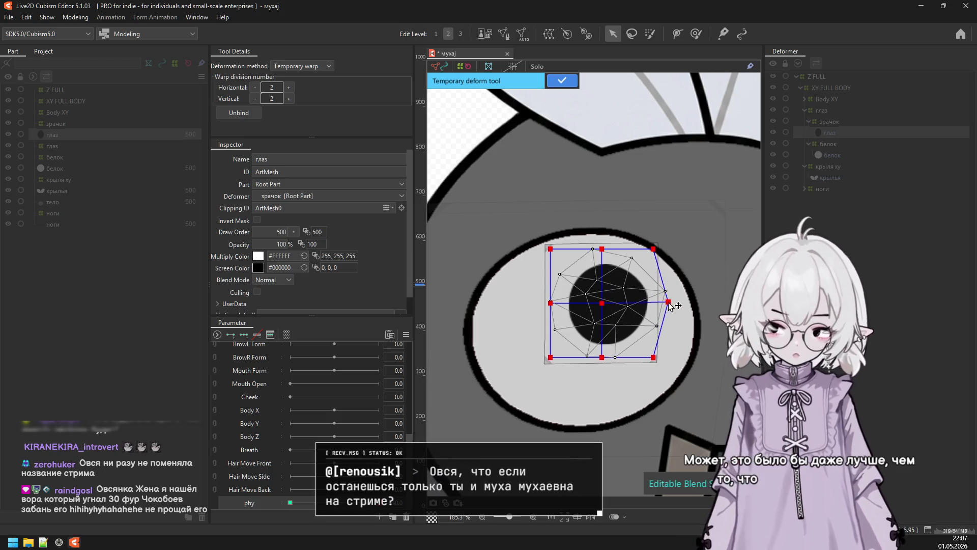
At phy 30, pull the pupil's warp corners inward into a narrow oval and commit it.
{"action": "key", "text": "ctrl+z"}
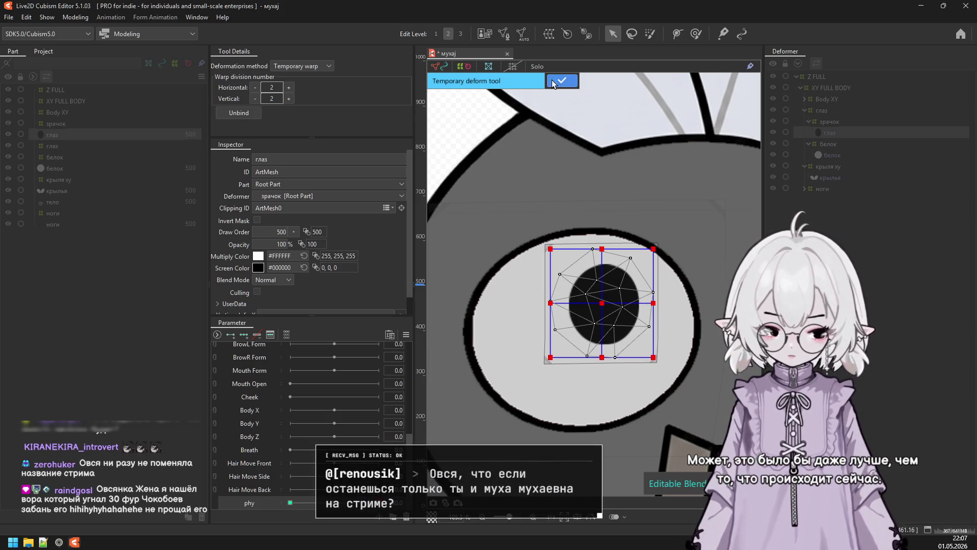
{"action": "left_click_drag", "start_coordinate": [550, 303], "coordinate": [565, 300]}
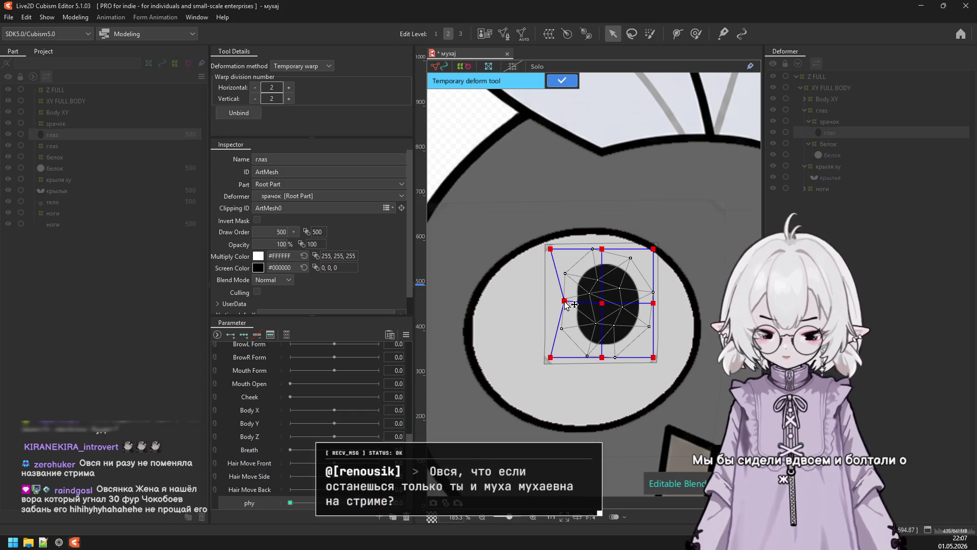
{"action": "left_click_drag", "start_coordinate": [550, 249], "coordinate": [568, 254]}
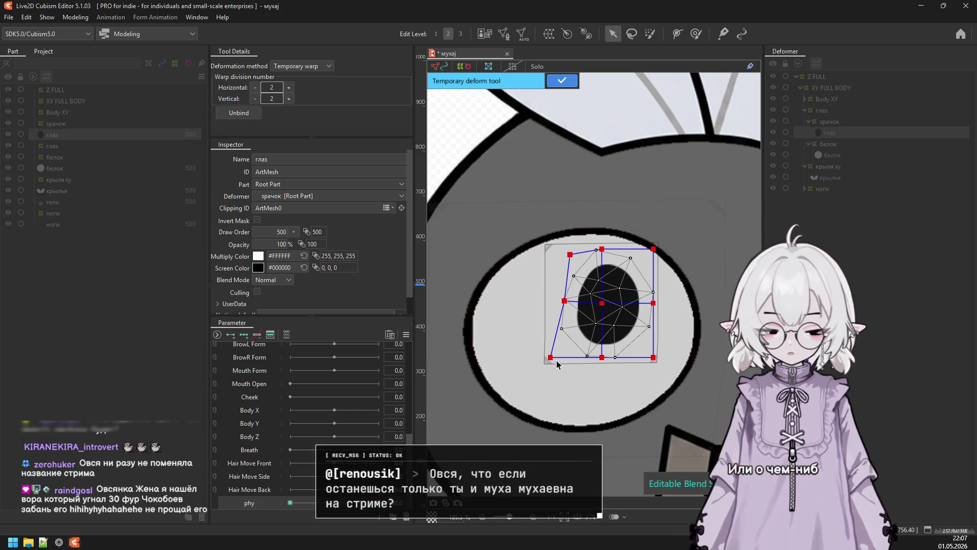
{"action": "left_click_drag", "start_coordinate": [560, 355], "coordinate": [577, 349]}
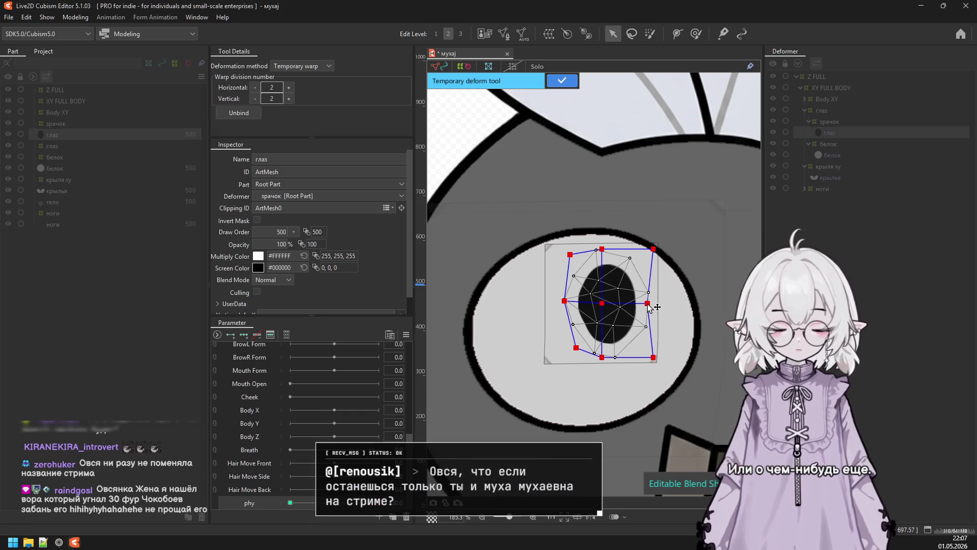
{"action": "left_click_drag", "start_coordinate": [654, 357], "coordinate": [642, 351]}
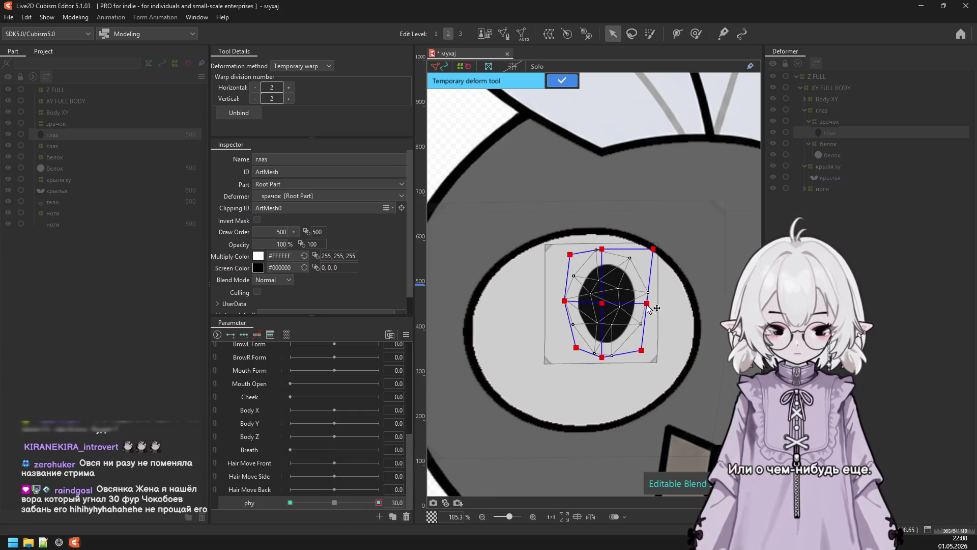
{"action": "left_click_drag", "start_coordinate": [571, 254], "coordinate": [599, 262]}
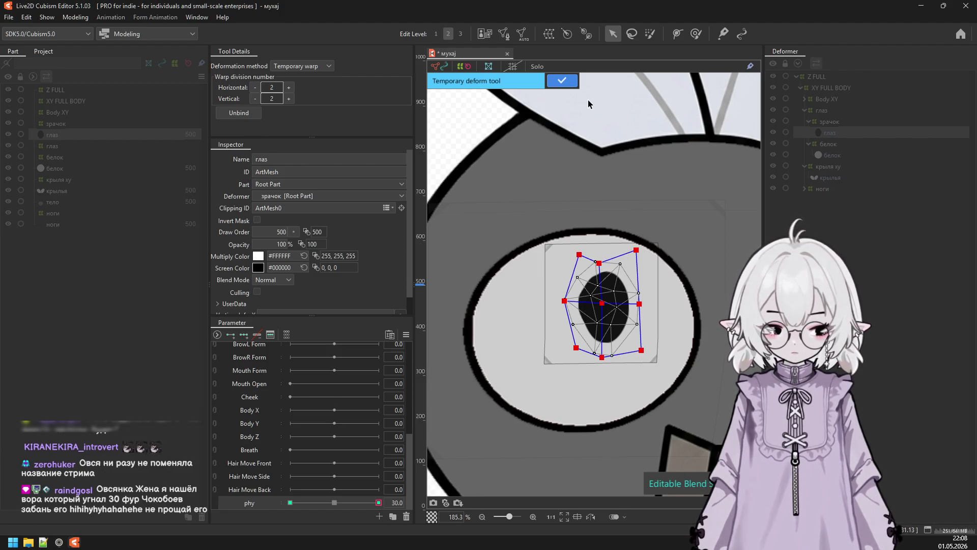
{"action": "left_click", "coordinate": [562, 80]}
At phy −30, narrow the pupil from the right, commit it, and return phy to 0.
{"action": "left_click_drag", "start_coordinate": [379, 502], "coordinate": [255, 497]}
{"action": "left_click", "coordinate": [540, 361]}
{"action": "left_click_drag", "start_coordinate": [524, 361], "coordinate": [498, 358]}
{"action": "left_click_drag", "start_coordinate": [524, 308], "coordinate": [504, 305]}
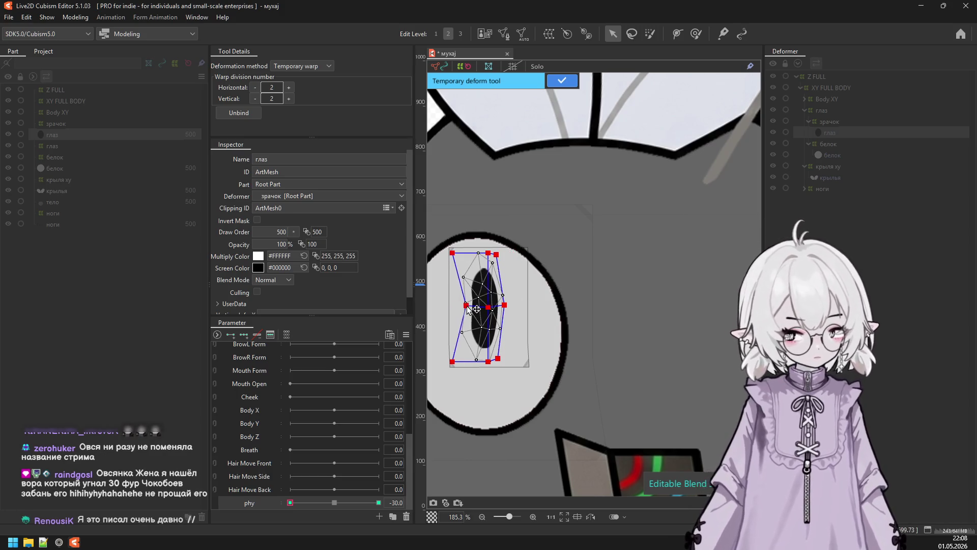
{"action": "left_click", "coordinate": [560, 82]}
{"action": "left_click", "coordinate": [335, 503]}
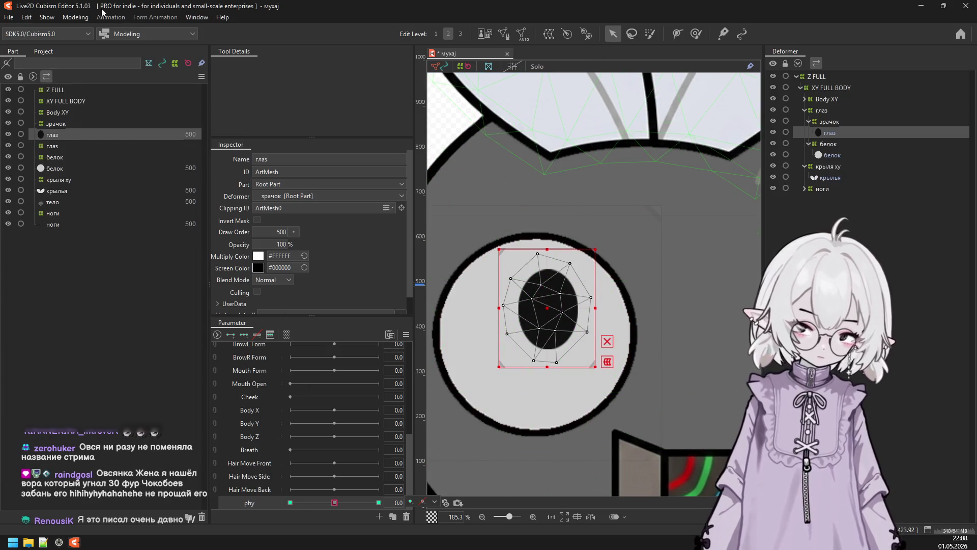
{"action": "left_click", "coordinate": [76, 17]}
Open Physics Settings and swing the model to preview the physics.
{"action": "left_click", "coordinate": [102, 244]}
{"action": "mouse_move", "coordinate": [648, 300]}
{"action": "left_mouse_down"}
{"action": "mouse_move", "coordinate": [654, 321]}
{"action": "mouse_move", "coordinate": [584, 337]}
{"action": "mouse_move", "coordinate": [743, 210]}
{"action": "left_mouse_up"}
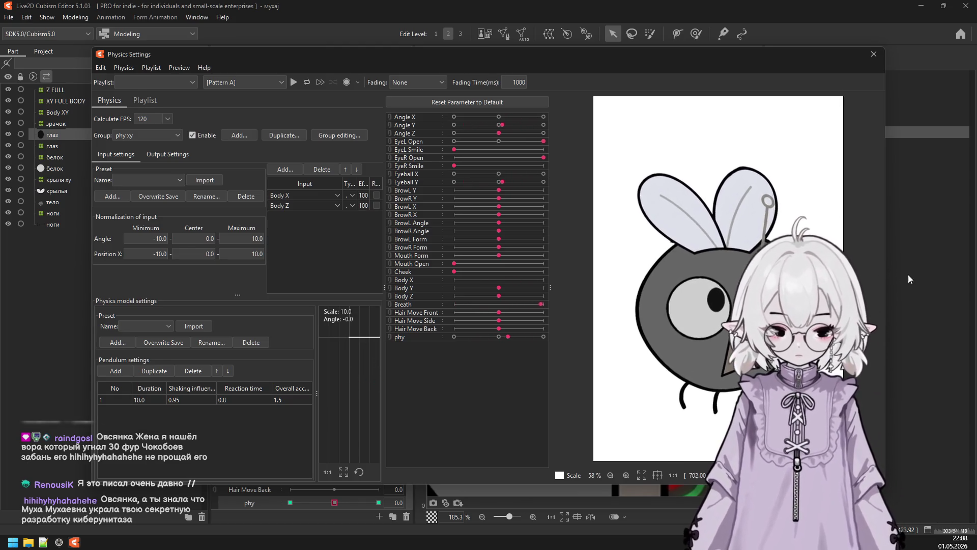
{"action": "left_click_drag", "start_coordinate": [788, 176], "coordinate": [782, 164]}
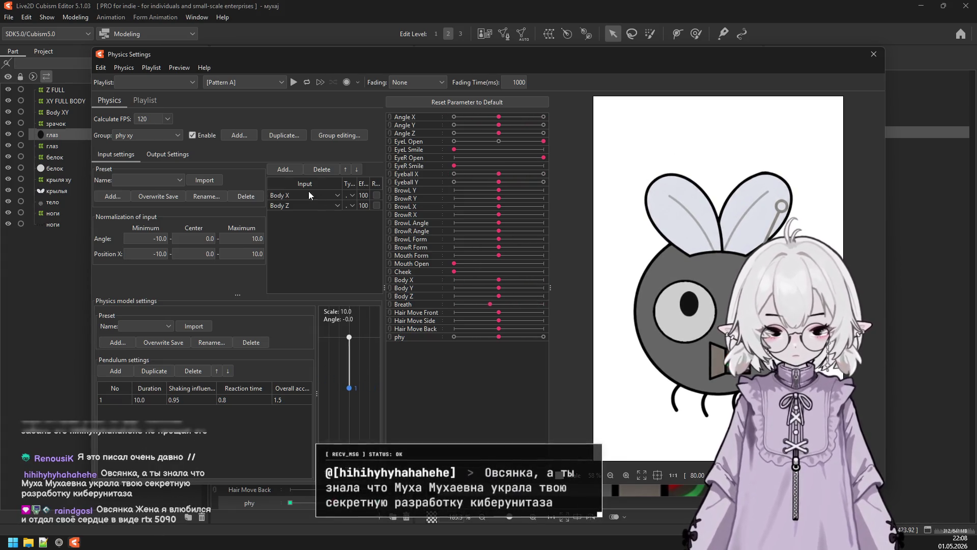
Add Angle Y as a physics input and reweight inputs to Body X 64, Body Z 63, Angle Y 36.
{"action": "left_click", "coordinate": [283, 170]}
{"action": "left_click", "coordinate": [408, 182]}
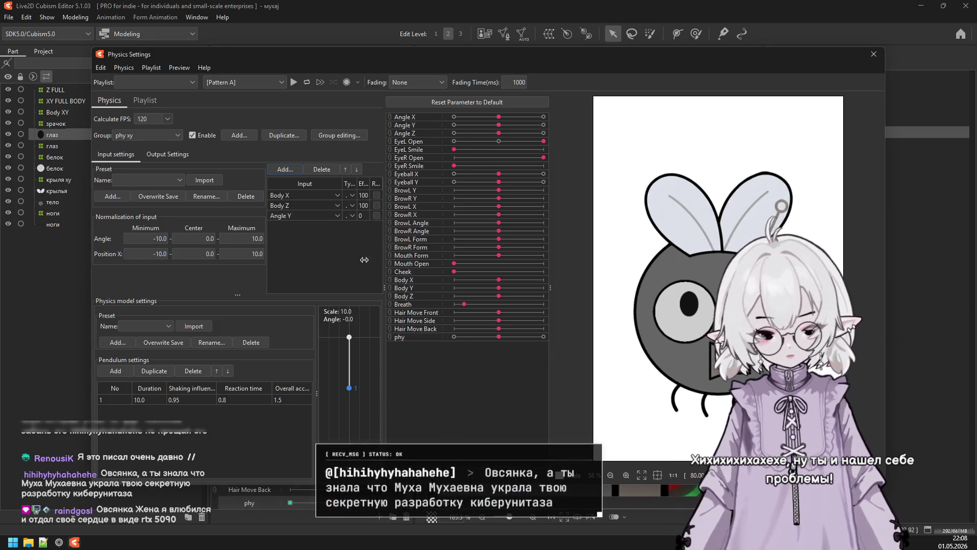
{"action": "left_click", "coordinate": [286, 169]}
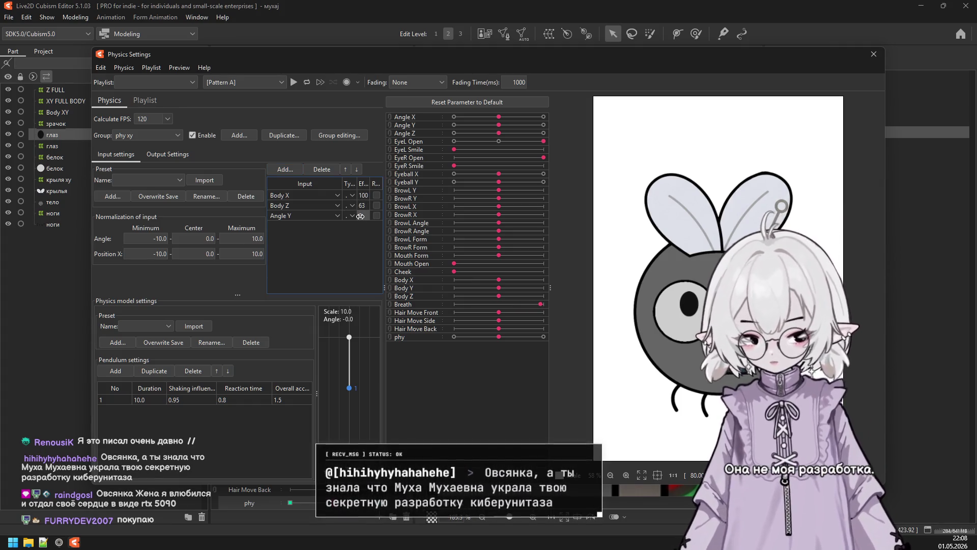
{"action": "left_click_drag", "start_coordinate": [362, 195], "coordinate": [367, 217]}
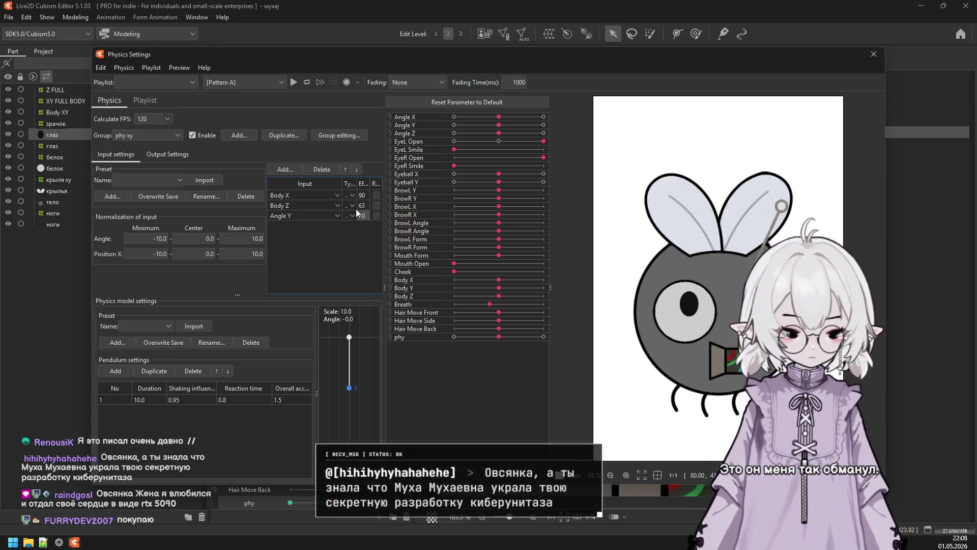
{"action": "left_click_drag", "start_coordinate": [367, 216], "coordinate": [369, 217]}
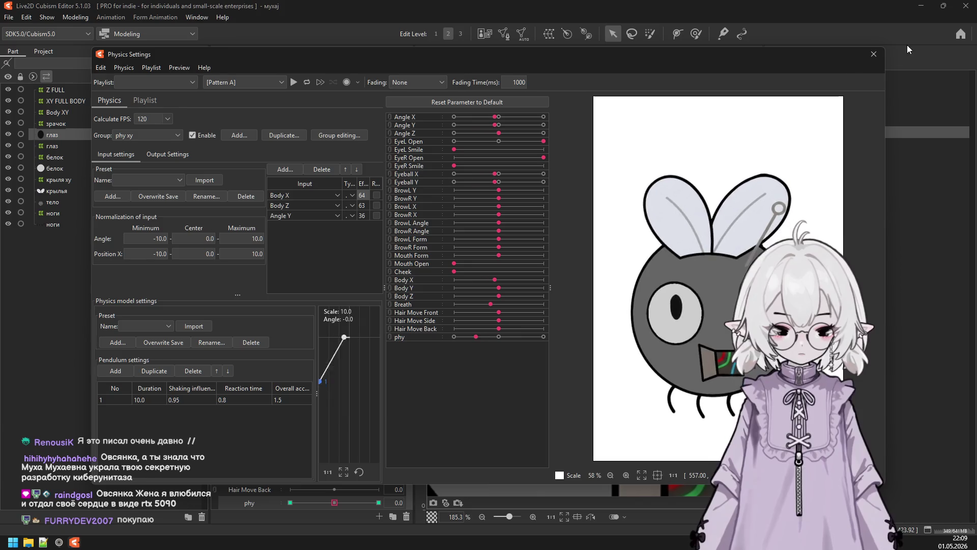
{"action": "left_click", "coordinate": [874, 54]}
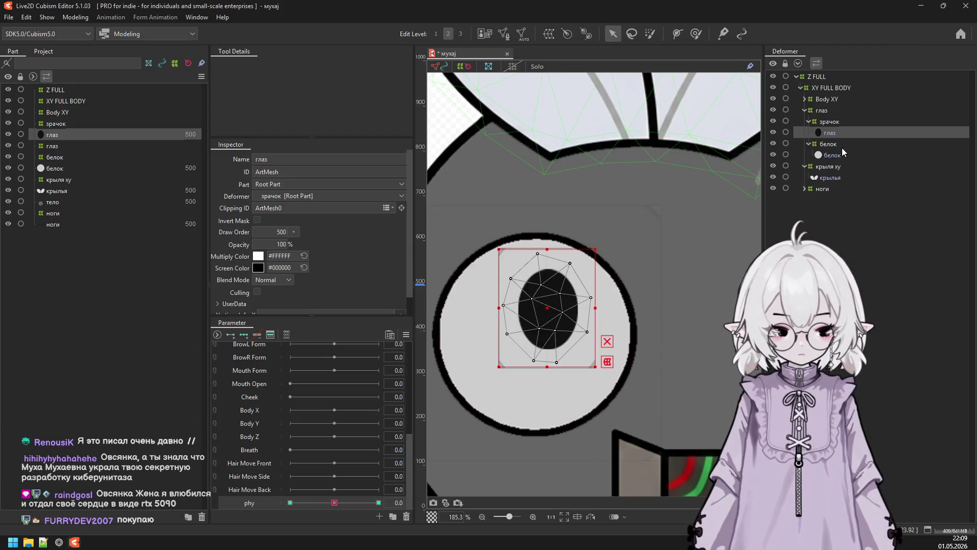
Select the wing deformer крыля ху, set phy to 30, and start a temporary warp over it.
{"action": "left_click", "coordinate": [835, 167]}
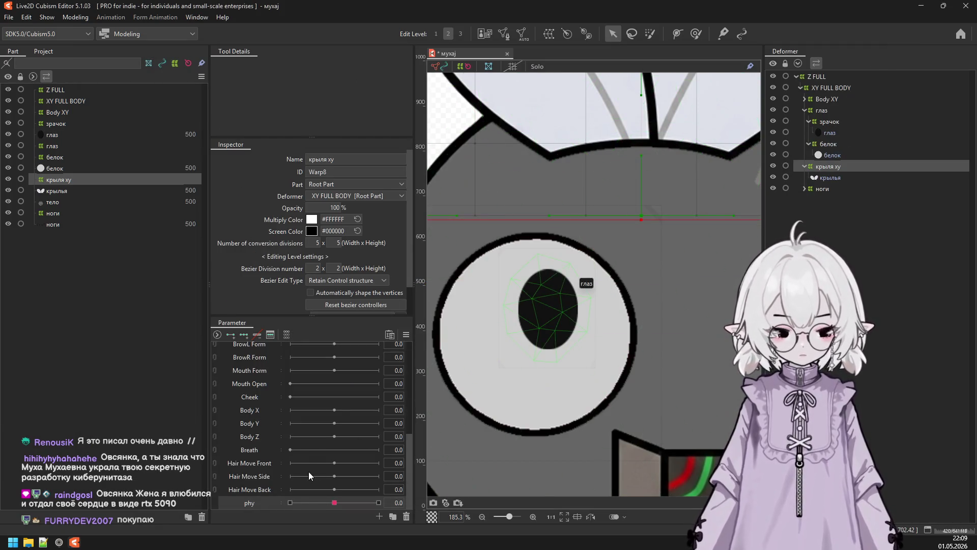
{"action": "scroll", "coordinate": [538, 328], "scroll_direction": "down", "scroll_amount": 5}
{"action": "scroll", "coordinate": [539, 327], "scroll_direction": "up", "scroll_amount": 2}
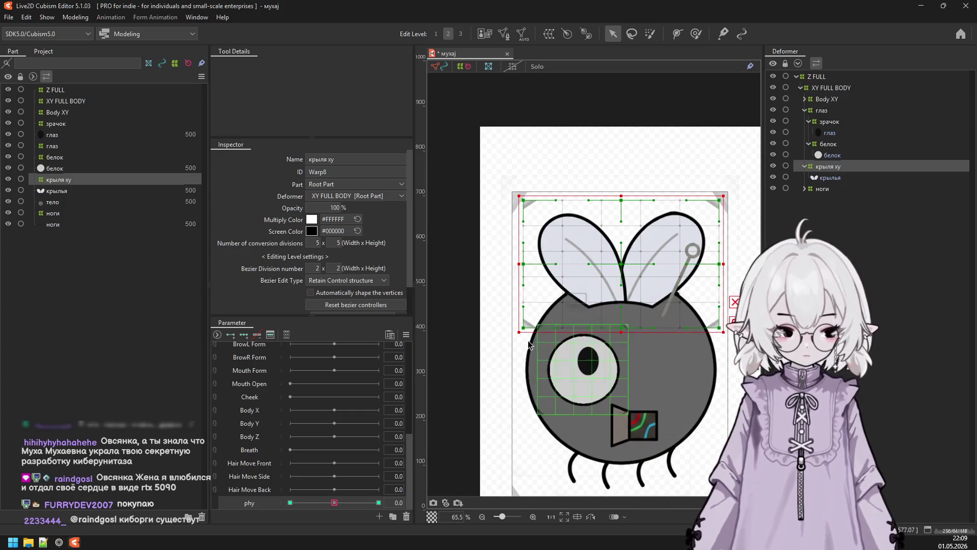
{"action": "left_click", "coordinate": [379, 503]}
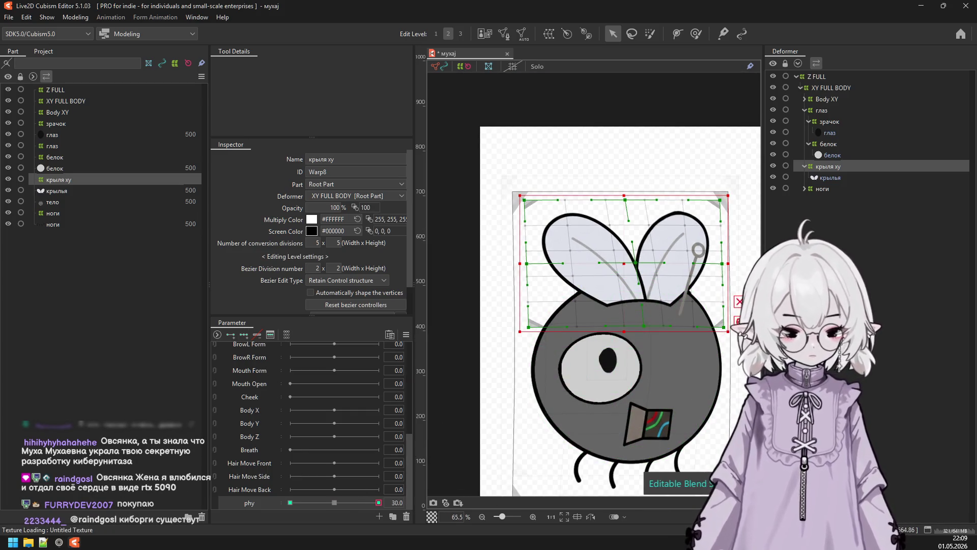
{"action": "key", "text": "ctrl+t"}
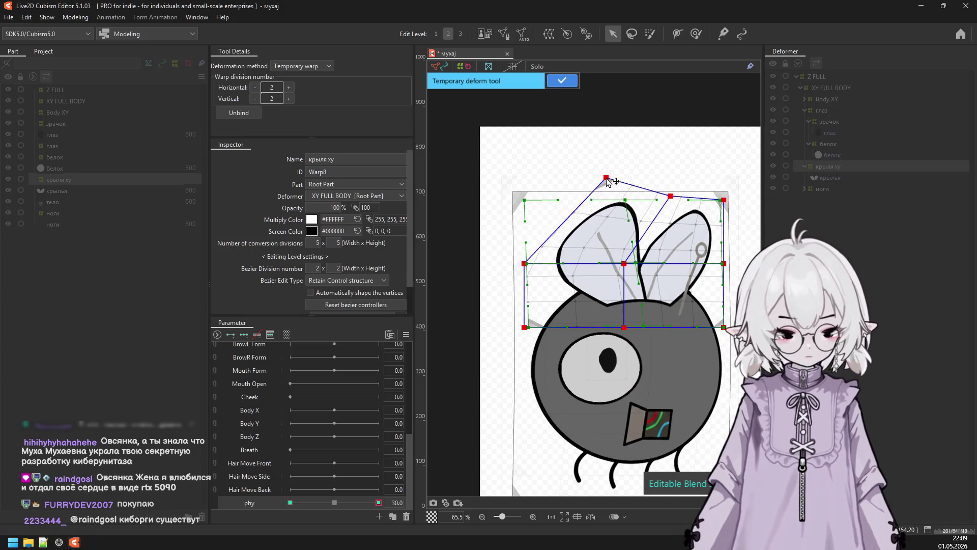
At phy 30, reshape the wing warp's top edge and centre to bend the wings, then apply.
{"action": "left_click_drag", "start_coordinate": [665, 196], "coordinate": [625, 199]}
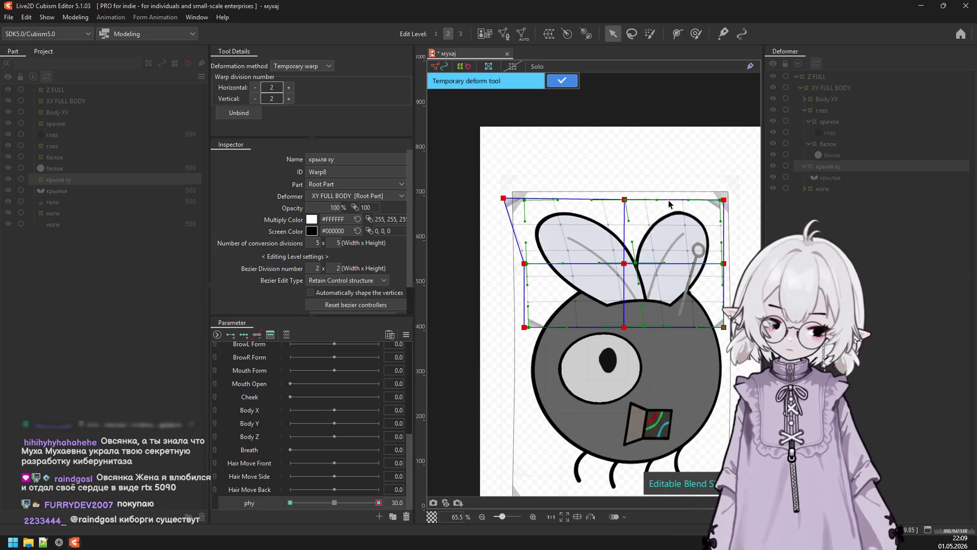
{"action": "left_click_drag", "start_coordinate": [724, 199], "coordinate": [682, 200]}
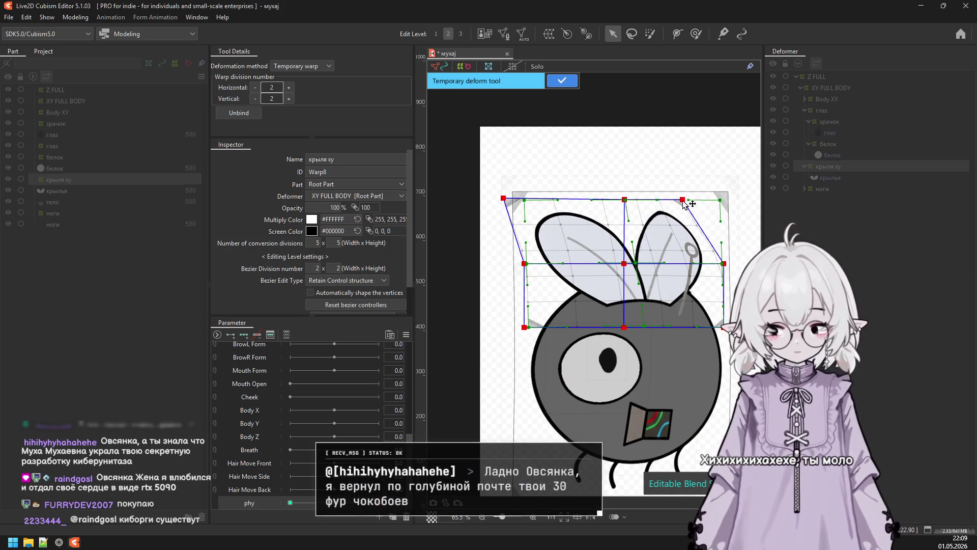
{"action": "left_click_drag", "start_coordinate": [634, 264], "coordinate": [627, 262]}
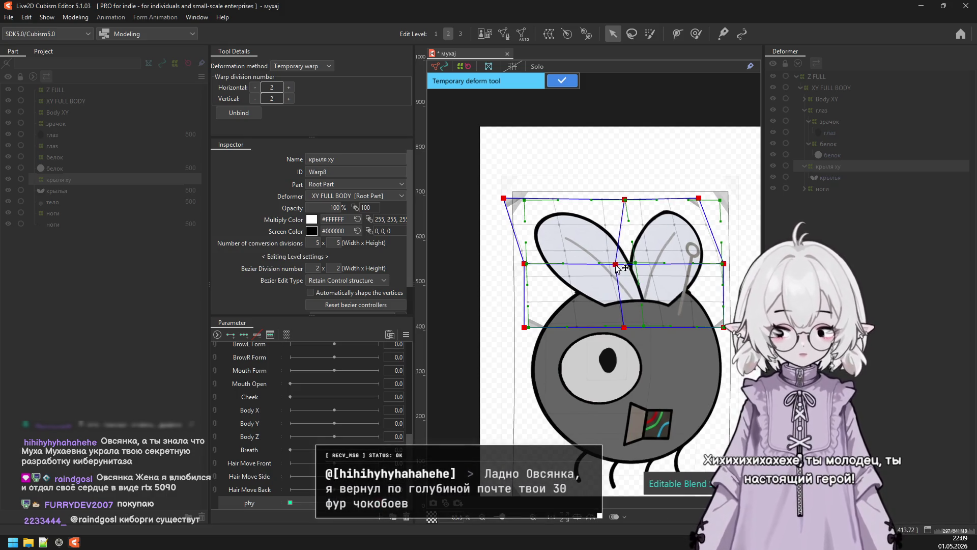
{"action": "left_click_drag", "start_coordinate": [524, 263], "coordinate": [538, 260]}
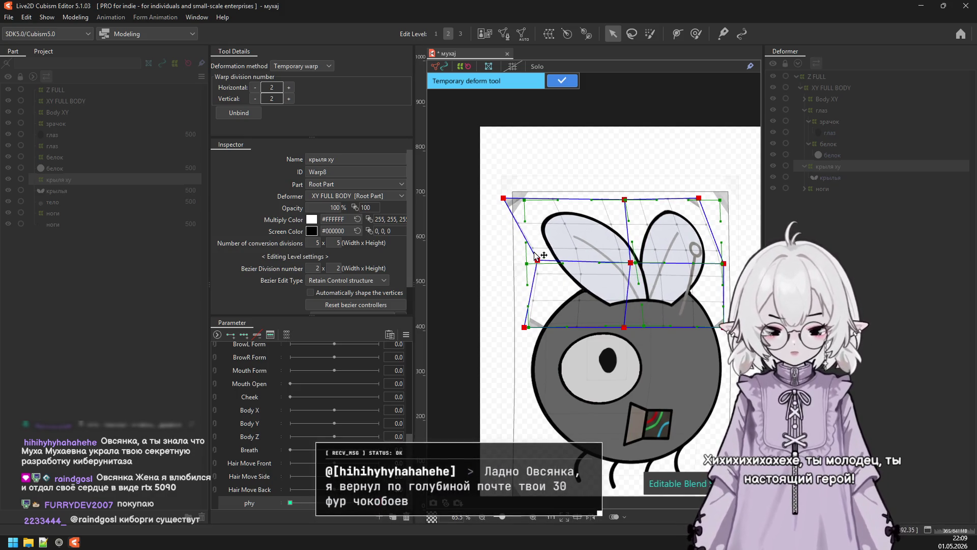
{"action": "left_click_drag", "start_coordinate": [507, 203], "coordinate": [488, 206]}
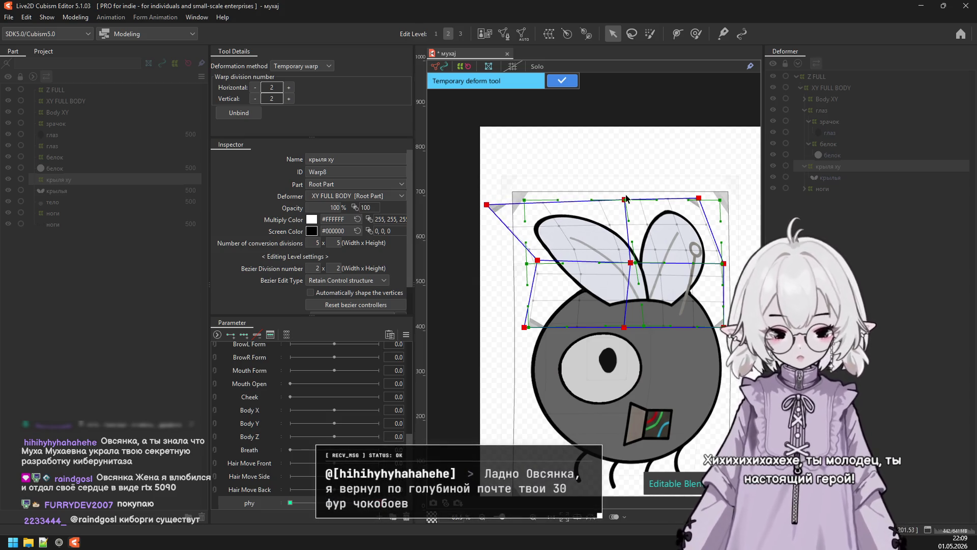
{"action": "left_click_drag", "start_coordinate": [627, 198], "coordinate": [598, 195]}
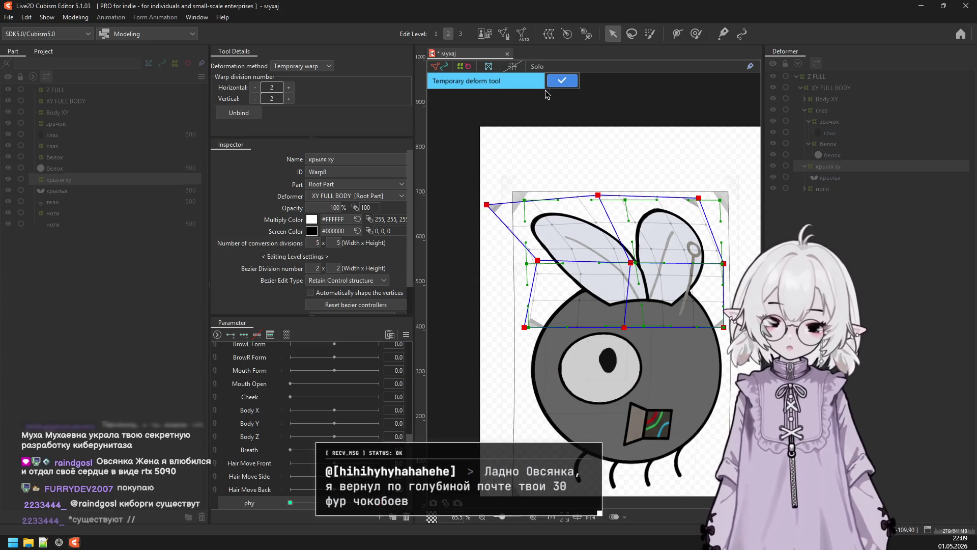
{"action": "left_click", "coordinate": [562, 81]}
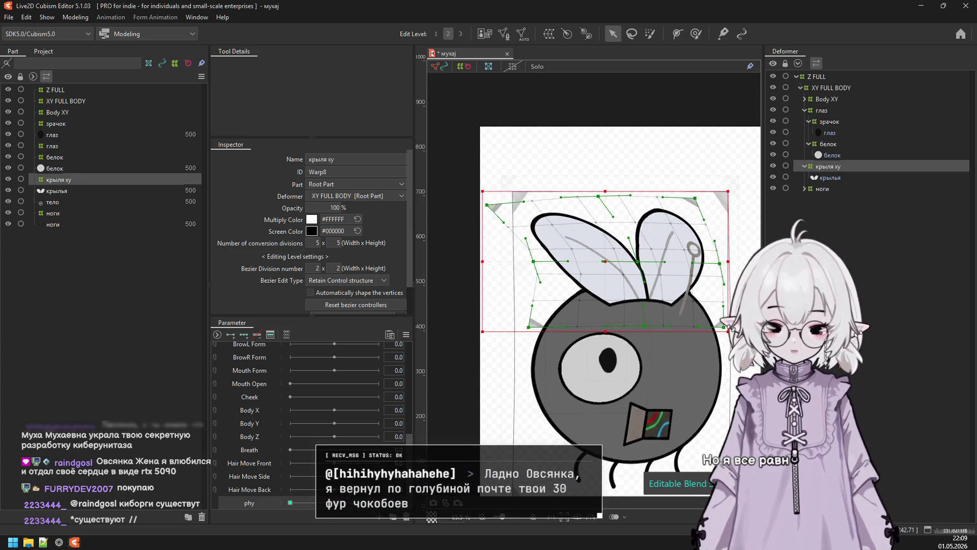
At phy −30, skew the wings the opposite way, commit, and reopen Physics Settings.
{"action": "left_click", "coordinate": [270, 506]}
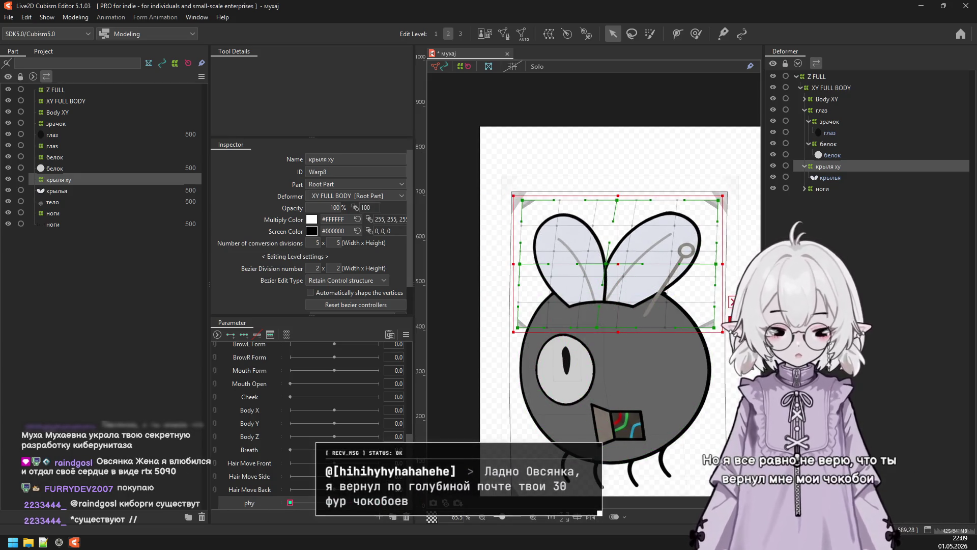
{"action": "key", "text": "q"}
{"action": "left_click_drag", "start_coordinate": [618, 197], "coordinate": [651, 195]}
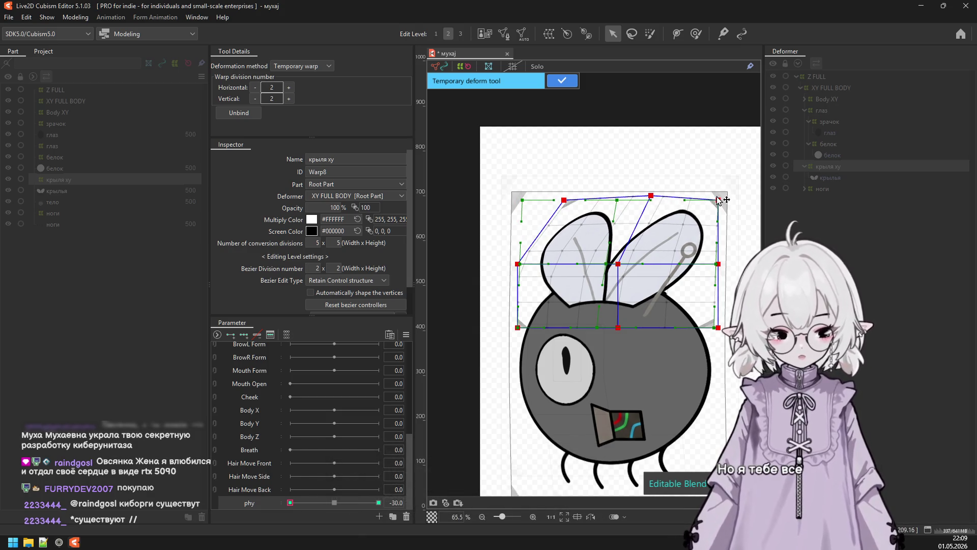
{"action": "left_click_drag", "start_coordinate": [718, 200], "coordinate": [739, 215]}
{"action": "left_click_drag", "start_coordinate": [651, 196], "coordinate": [672, 197]}
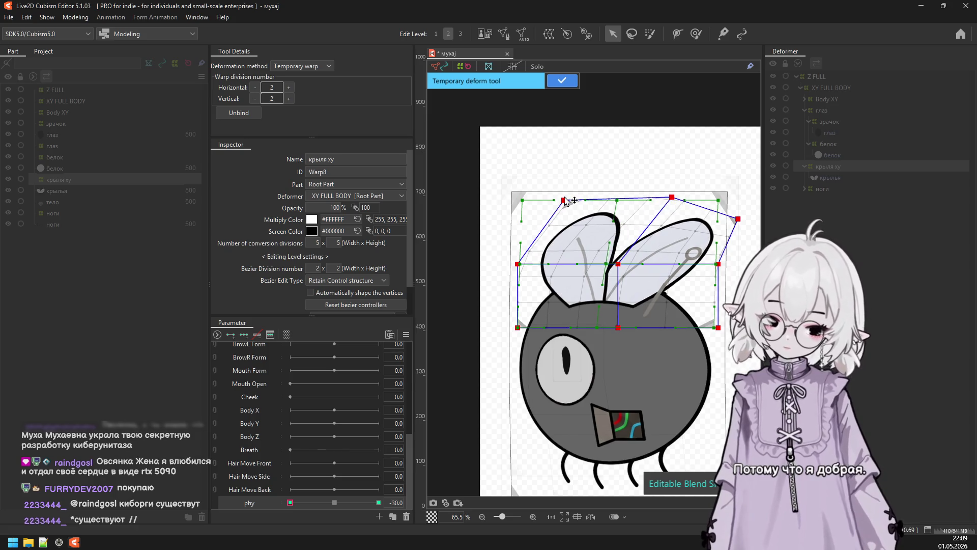
{"action": "left_click_drag", "start_coordinate": [566, 201], "coordinate": [553, 191]}
{"action": "key", "text": "Return"}
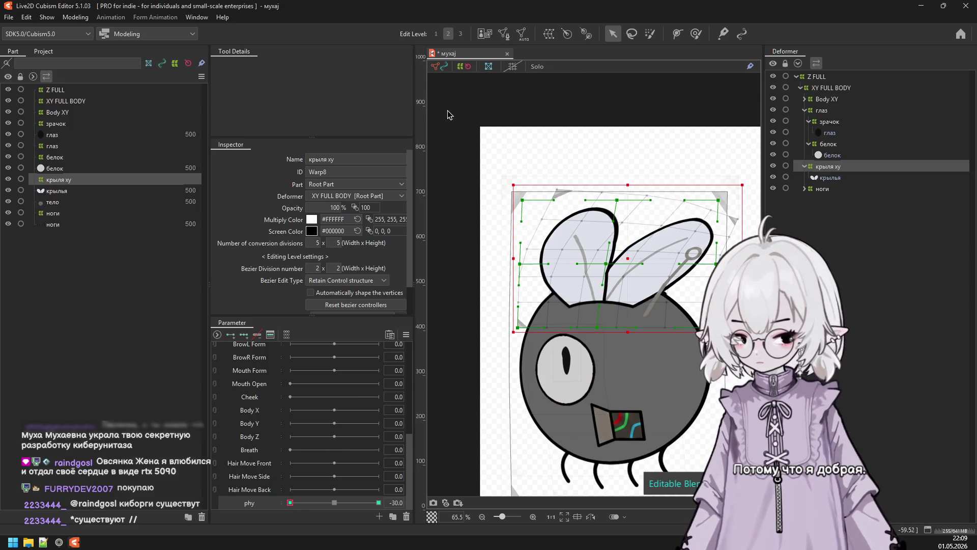
{"action": "left_click", "coordinate": [75, 16]}
{"action": "left_click", "coordinate": [97, 244]}
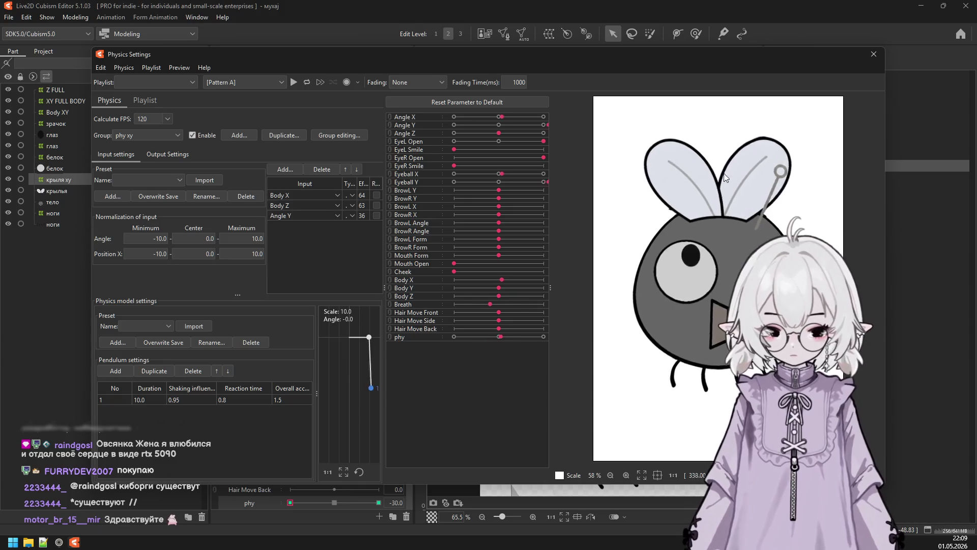
Close Physics Settings, reset phy to 0, and select and expand the ноги legs deformer.
{"action": "left_click", "coordinate": [874, 54]}
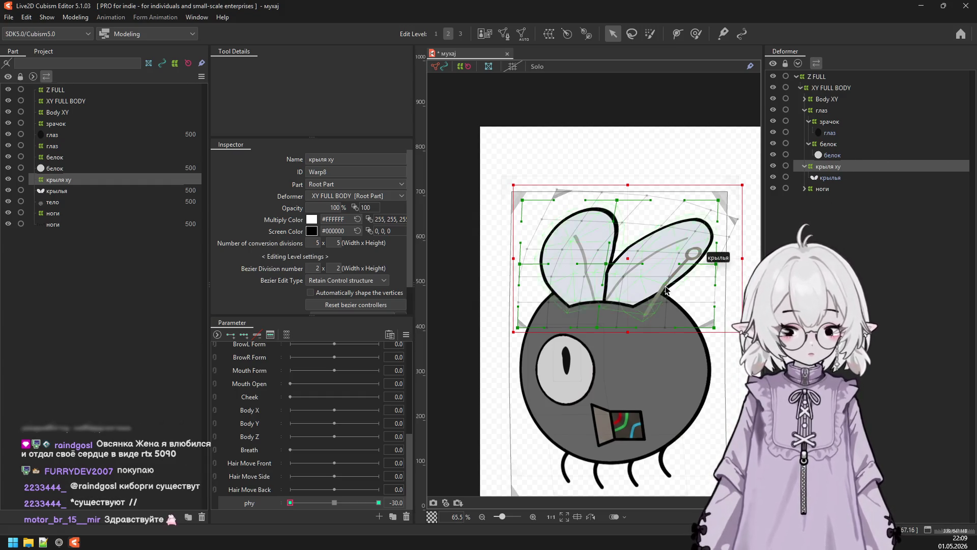
{"action": "scroll", "coordinate": [670, 289], "scroll_direction": "down", "scroll_amount": 2}
{"action": "left_click", "coordinate": [340, 504]}
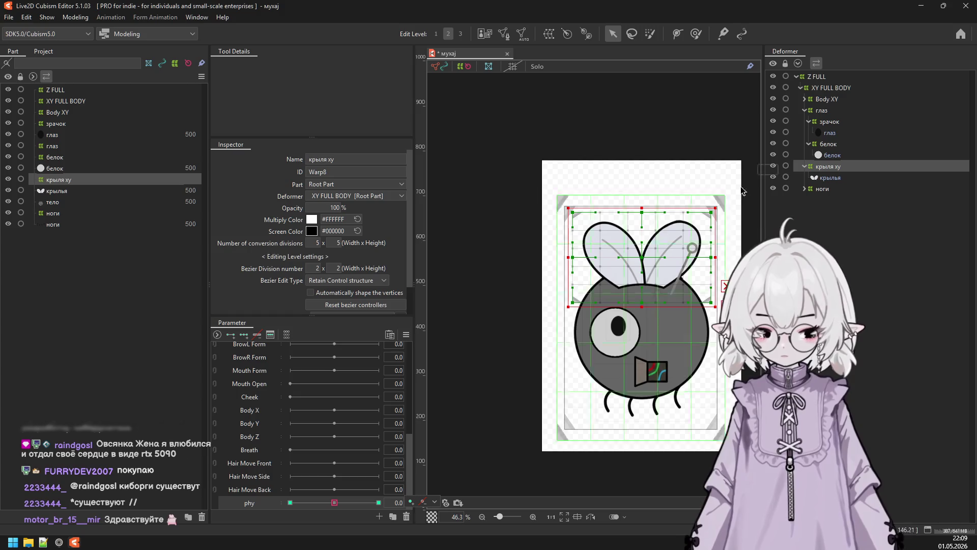
{"action": "left_click", "coordinate": [822, 189]}
{"action": "left_click", "coordinate": [804, 188]}
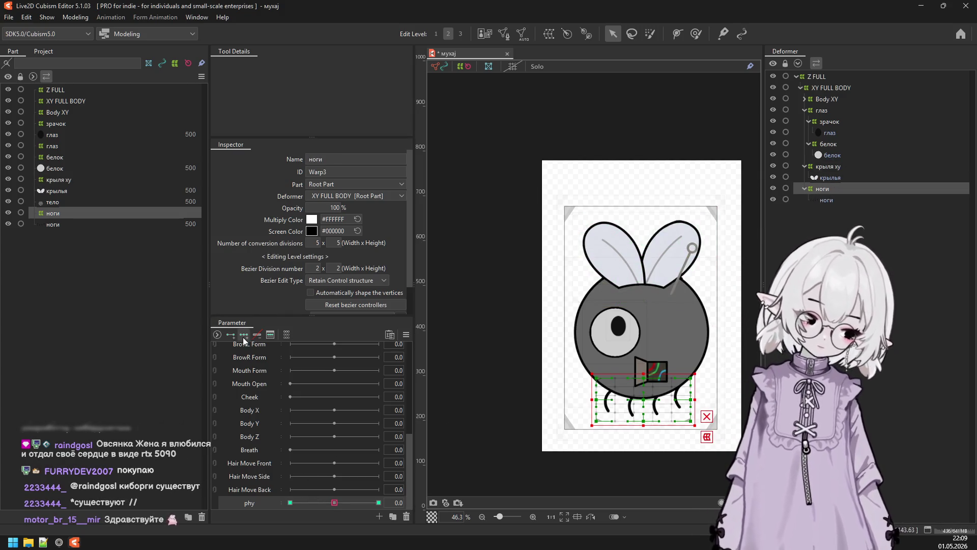
At phy 30, swing the ноги deformer's bottom edge to the left and apply the warp.
{"action": "left_click", "coordinate": [378, 502]}
{"action": "left_click", "coordinate": [707, 436]}
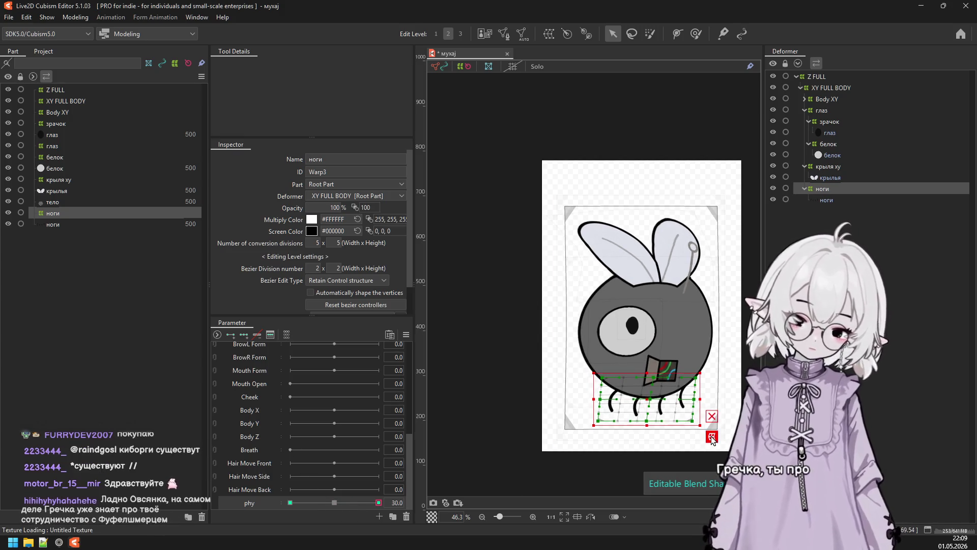
{"action": "scroll", "coordinate": [661, 442], "scroll_direction": "up", "scroll_amount": 3}
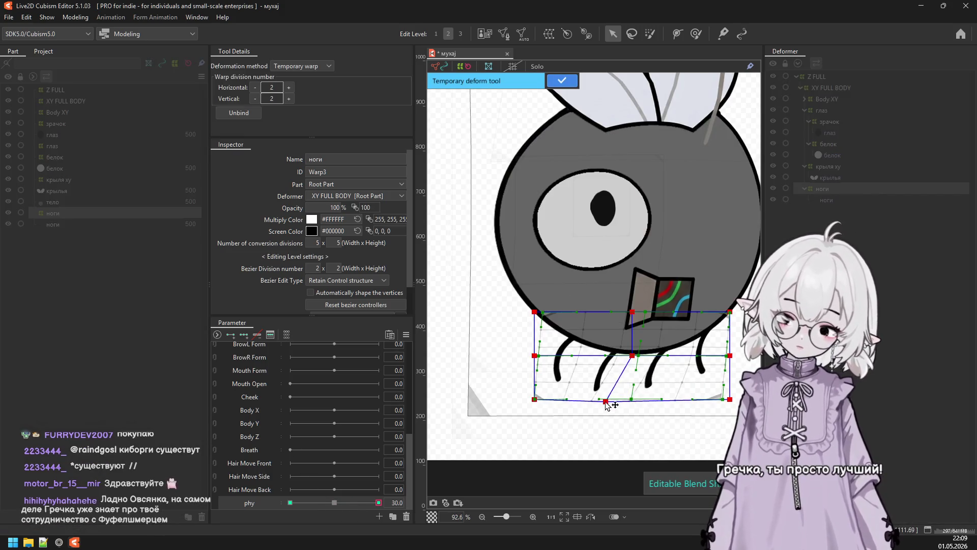
{"action": "left_click_drag", "start_coordinate": [633, 400], "coordinate": [580, 399]}
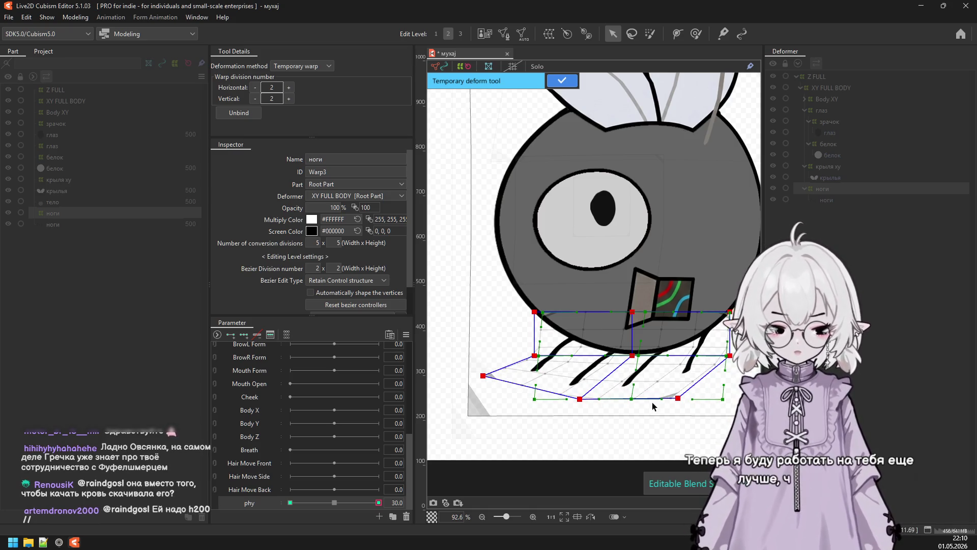
{"action": "left_click", "coordinate": [561, 80]}
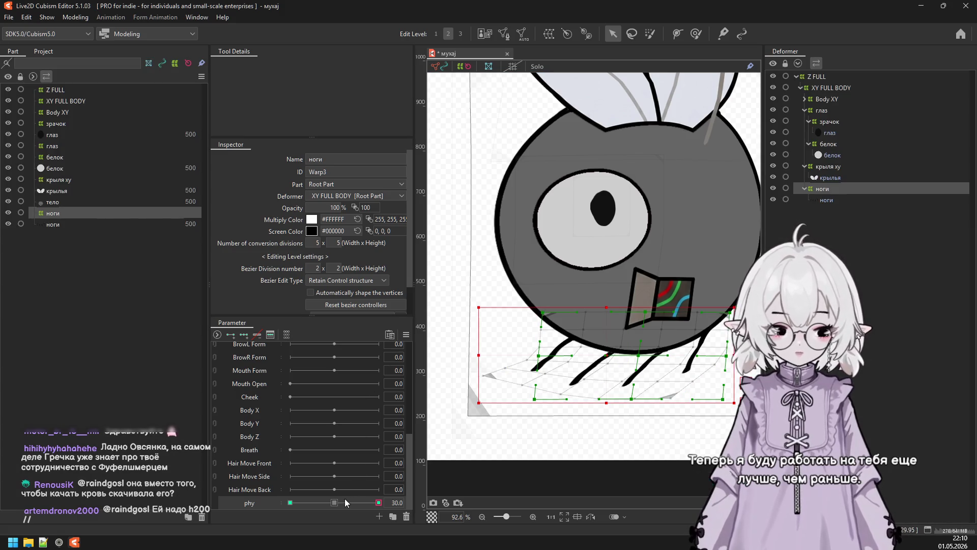
At phy −30, sweep the legs' warp bottom edge to the right and apply it.
{"action": "left_click_drag", "start_coordinate": [331, 502], "coordinate": [236, 506]}
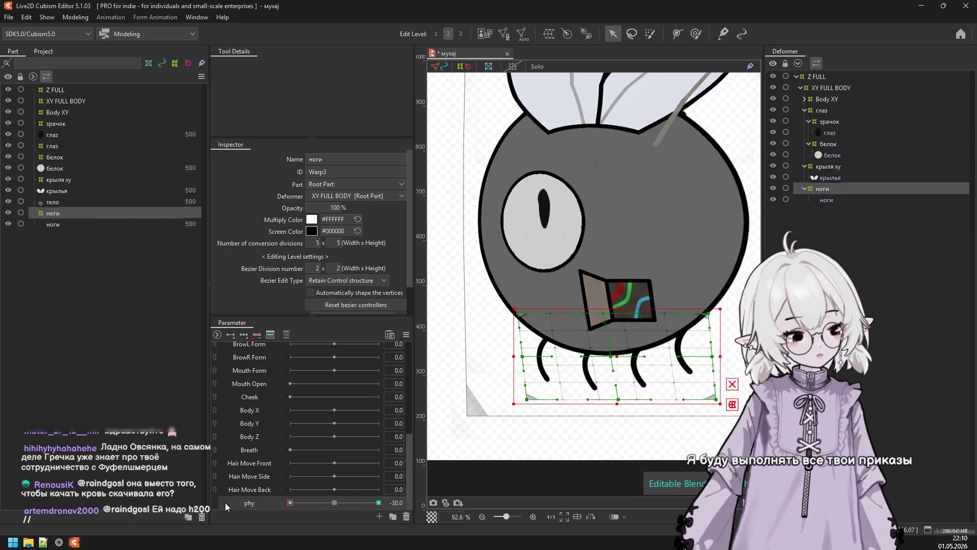
{"action": "left_click", "coordinate": [739, 407]}
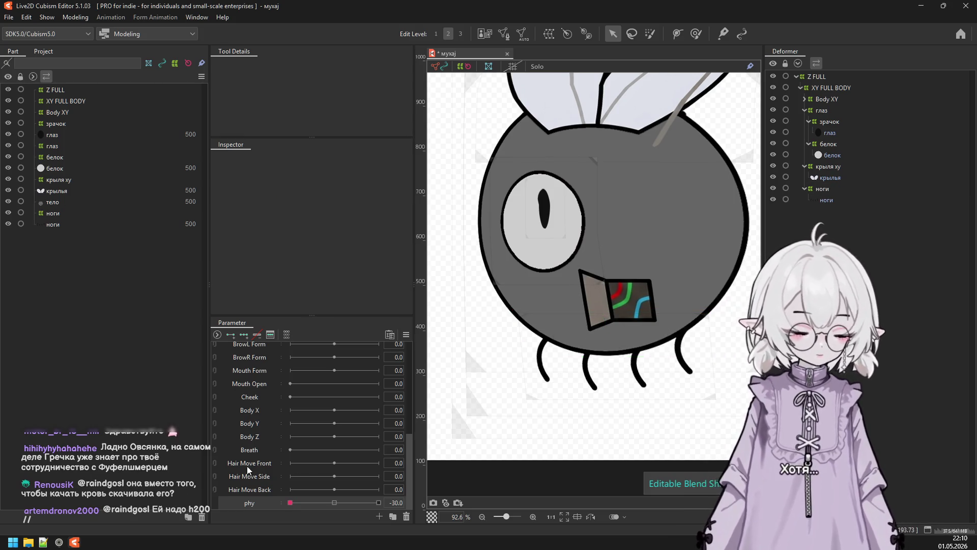
{"action": "left_click", "coordinate": [842, 191]}
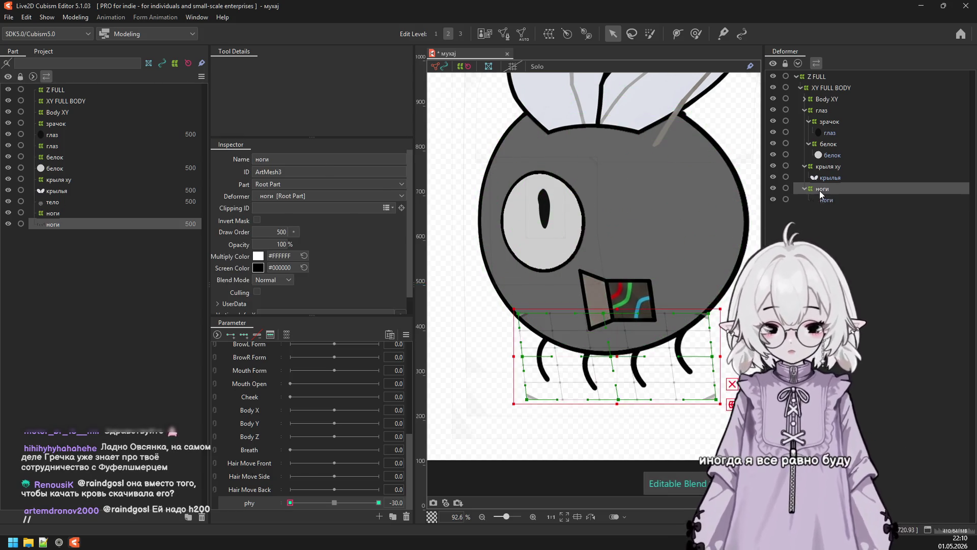
{"action": "left_click", "coordinate": [731, 404]}
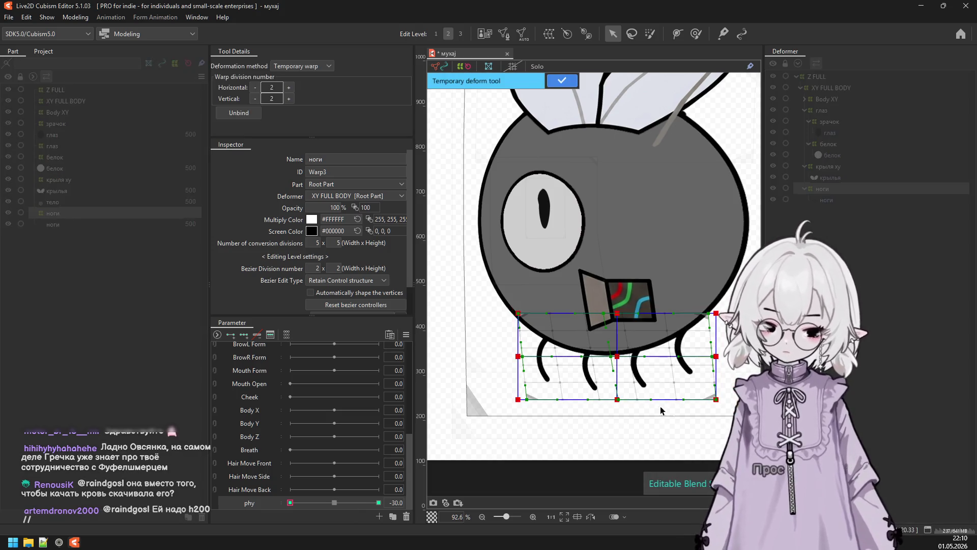
{"action": "left_click_drag", "start_coordinate": [617, 400], "coordinate": [656, 402]}
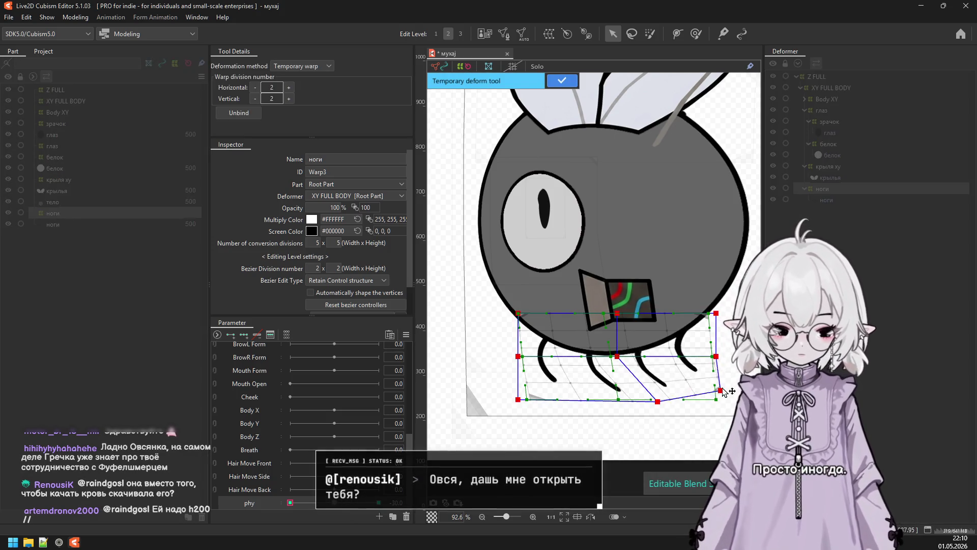
{"action": "left_click_drag", "start_coordinate": [716, 356], "coordinate": [731, 354]}
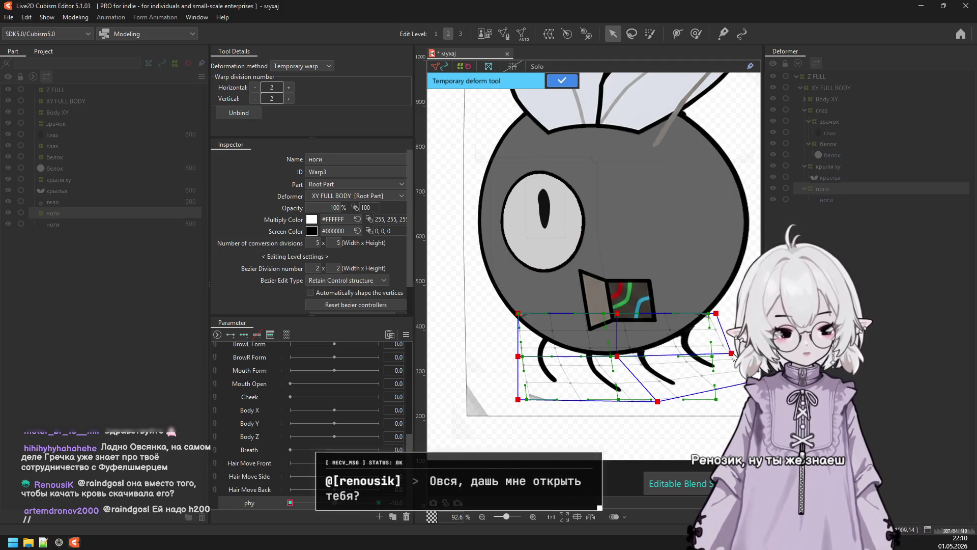
{"action": "left_click_drag", "start_coordinate": [519, 399], "coordinate": [559, 397]}
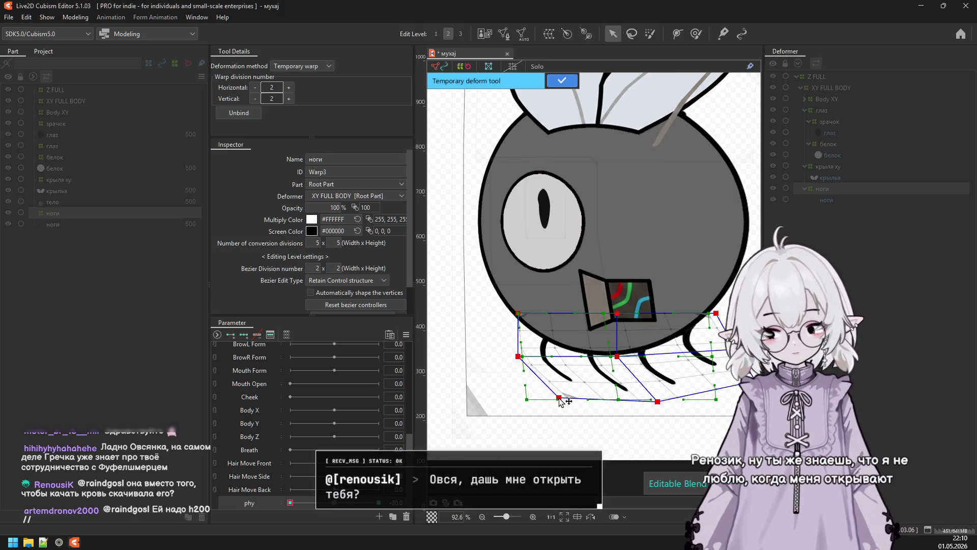
{"action": "left_click_drag", "start_coordinate": [520, 356], "coordinate": [530, 354]}
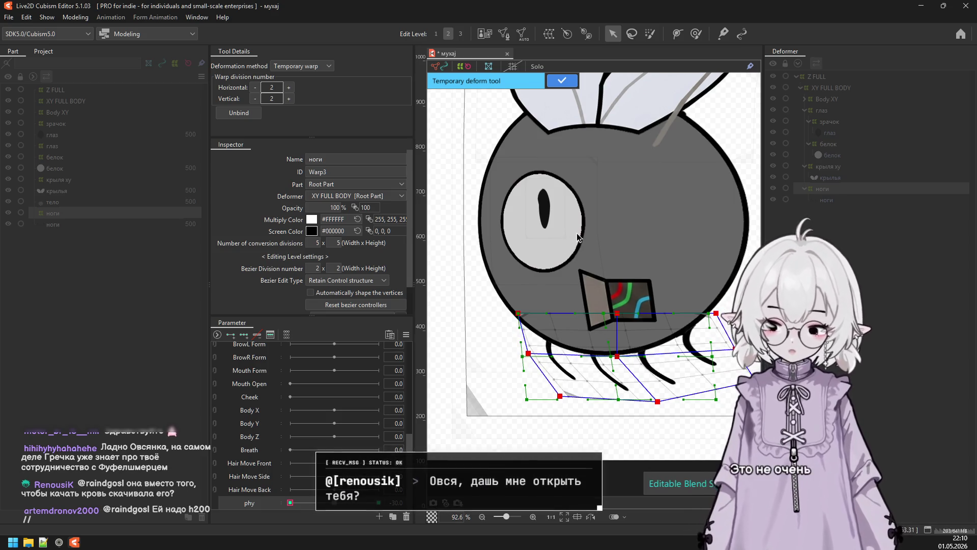
{"action": "left_click", "coordinate": [562, 80]}
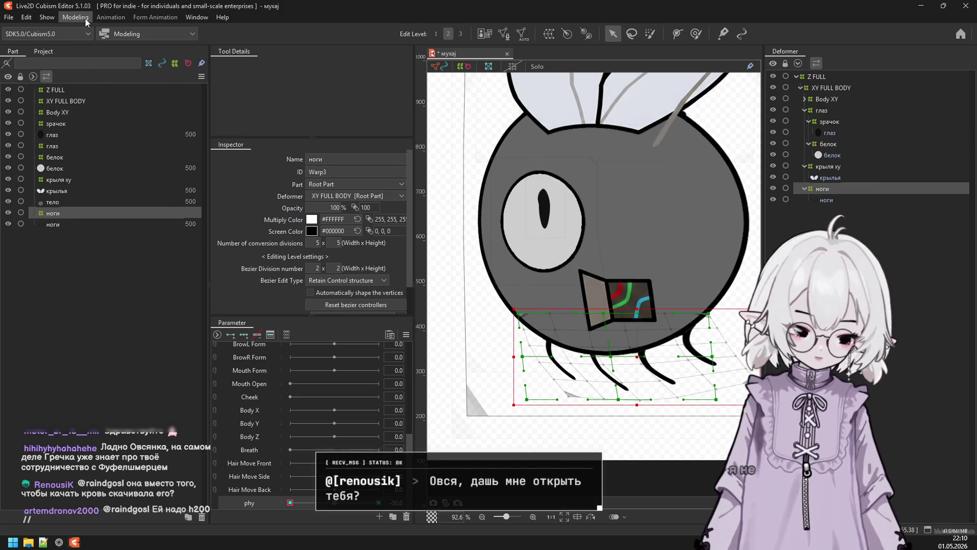
{"action": "left_click", "coordinate": [75, 17]}
{"action": "left_click", "coordinate": [121, 242]}
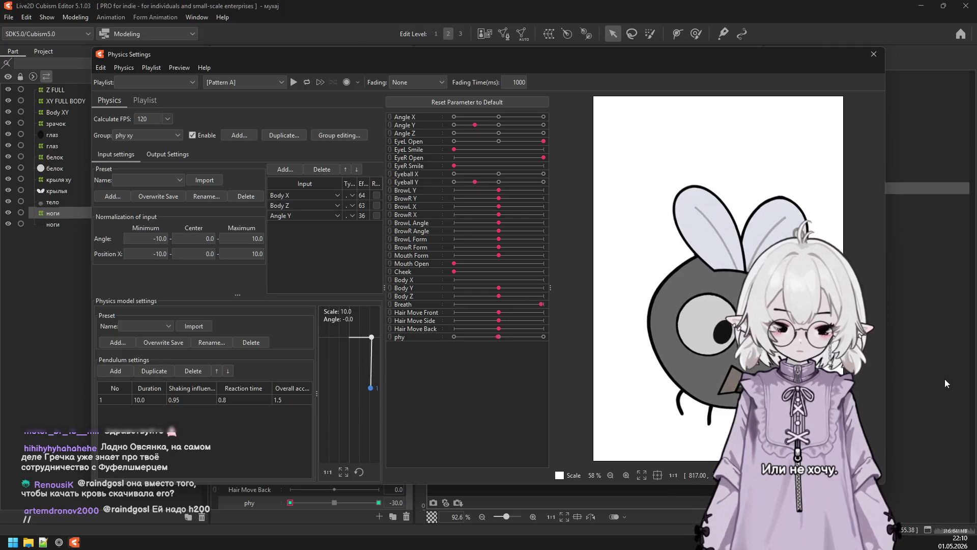
{"action": "mouse_move", "coordinate": [657, 377]}
{"action": "left_mouse_down"}
{"action": "mouse_move", "coordinate": [567, 332]}
{"action": "mouse_move", "coordinate": [667, 358]}
{"action": "mouse_move", "coordinate": [646, 119]}
{"action": "mouse_move", "coordinate": [656, 123]}
{"action": "left_mouse_up"}
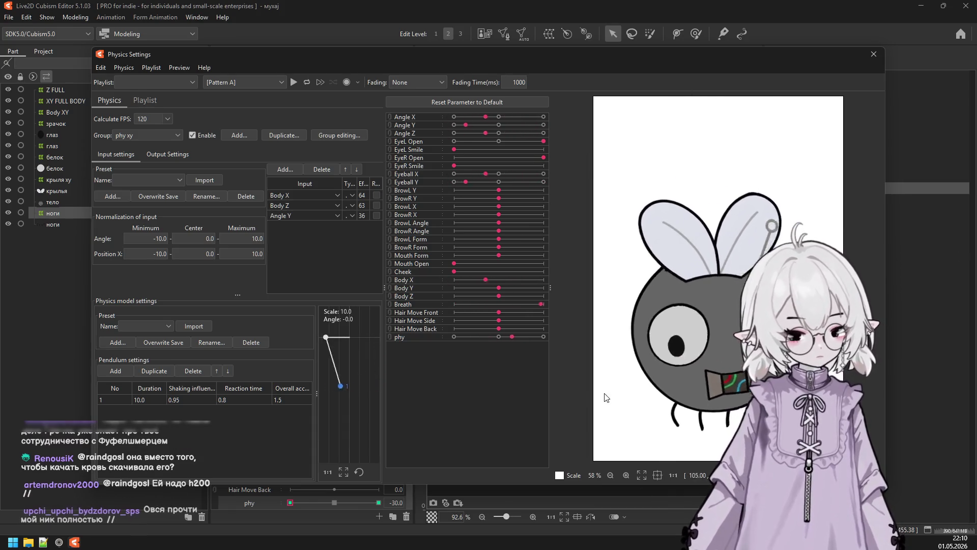
{"action": "mouse_move", "coordinate": [742, 131]}
{"action": "left_mouse_down"}
{"action": "mouse_move", "coordinate": [664, 377]}
{"action": "mouse_move", "coordinate": [833, 132]}
{"action": "left_mouse_up"}
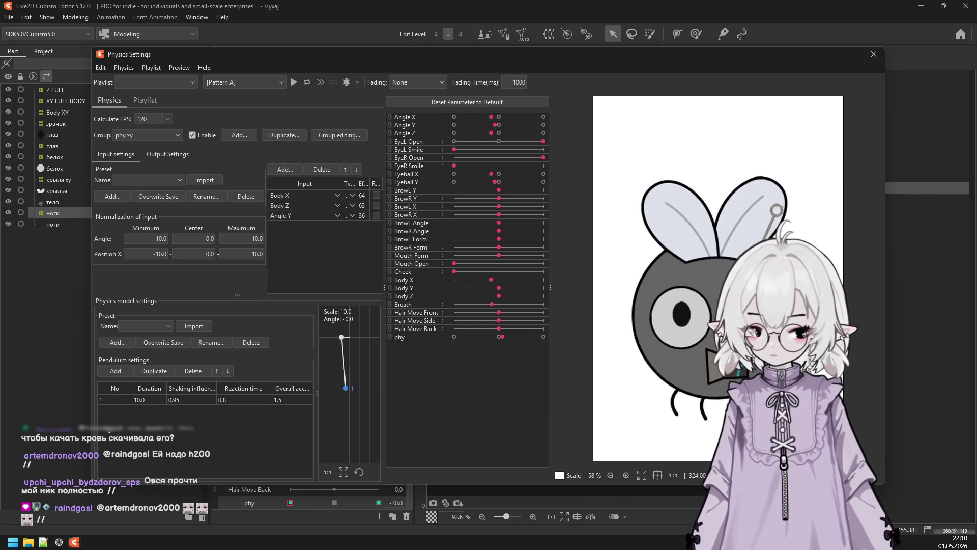
{"action": "mouse_move", "coordinate": [735, 427]}
{"action": "left_mouse_down"}
{"action": "mouse_move", "coordinate": [723, 136]}
{"action": "mouse_move", "coordinate": [707, 385]}
{"action": "mouse_move", "coordinate": [662, 266]}
{"action": "mouse_move", "coordinate": [663, 336]}
{"action": "mouse_move", "coordinate": [677, 345]}
{"action": "mouse_move", "coordinate": [591, 351]}
{"action": "mouse_move", "coordinate": [720, 162]}
{"action": "mouse_move", "coordinate": [774, 214]}
{"action": "mouse_move", "coordinate": [778, 203]}
{"action": "left_mouse_up"}
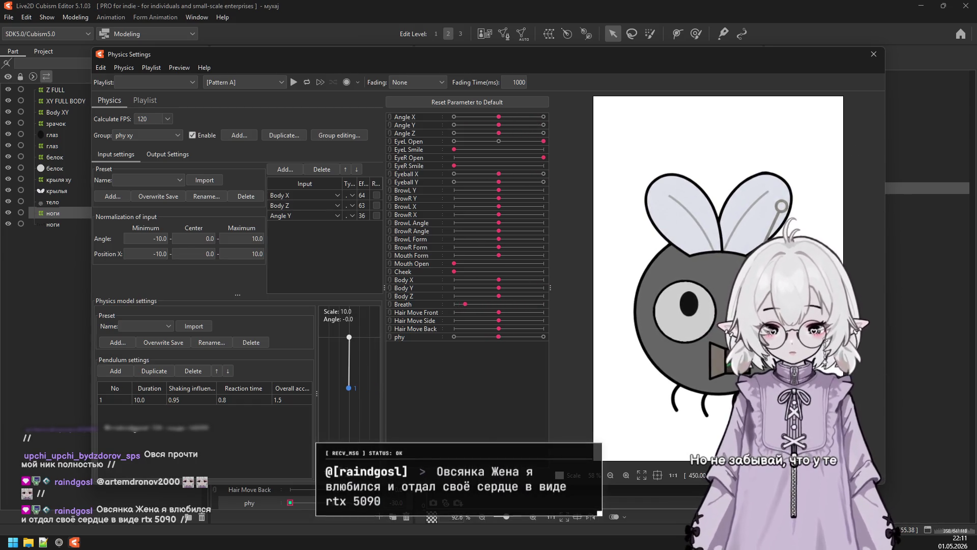
{"action": "mouse_move", "coordinate": [779, 204]}
{"action": "left_mouse_down"}
{"action": "mouse_move", "coordinate": [733, 161]}
{"action": "mouse_move", "coordinate": [815, 230]}
{"action": "mouse_move", "coordinate": [794, 208]}
{"action": "left_mouse_up"}
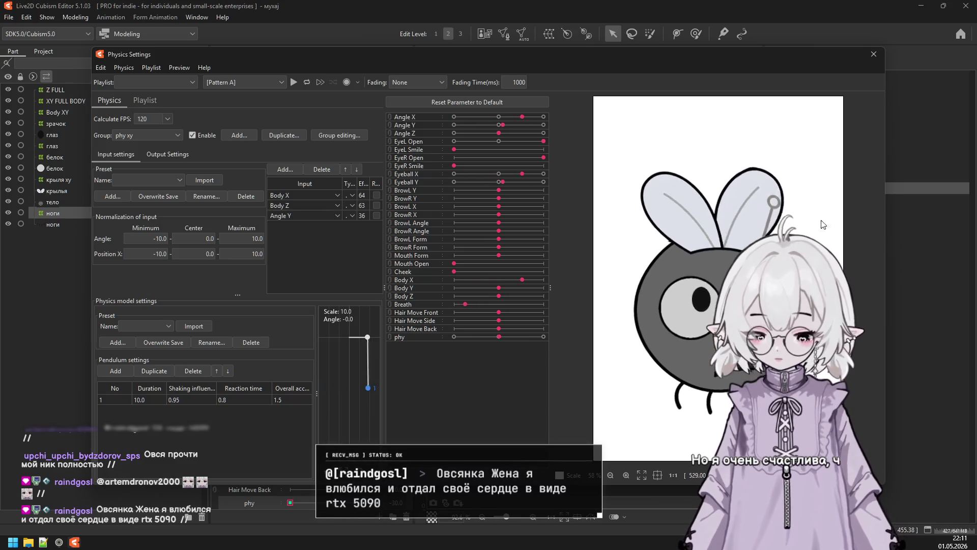
{"action": "left_click", "coordinate": [874, 54]}
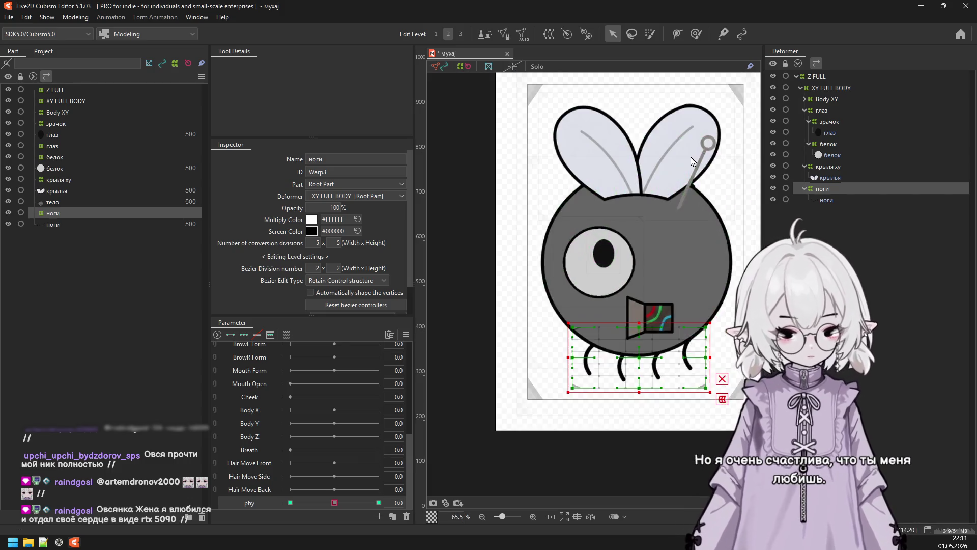
Select the Breath parameter and add keyforms at both its ends.
{"action": "scroll", "coordinate": [713, 162], "scroll_direction": "down", "scroll_amount": 2}
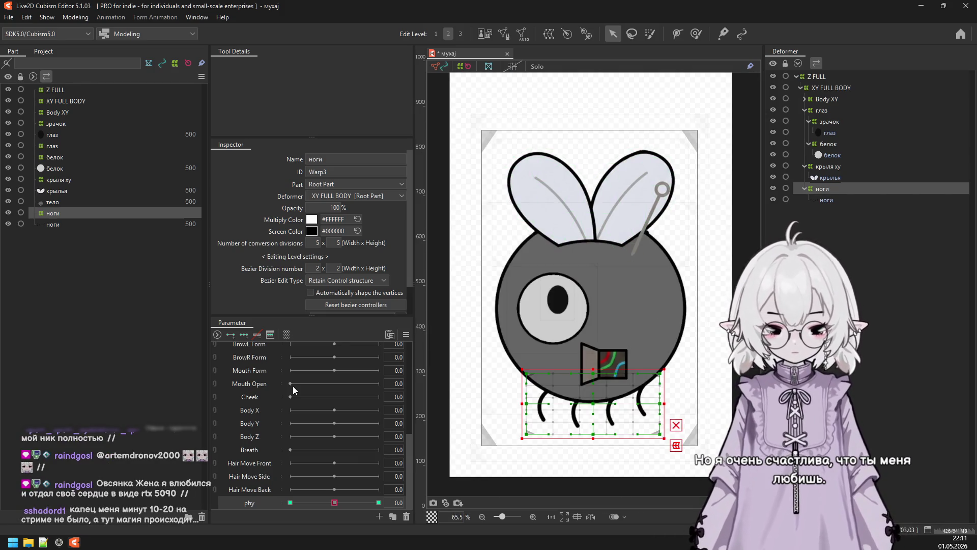
{"action": "left_click", "coordinate": [249, 450]}
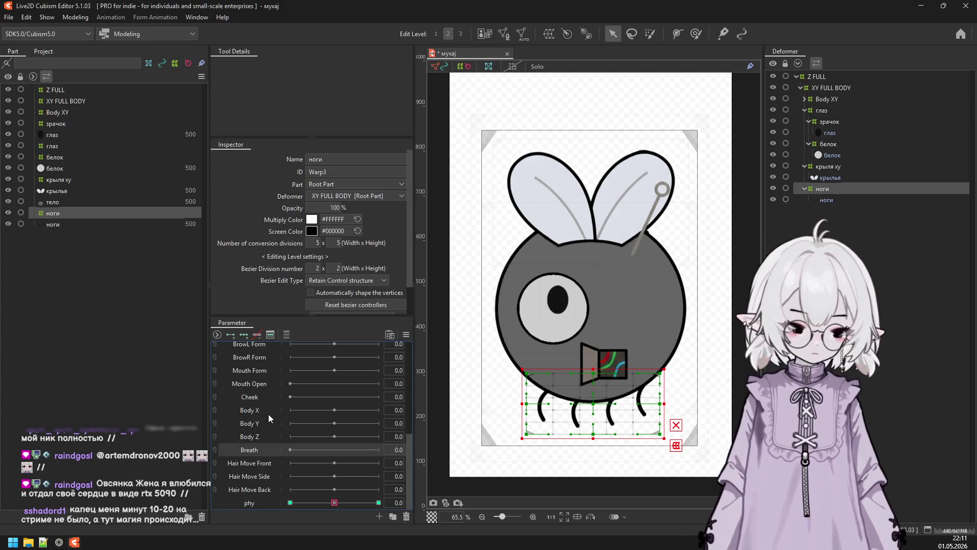
{"action": "left_click", "coordinate": [238, 337]}
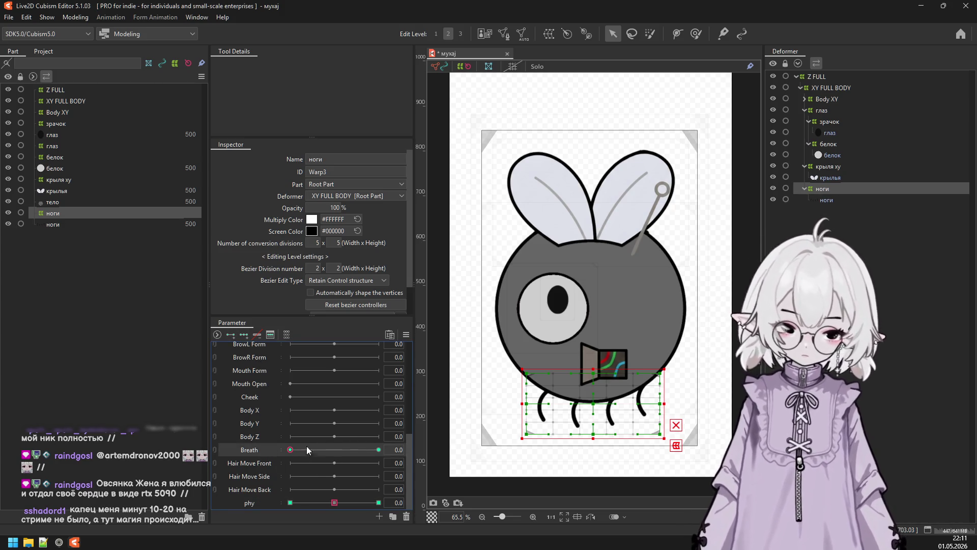
Create a warp deformer named Breath as the parent of Z FULL.
{"action": "left_click", "coordinate": [819, 78]}
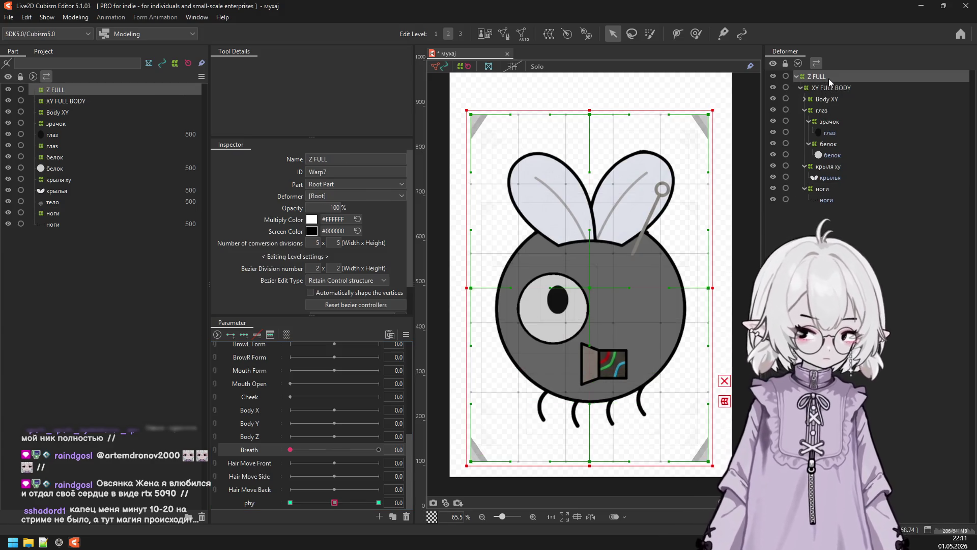
{"action": "left_click", "coordinate": [528, 40]}
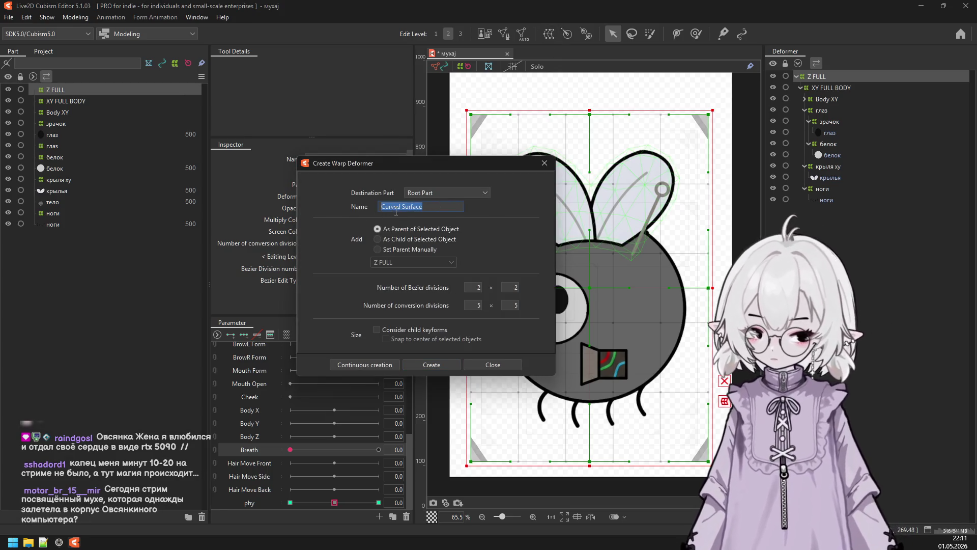
{"action": "type", "text": "Breath"}
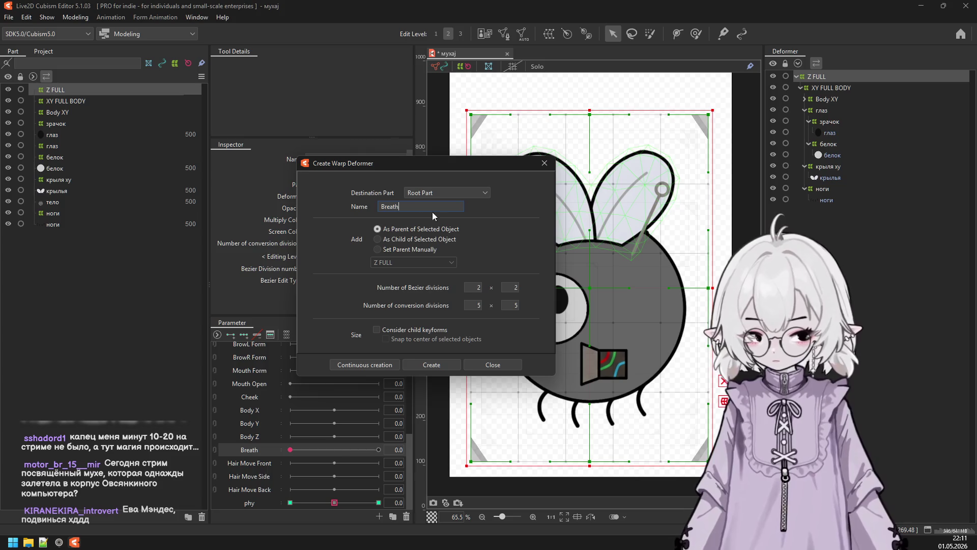
{"action": "left_click", "coordinate": [436, 363]}
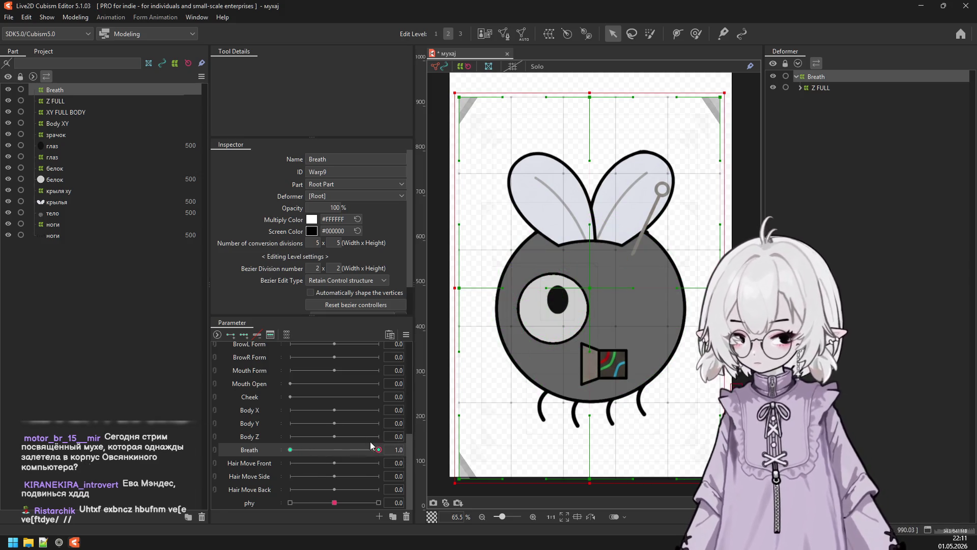
At Breath minimum, raise the Breath deformer slightly, then reopen Physics Settings.
{"action": "left_click_drag", "start_coordinate": [375, 454], "coordinate": [268, 461]}
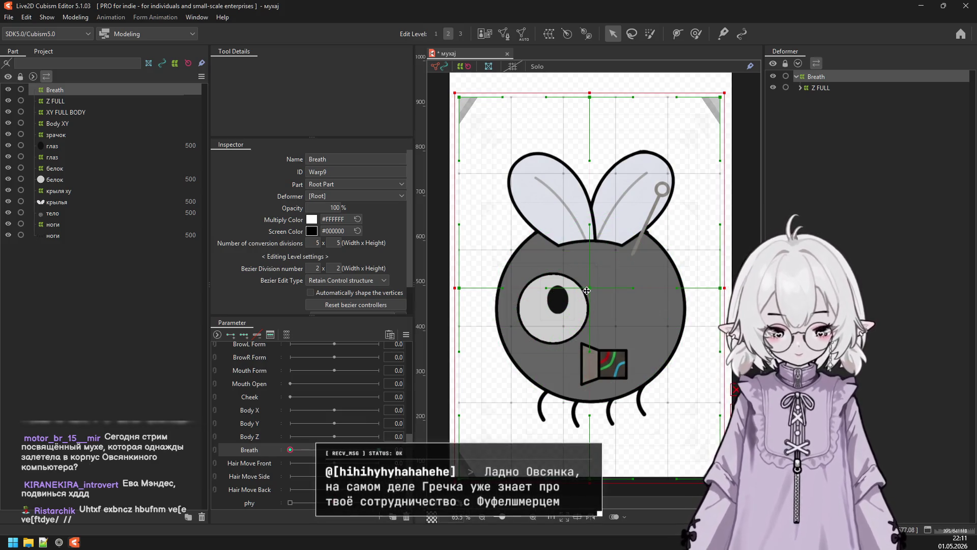
{"action": "left_click_drag", "start_coordinate": [588, 289], "coordinate": [587, 316]}
{"action": "key", "text": "ctrl+z"}
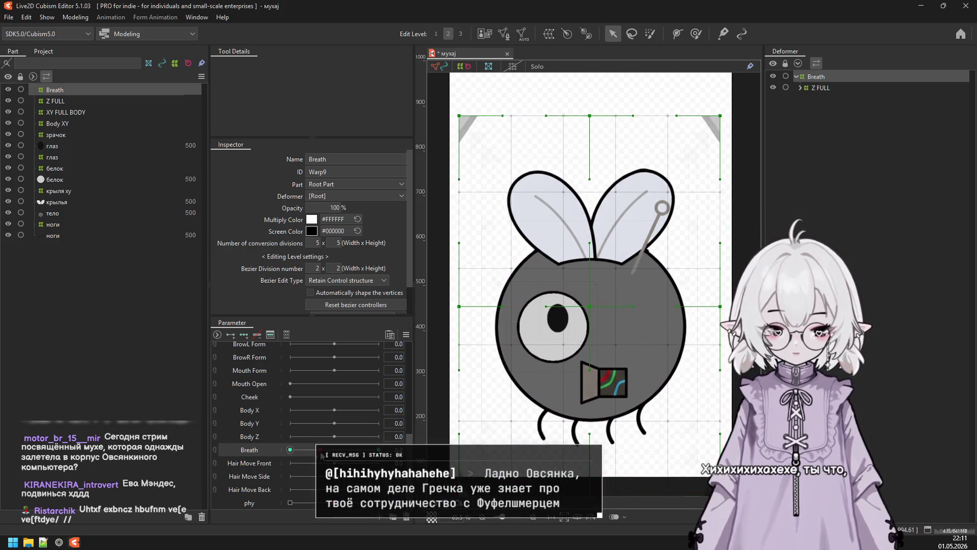
{"action": "left_click_drag", "start_coordinate": [591, 294], "coordinate": [593, 275]}
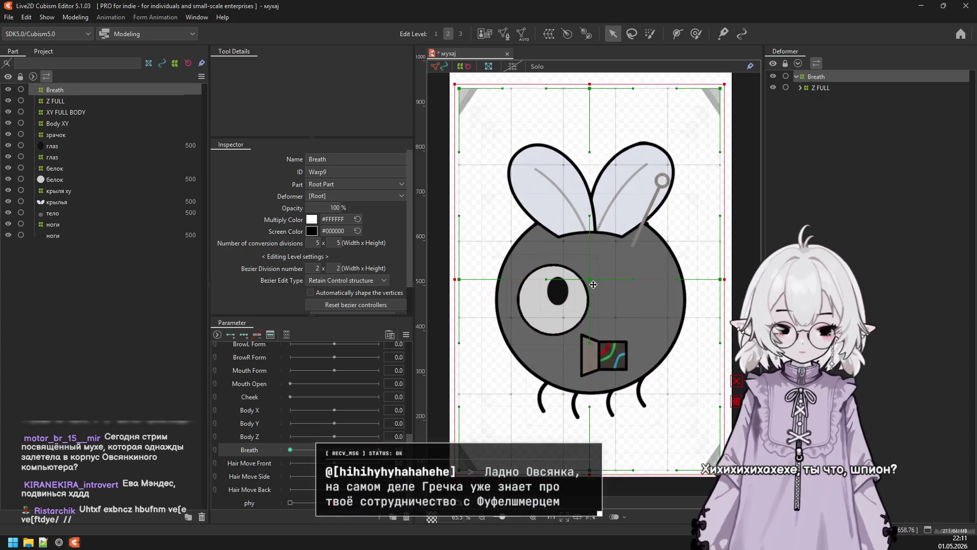
{"action": "left_click", "coordinate": [74, 17]}
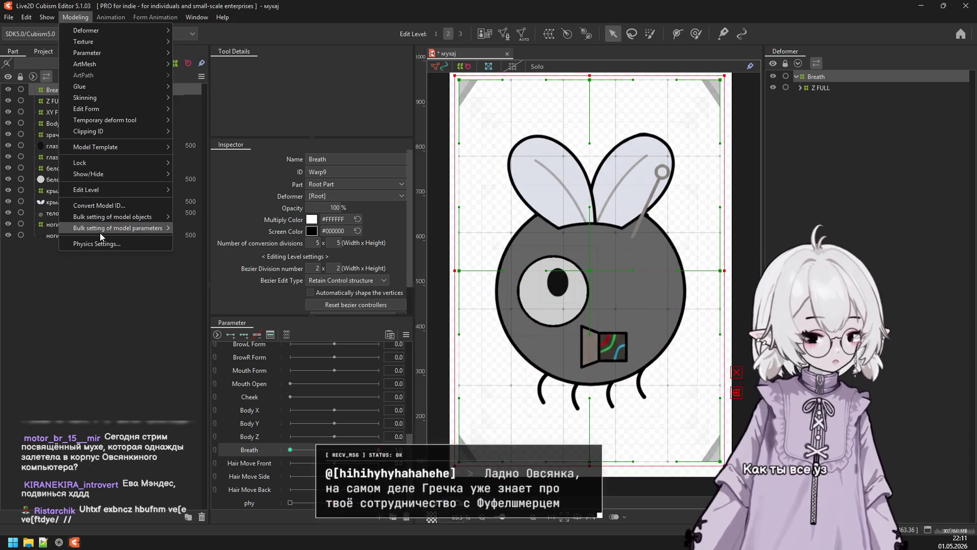
{"action": "left_click", "coordinate": [106, 244]}
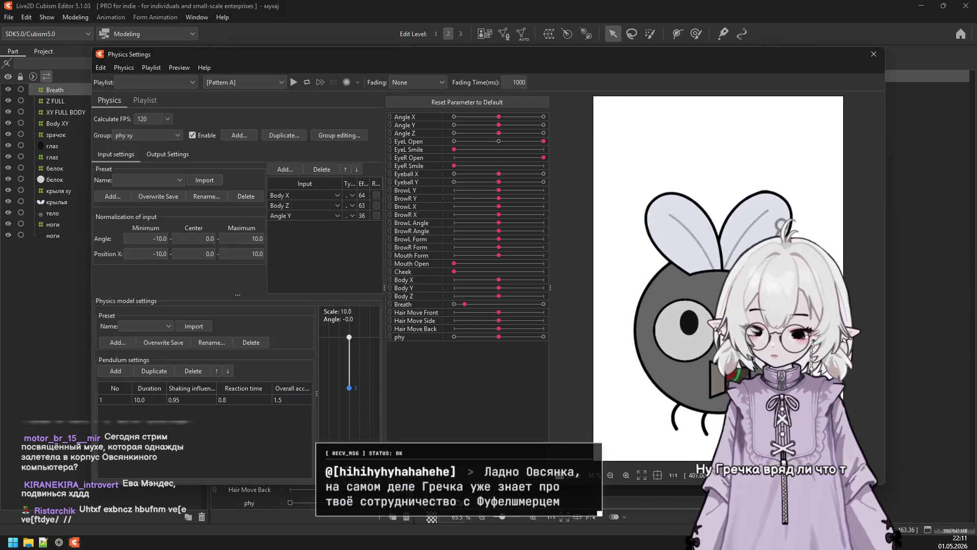
Swing the fly left in the physics preview, with the Physics Settings window moved aside.
{"action": "left_click_drag", "start_coordinate": [662, 315], "coordinate": [629, 325]}
{"action": "left_click_drag", "start_coordinate": [604, 315], "coordinate": [610, 305]}
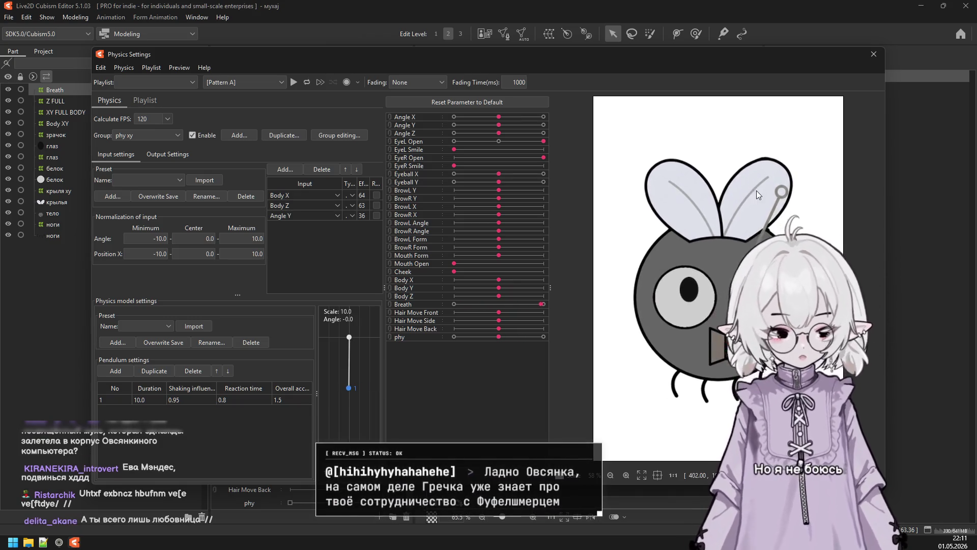
{"action": "left_click_drag", "start_coordinate": [707, 65], "coordinate": [542, 59]}
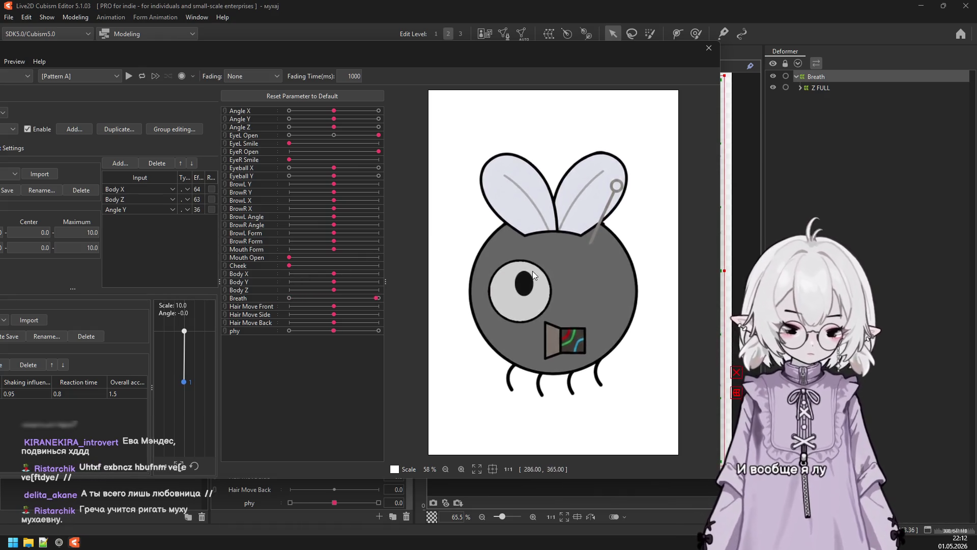
{"action": "left_click_drag", "start_coordinate": [585, 284], "coordinate": [299, 295]}
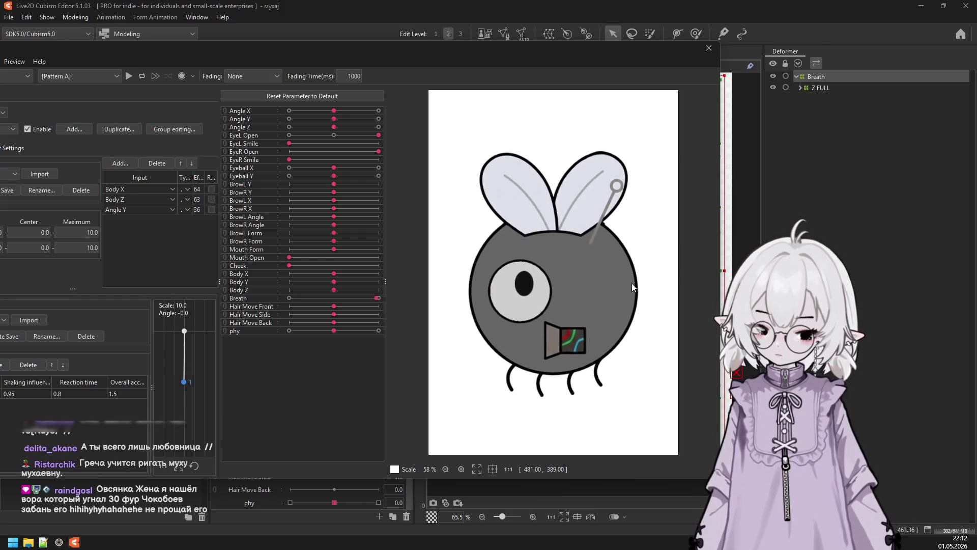
Turn and tilt the fly in several directions to test the wing and leg physics, then let it settle.
{"action": "mouse_move", "coordinate": [614, 263]}
{"action": "left_mouse_down"}
{"action": "mouse_move", "coordinate": [650, 361]}
{"action": "mouse_move", "coordinate": [542, 344]}
{"action": "left_mouse_up"}
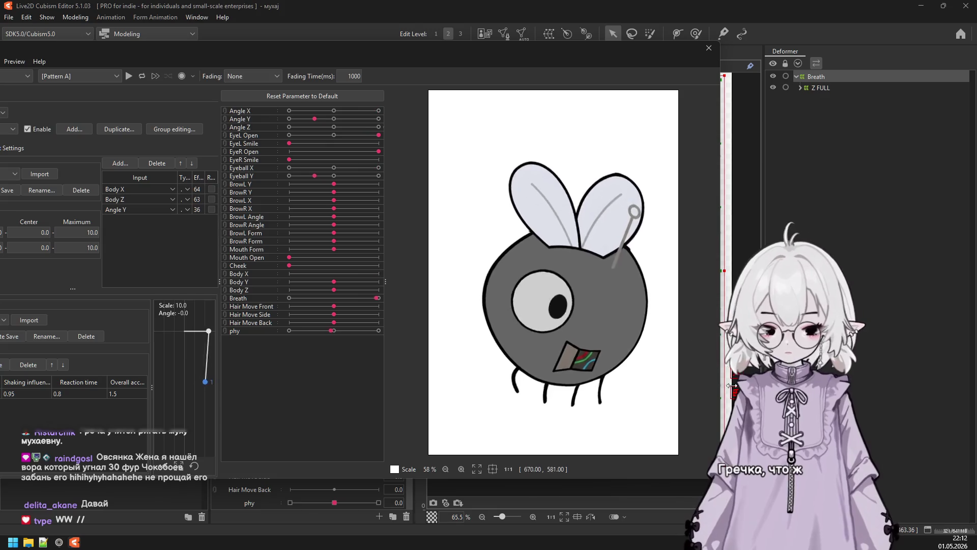
{"action": "mouse_move", "coordinate": [543, 344]}
{"action": "left_mouse_down"}
{"action": "mouse_move", "coordinate": [439, 511]}
{"action": "mouse_move", "coordinate": [538, 351]}
{"action": "mouse_move", "coordinate": [628, 331]}
{"action": "mouse_move", "coordinate": [583, 117]}
{"action": "mouse_move", "coordinate": [501, 349]}
{"action": "mouse_move", "coordinate": [494, 268]}
{"action": "mouse_move", "coordinate": [518, 265]}
{"action": "mouse_move", "coordinate": [511, 320]}
{"action": "mouse_move", "coordinate": [645, 423]}
{"action": "left_mouse_up"}
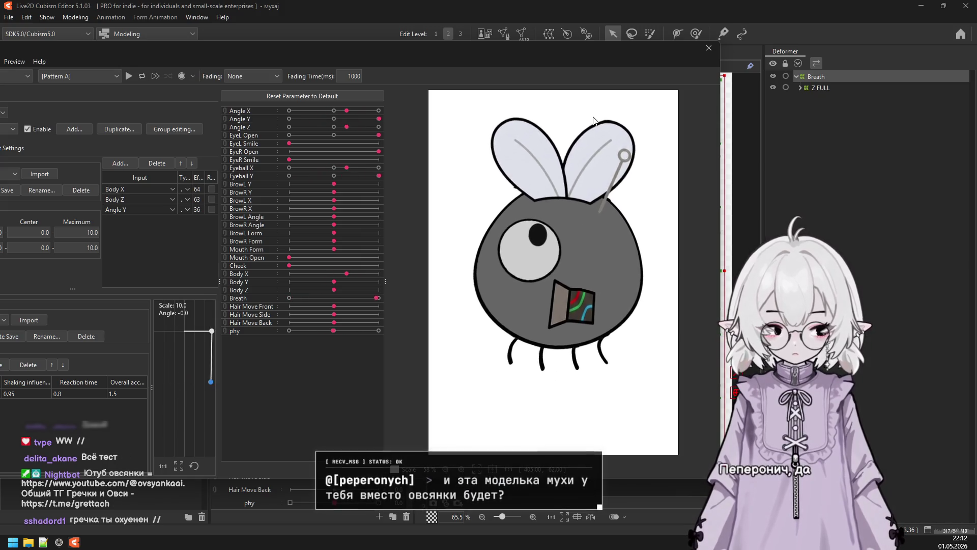
{"action": "mouse_move", "coordinate": [560, 280]}
{"action": "left_mouse_down"}
{"action": "mouse_move", "coordinate": [589, 477]}
{"action": "mouse_move", "coordinate": [620, 457]}
{"action": "mouse_move", "coordinate": [543, 96]}
{"action": "mouse_move", "coordinate": [731, 284]}
{"action": "left_mouse_up"}
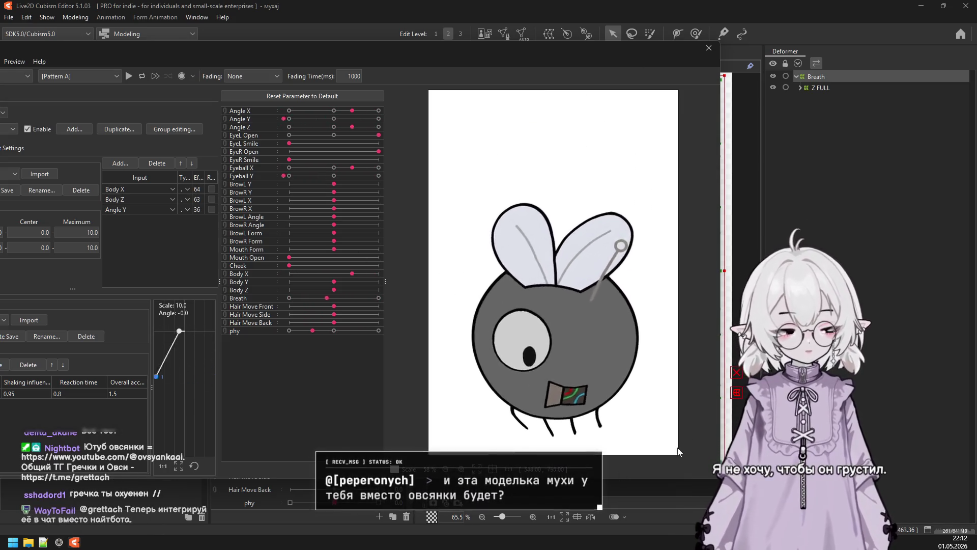
{"action": "mouse_move", "coordinate": [731, 284]}
{"action": "left_mouse_down"}
{"action": "mouse_move", "coordinate": [548, 472]}
{"action": "mouse_move", "coordinate": [583, 507]}
{"action": "mouse_move", "coordinate": [609, 40]}
{"action": "left_mouse_up"}
{"action": "mouse_move", "coordinate": [585, 379]}
{"action": "left_mouse_down"}
{"action": "mouse_move", "coordinate": [680, 258]}
{"action": "mouse_move", "coordinate": [530, 443]}
{"action": "left_mouse_up"}
{"action": "left_click_drag", "start_coordinate": [615, 97], "coordinate": [545, 244]}
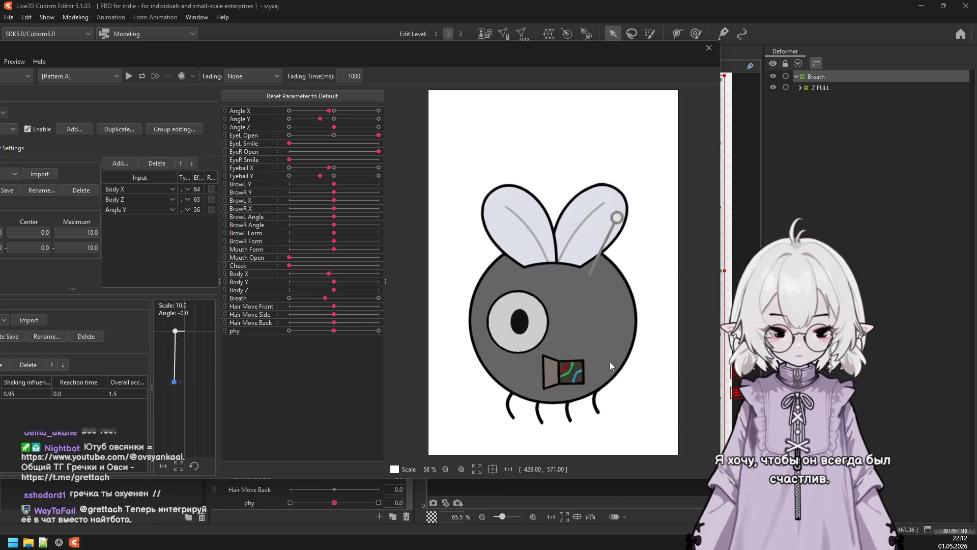
{"action": "left_click_drag", "start_coordinate": [635, 84], "coordinate": [625, 113]}
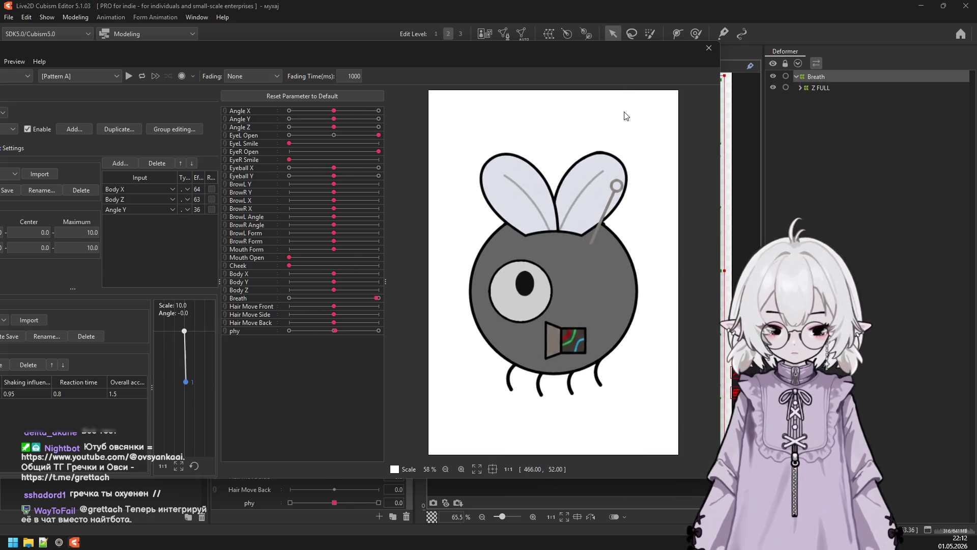